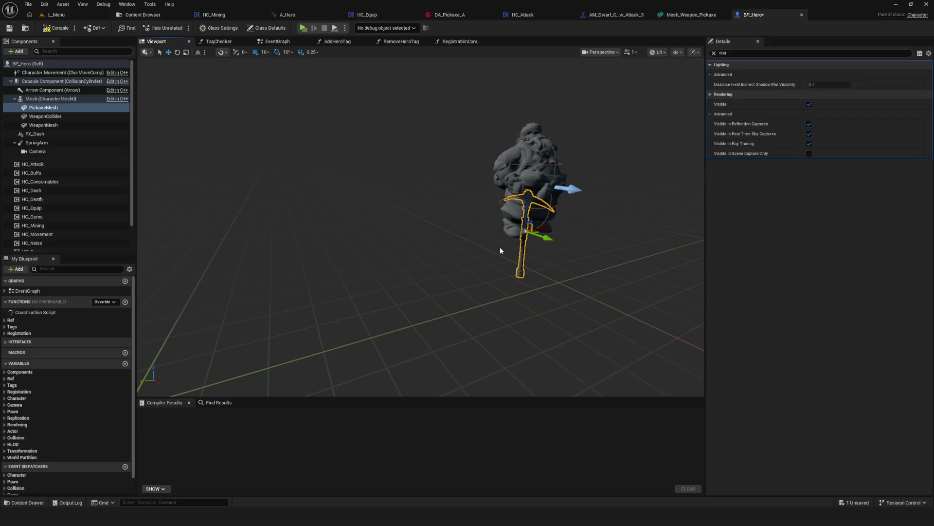
Step: Frame the pickaxe, compile and save BP_Hero, and undo an accidental pickaxe move
key(f)
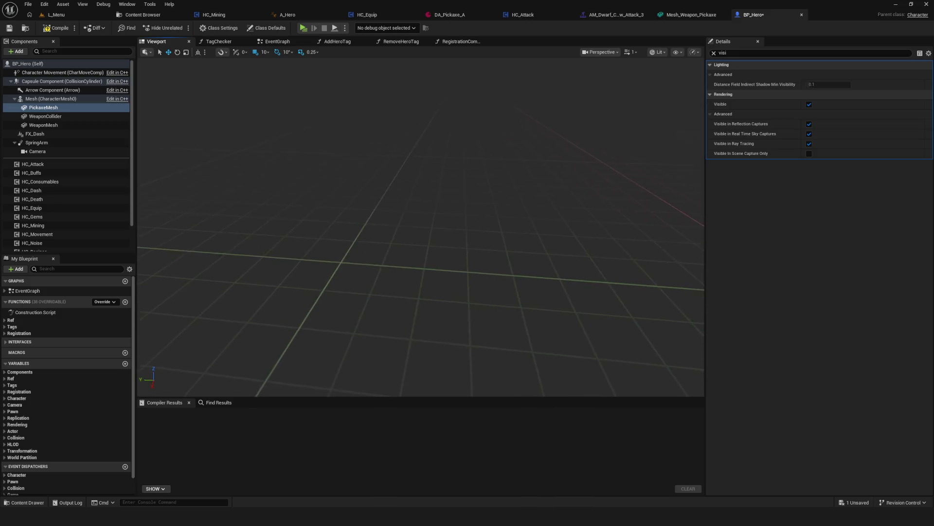
scroll(471, 262, down, 5)
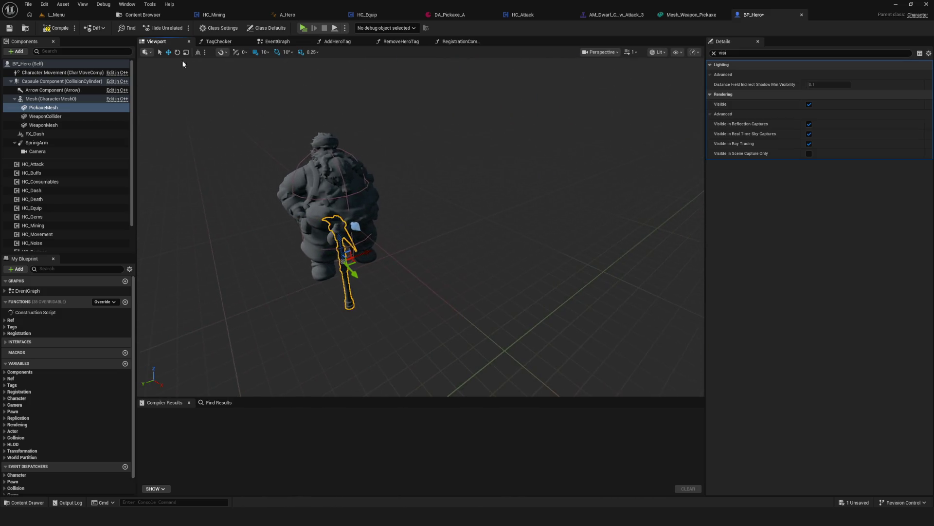
click(8, 28)
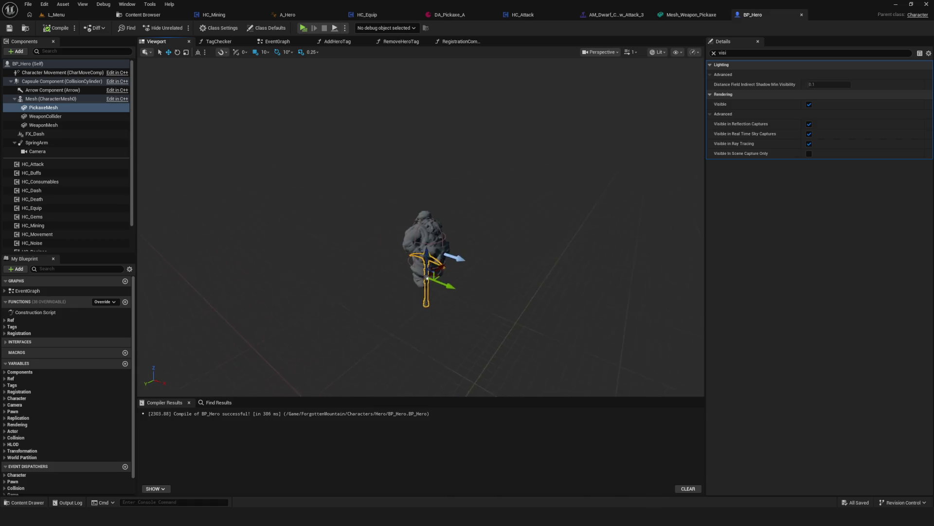
drag(364, 266, 437, 288)
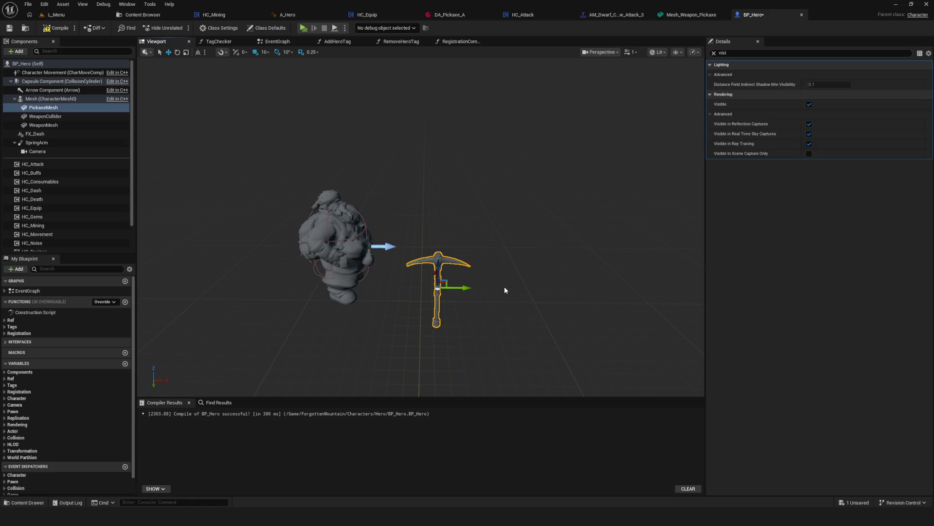
key(ctrl+z)
Step: Orbit around the dwarf, recompile BP_Hero and clear the Details property filter
mouse_move(421, 226)
mouse_down()
mouse_move(389, 226)
mouse_move(389, 195)
mouse_move(389, 234)
mouse_up()
drag(362, 264, 389, 264)
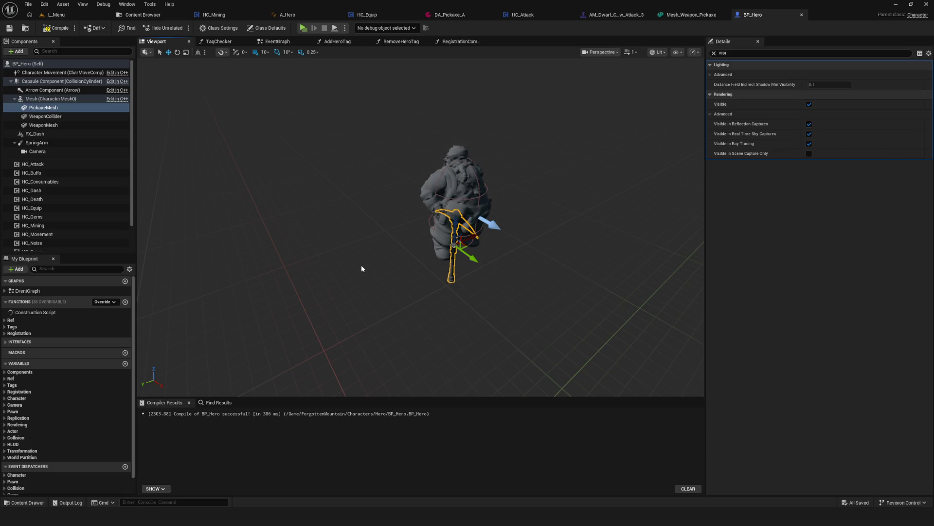
click(57, 28)
drag(441, 172, 479, 172)
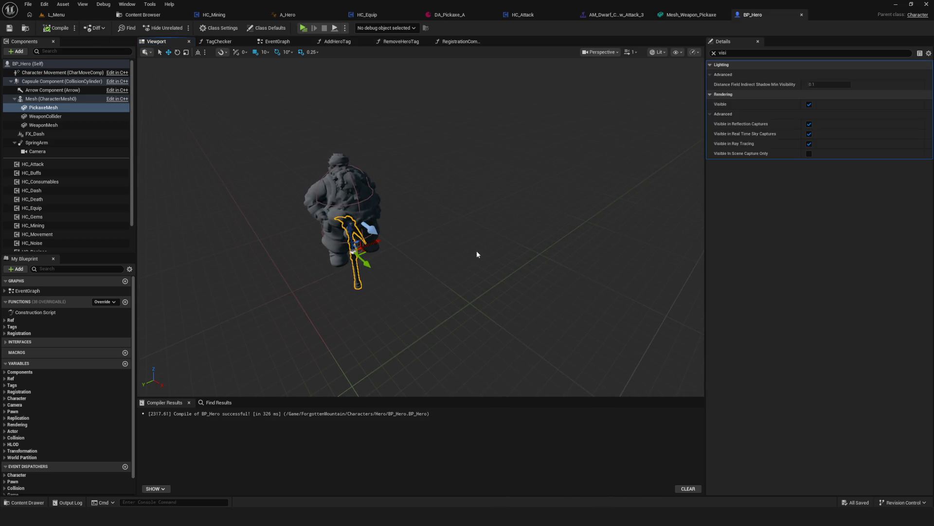
click(714, 53)
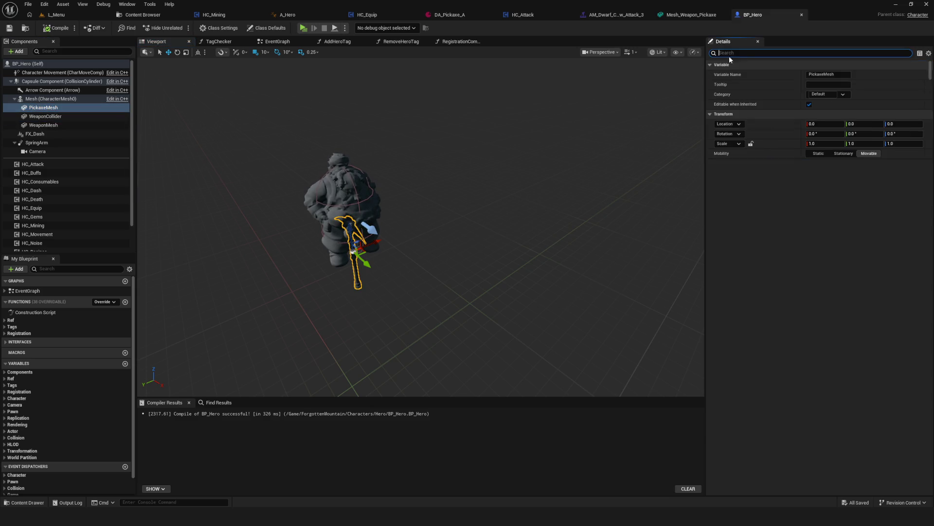
Step: Lock the PickaxeMesh scale axes, set a uniform scale of 1.3 and compile
click(751, 144)
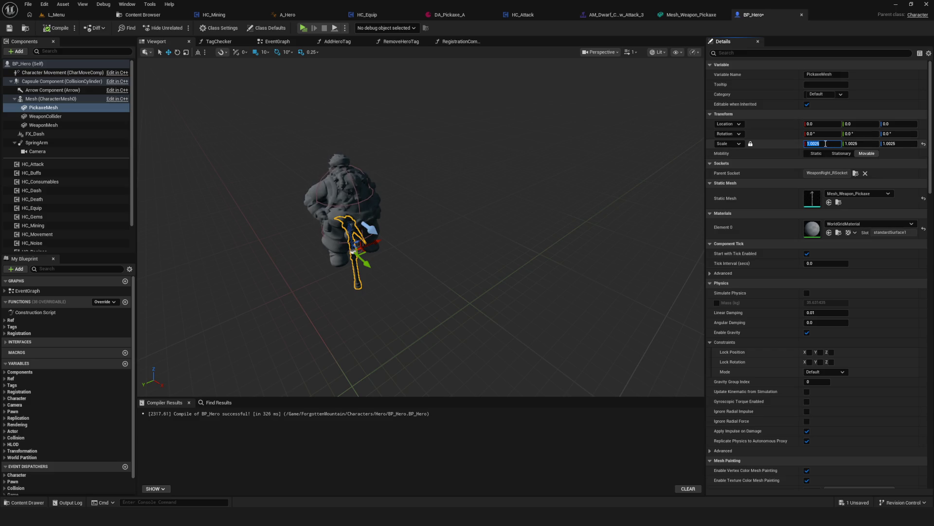
key(BackSpace)
key(BackSpace)
key(BackSpace)
text(1.3)
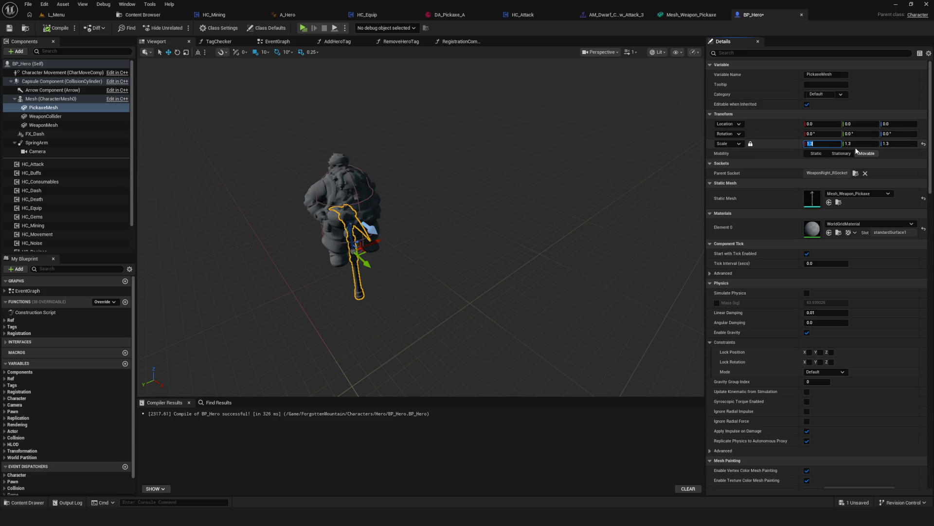
click(9, 30)
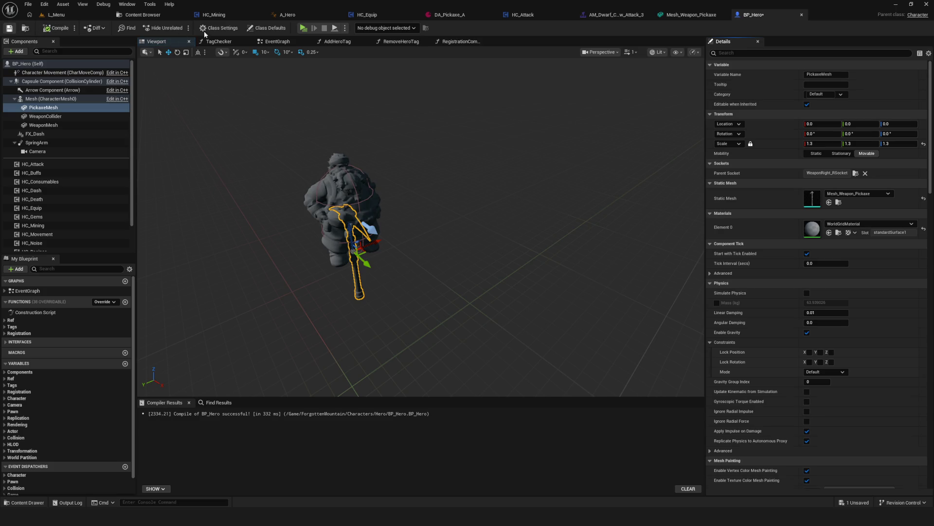
Step: Run a brief play test, then make PickaxeMesh invisible and compile and save
click(303, 30)
click(752, 96)
text(visi)
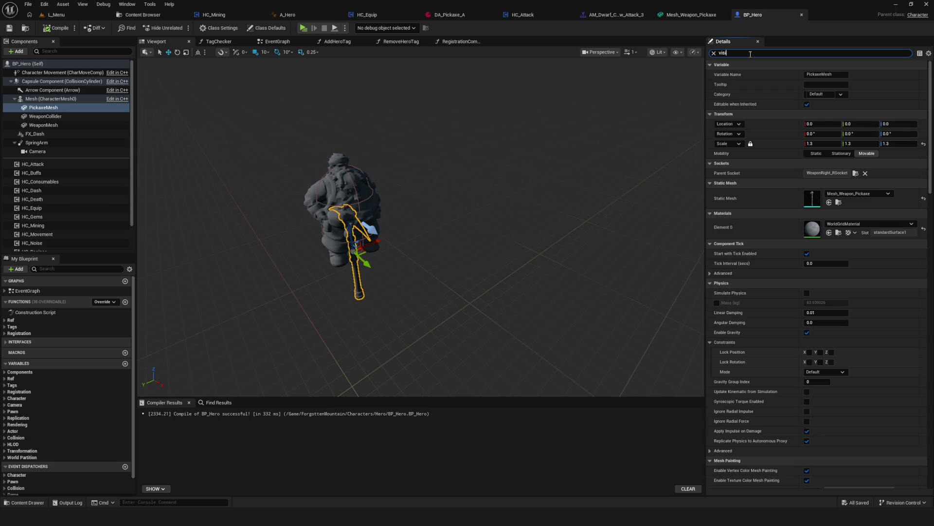
click(809, 104)
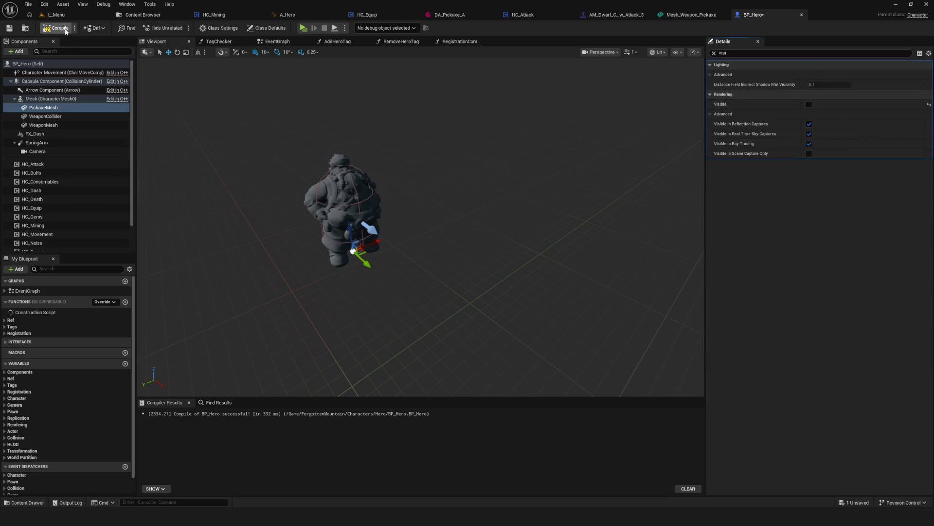
click(8, 29)
Step: Play-test pickaxe swings on the red enemy in the Dev level, then bring up HC_Mining
key(alt+p)
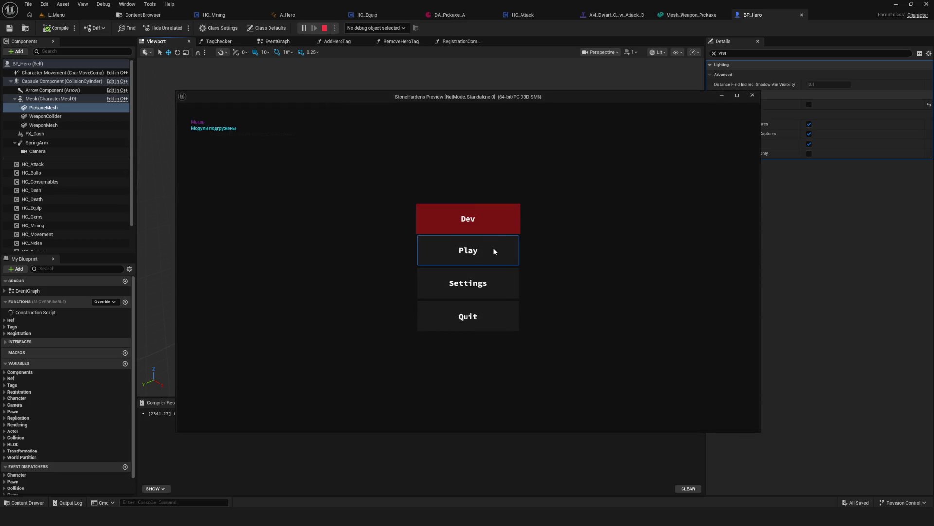
click(490, 229)
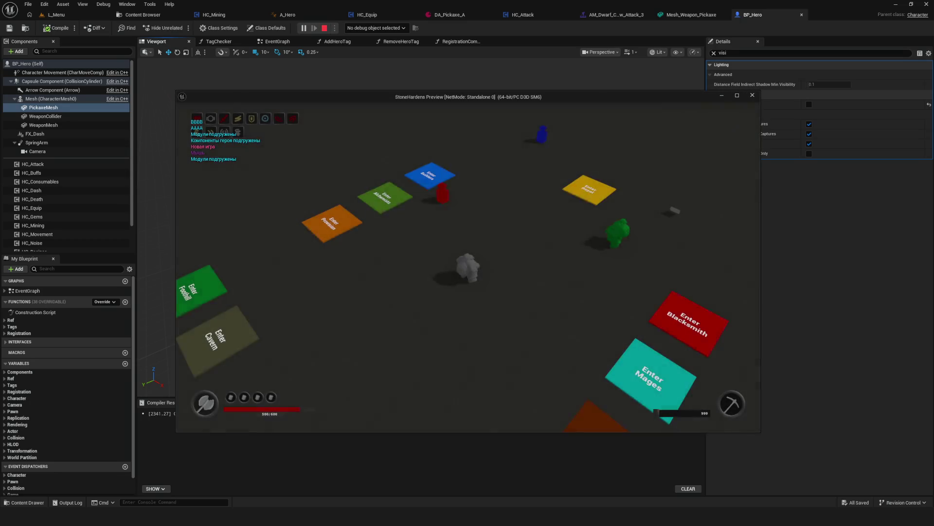
key(w)
key(w)
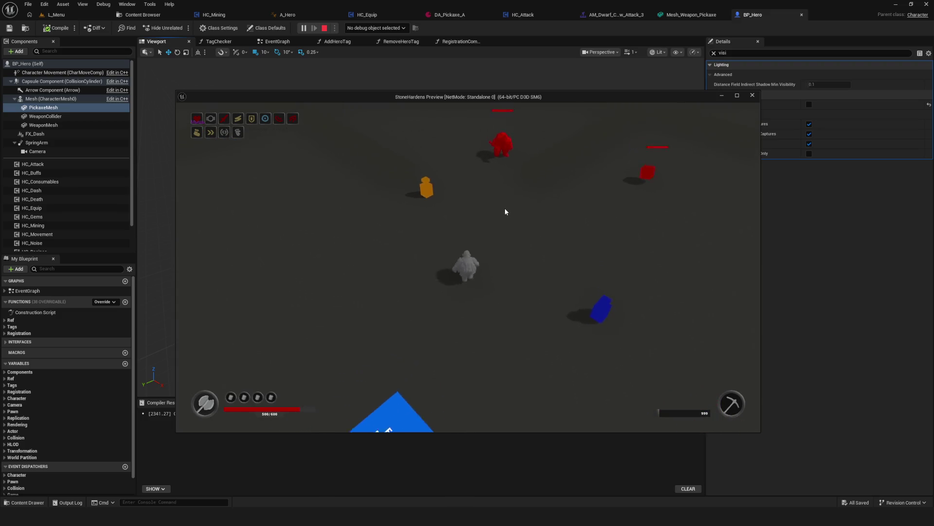
click(533, 250)
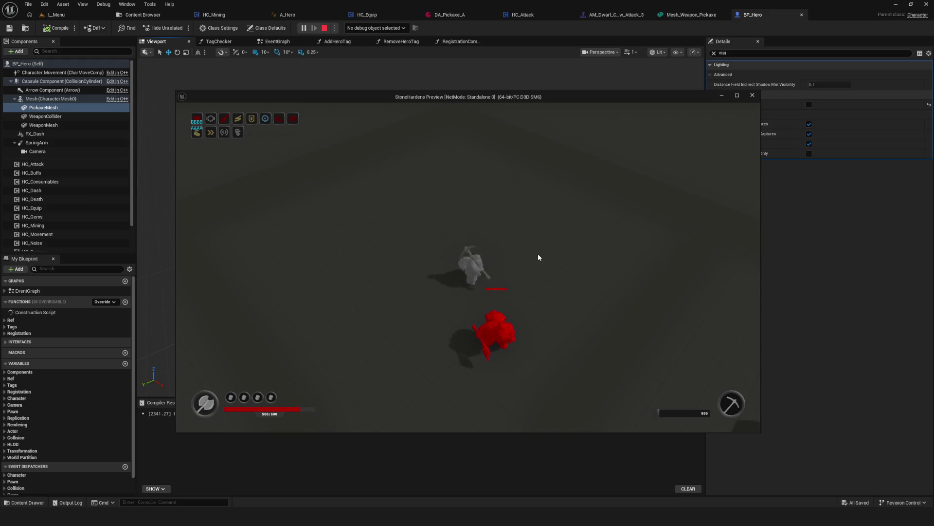
click(524, 253)
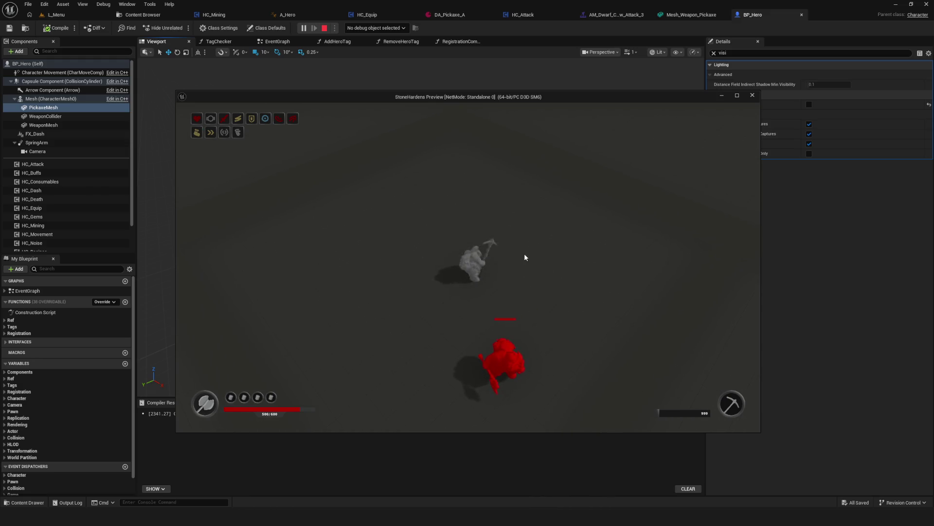
click(552, 252)
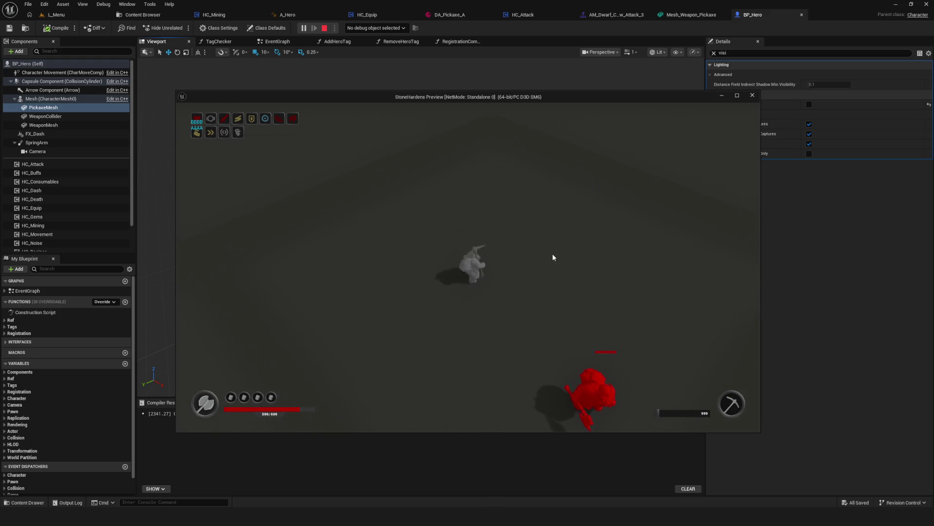
key(Escape)
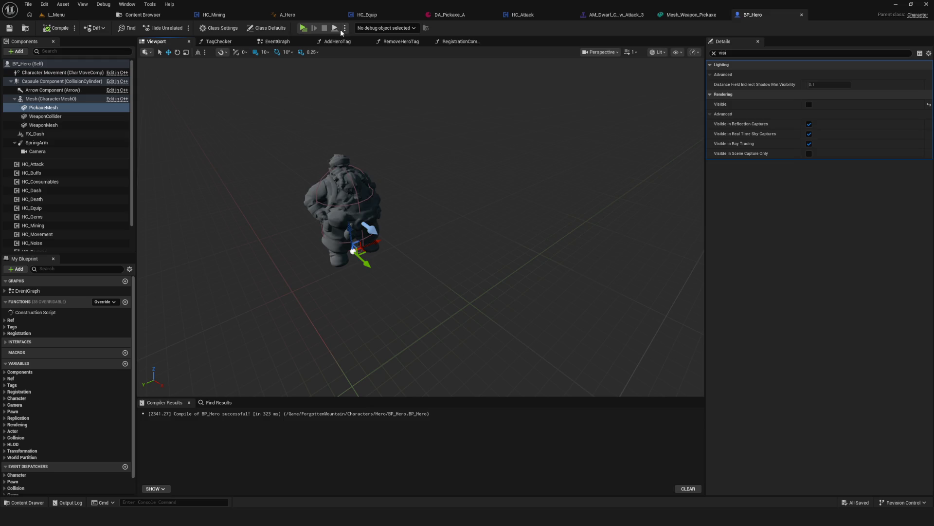
click(214, 17)
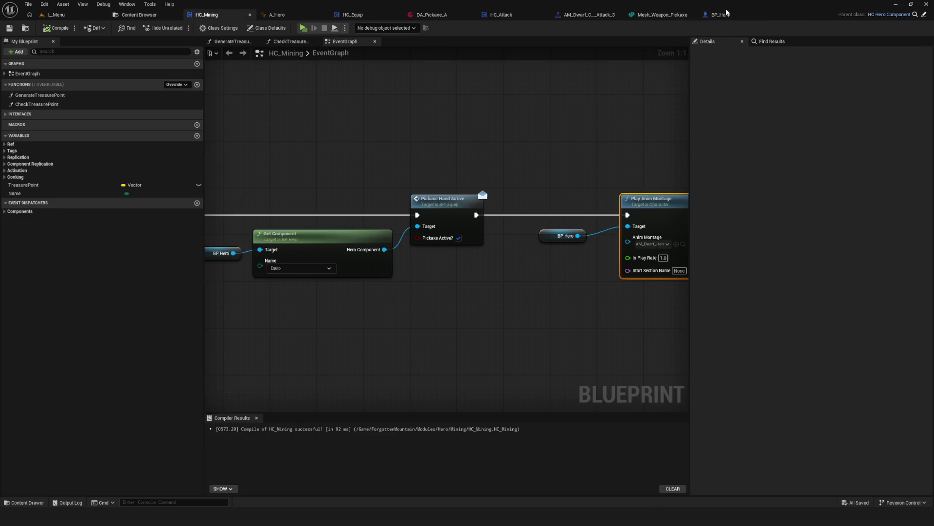
Step: Back in BP_Hero, set pickaxe scale to 1.2, compile and save, and launch the Dev level
click(720, 15)
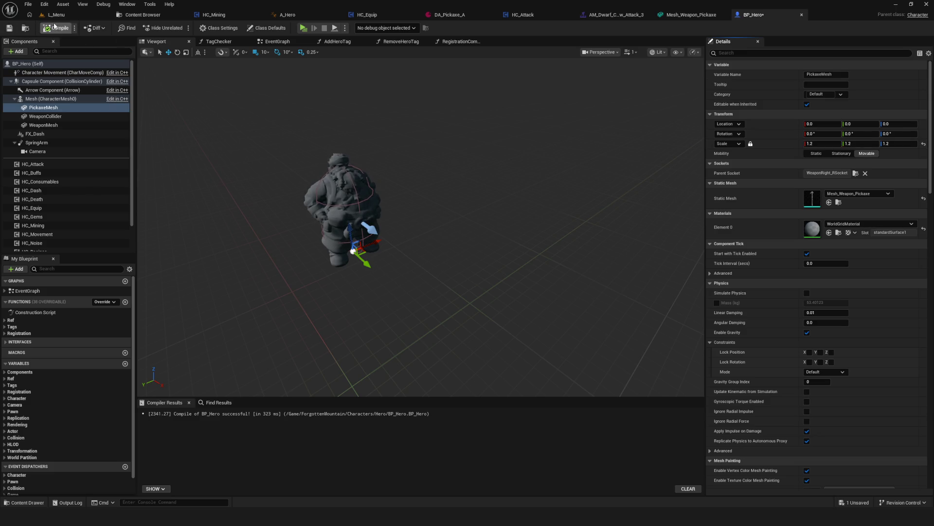
click(9, 28)
click(304, 28)
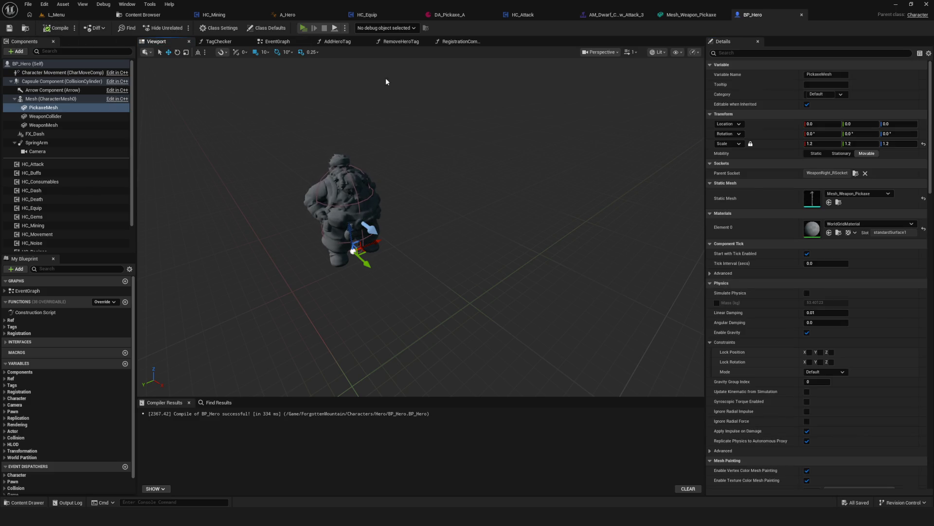
click(485, 225)
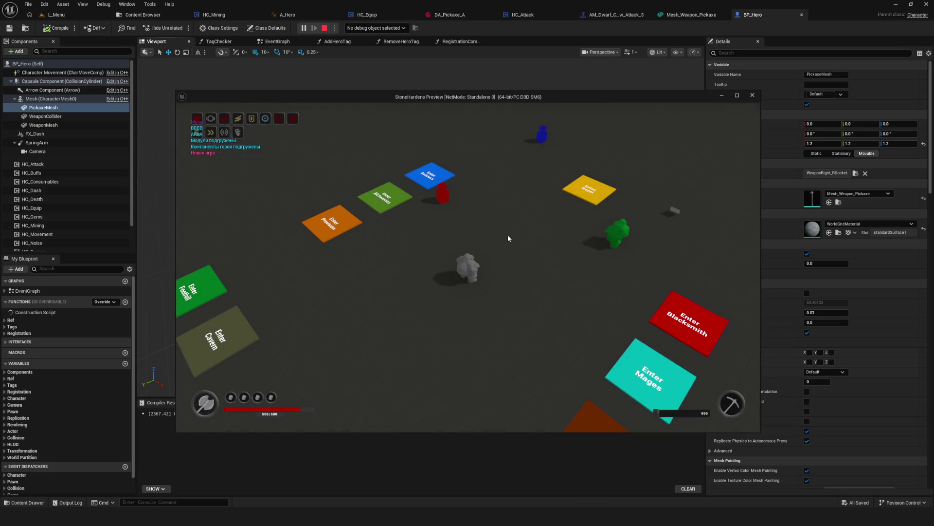
Step: Walk toward the enemies, maximize the preview, dodge-roll and start an attack combo
key(w)
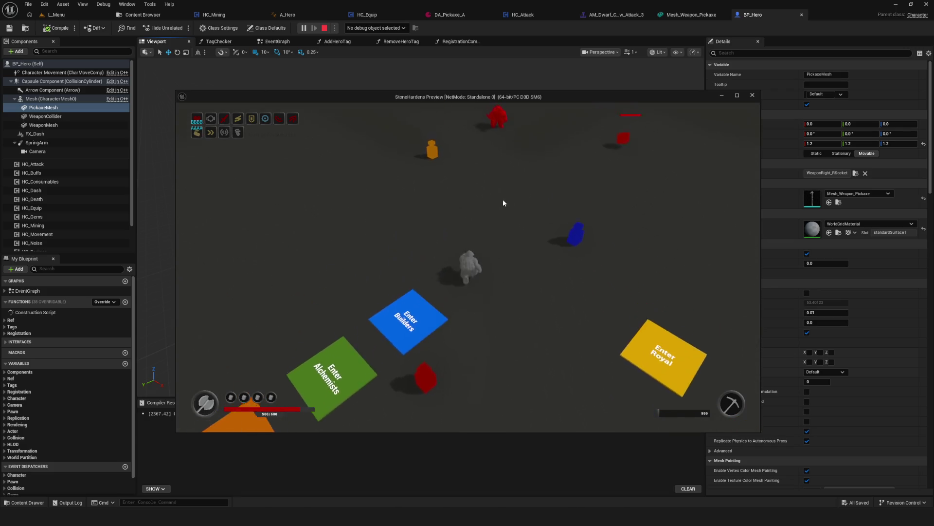
key(w)
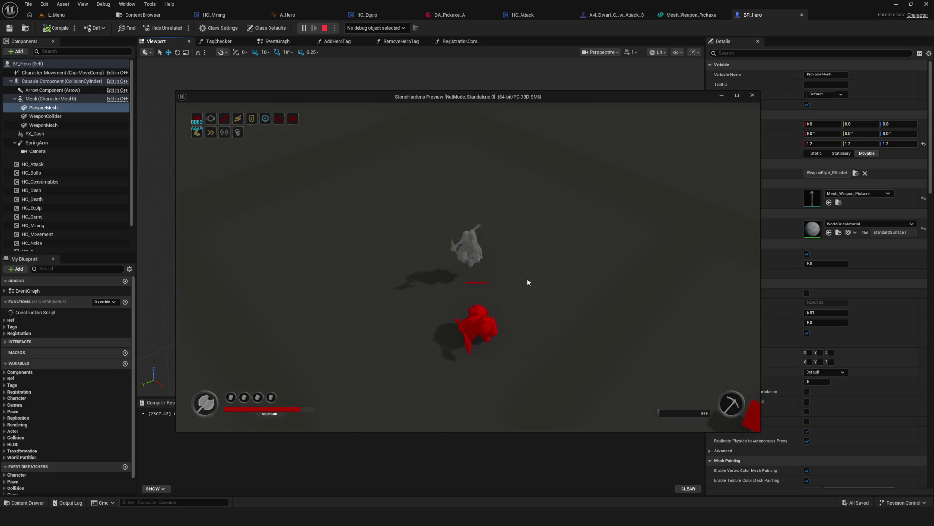
click(737, 95)
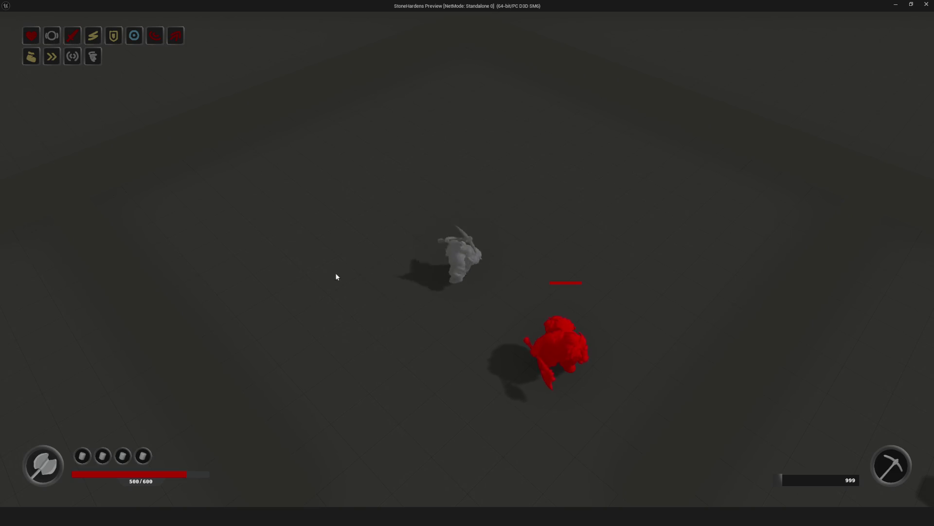
key(space)
click(503, 271)
click(502, 272)
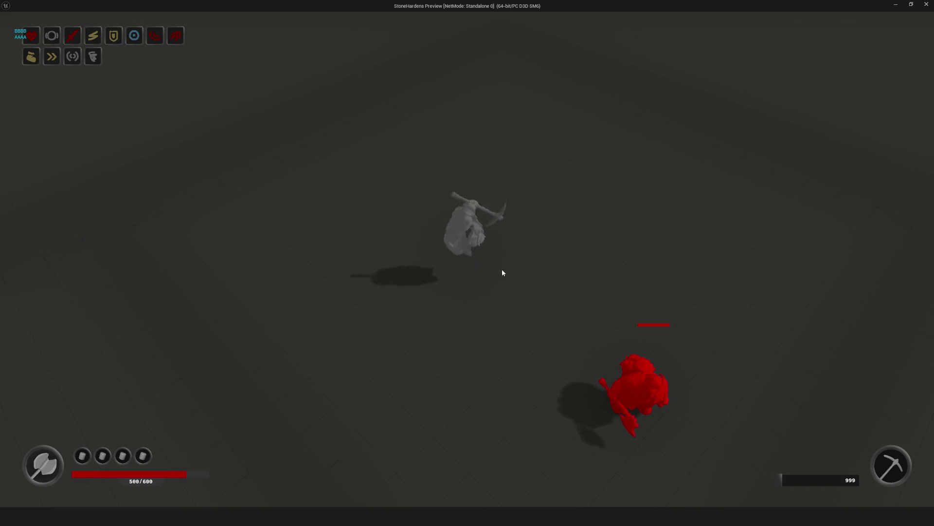
click(501, 270)
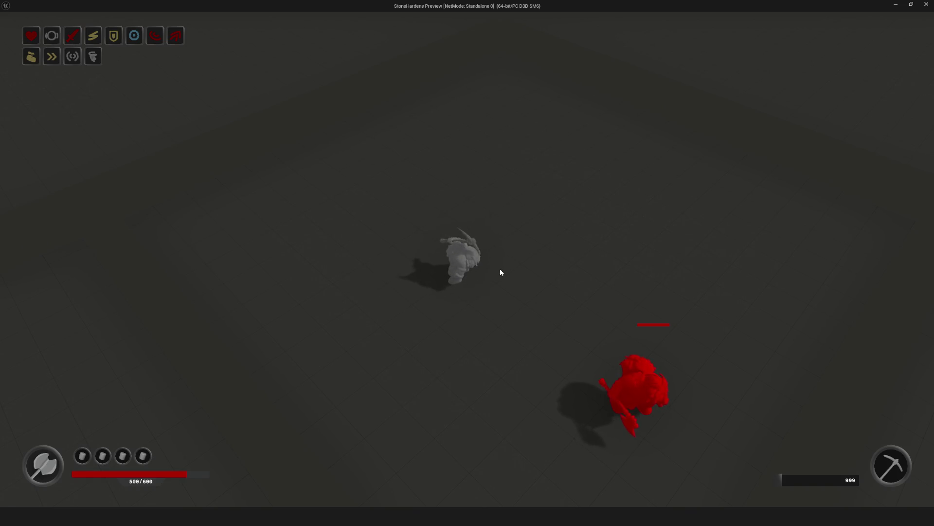
click(500, 270)
click(547, 259)
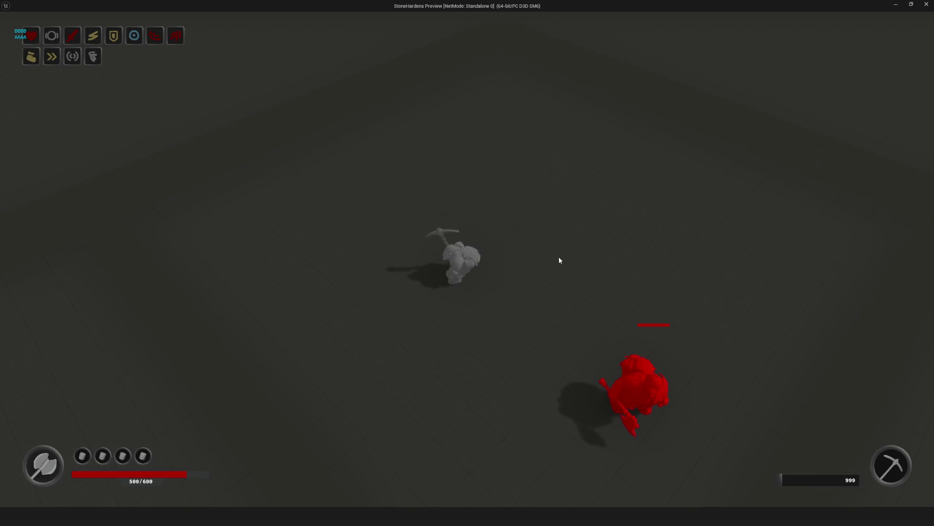
Step: Chain repeated pickaxe swings at the red enemy, then stop the play preview
click(464, 263)
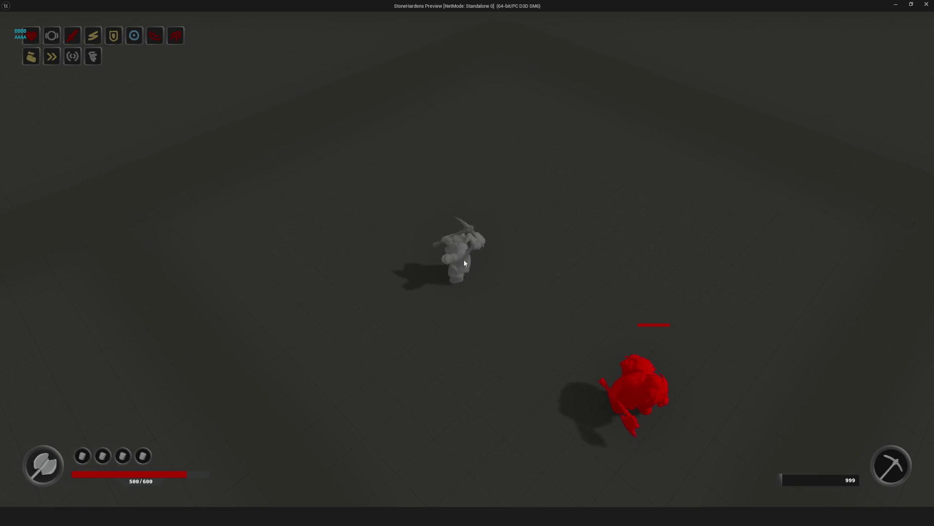
click(465, 263)
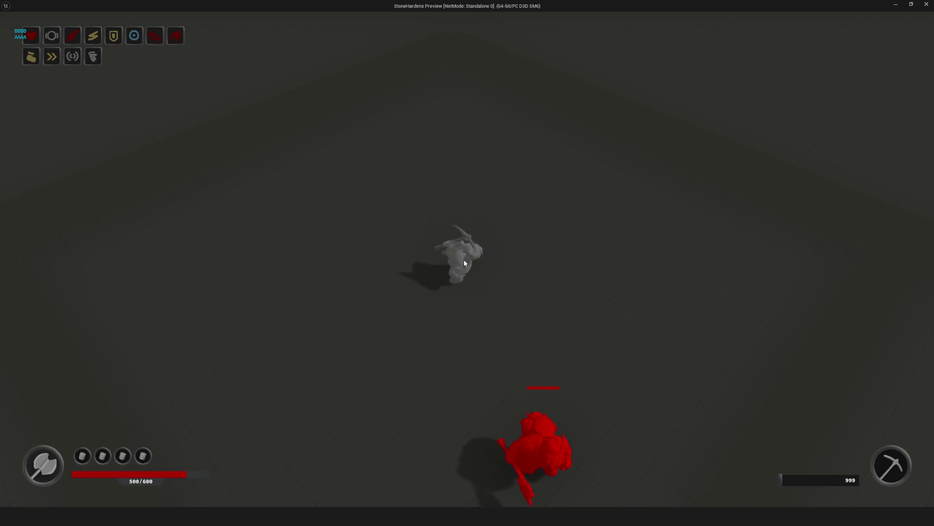
click(464, 264)
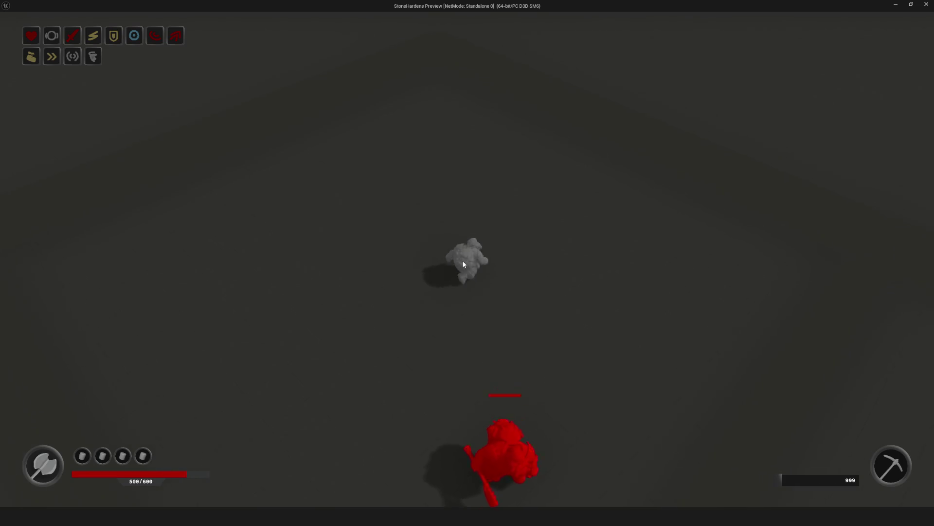
click(464, 265)
click(460, 270)
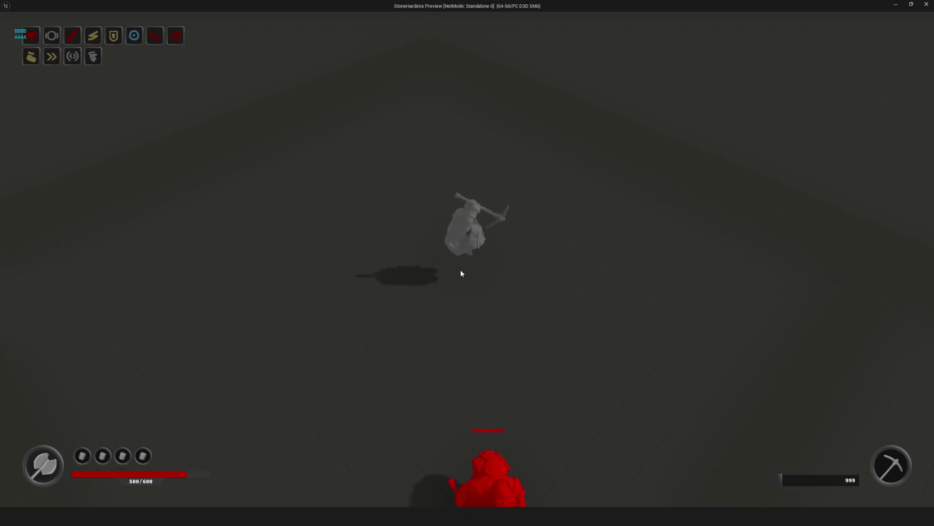
click(558, 285)
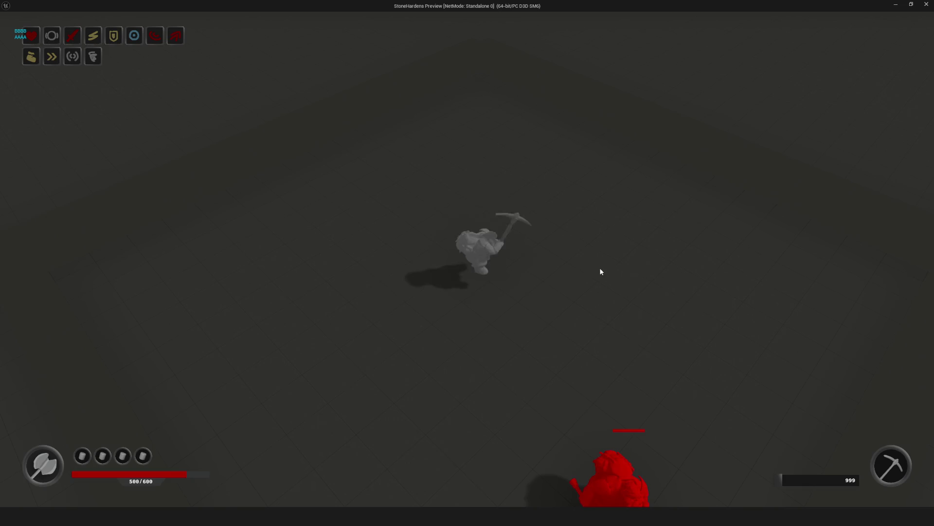
click(605, 282)
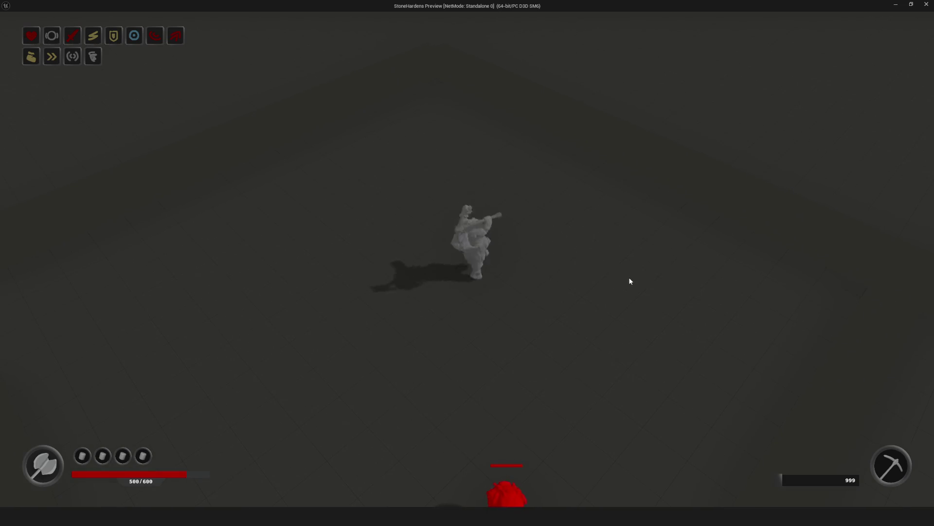
click(664, 294)
click(658, 287)
click(658, 292)
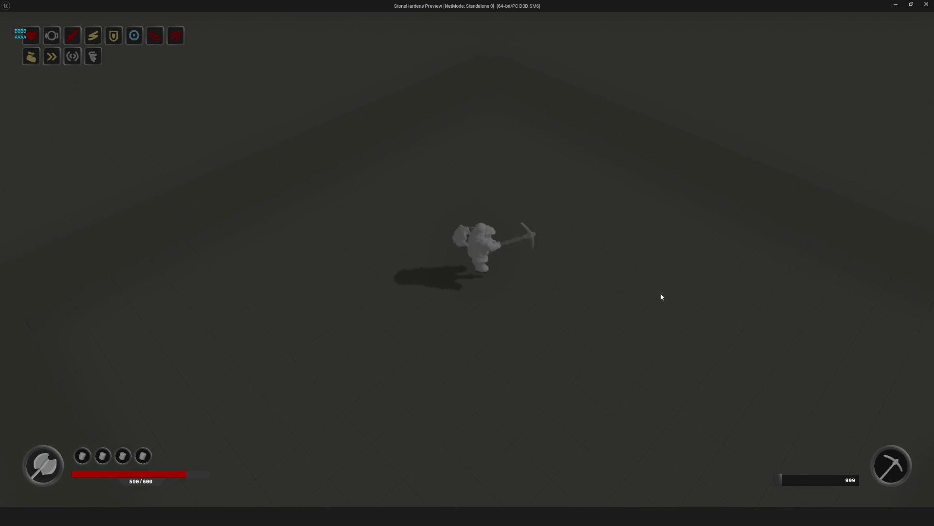
click(585, 284)
click(538, 292)
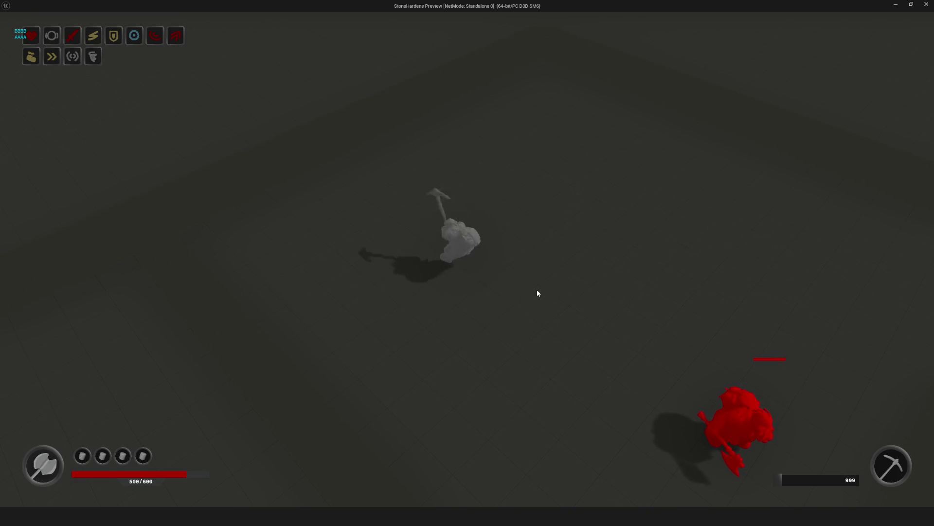
click(568, 310)
key(Escape)
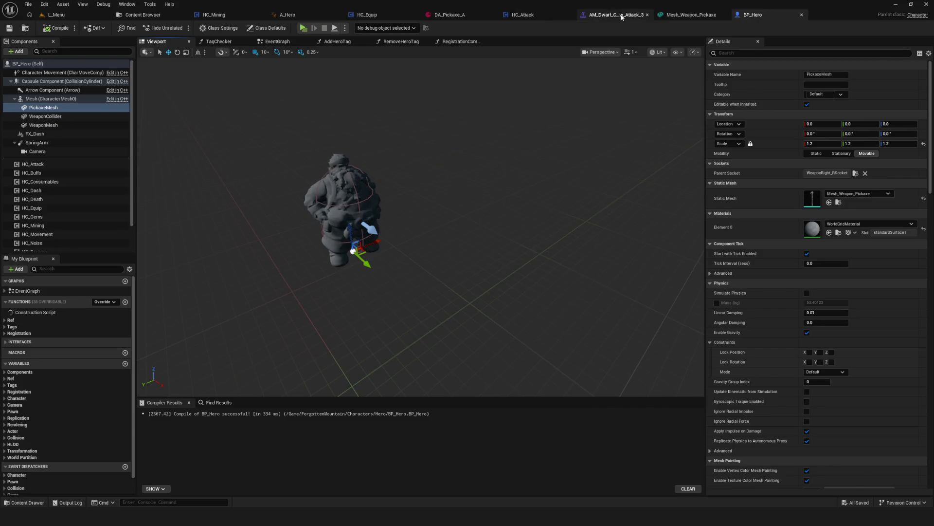
Step: Open the AM_Dwarf_Hero_Minning montage from the Asset Browser
click(615, 15)
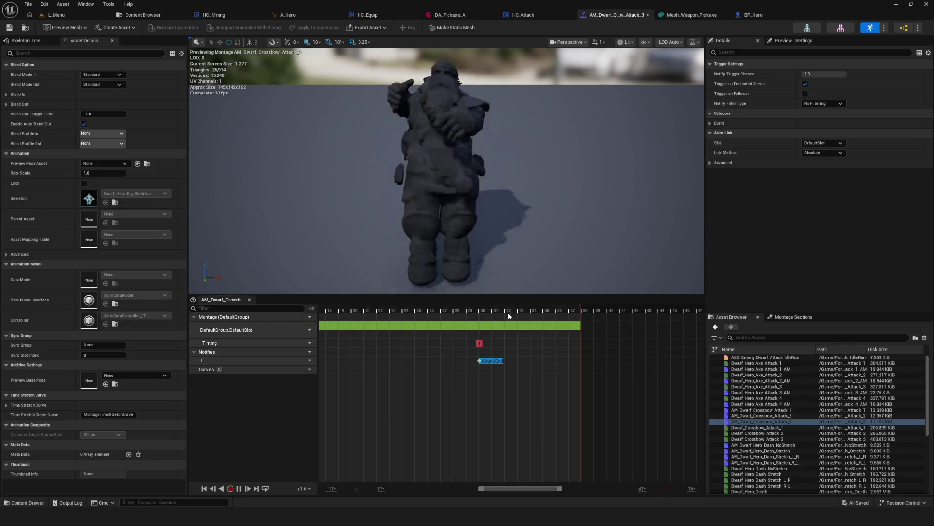
scroll(808, 413, down, 5)
scroll(808, 420, down, 2)
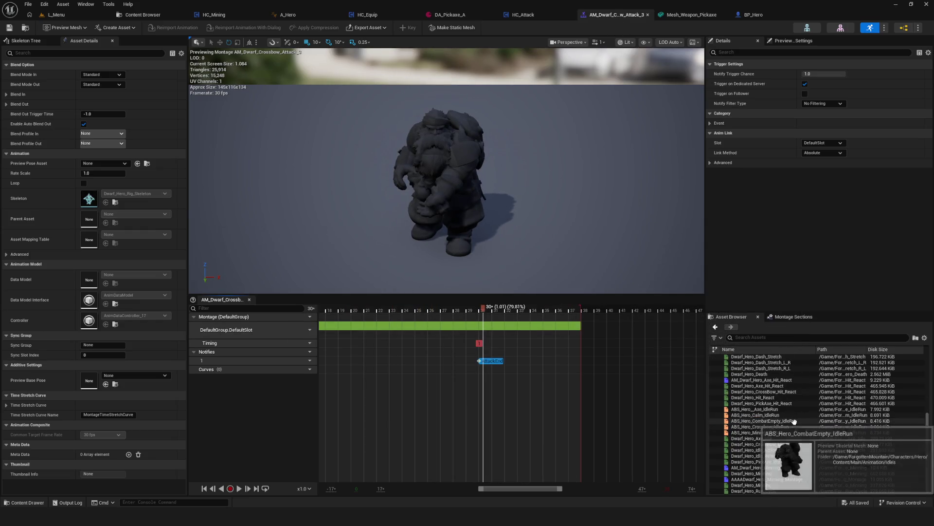
double_click(778, 468)
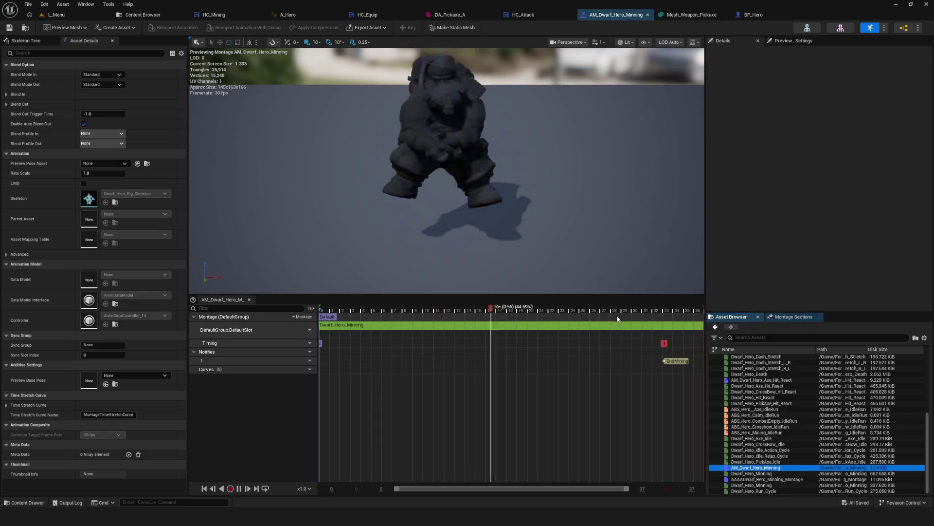
Step: Move the EndMining notify to about 1.07 s and save the montage
drag(662, 325, 655, 325)
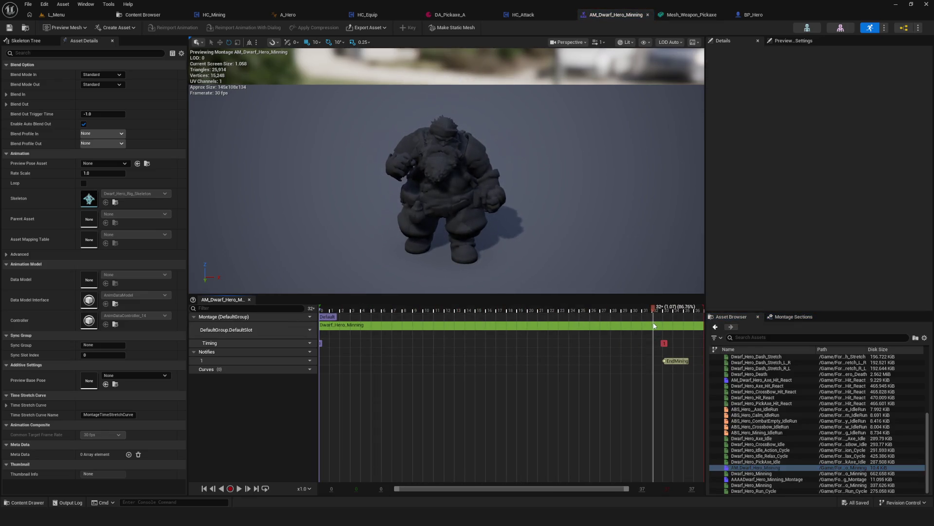
click(669, 362)
drag(661, 361, 661, 361)
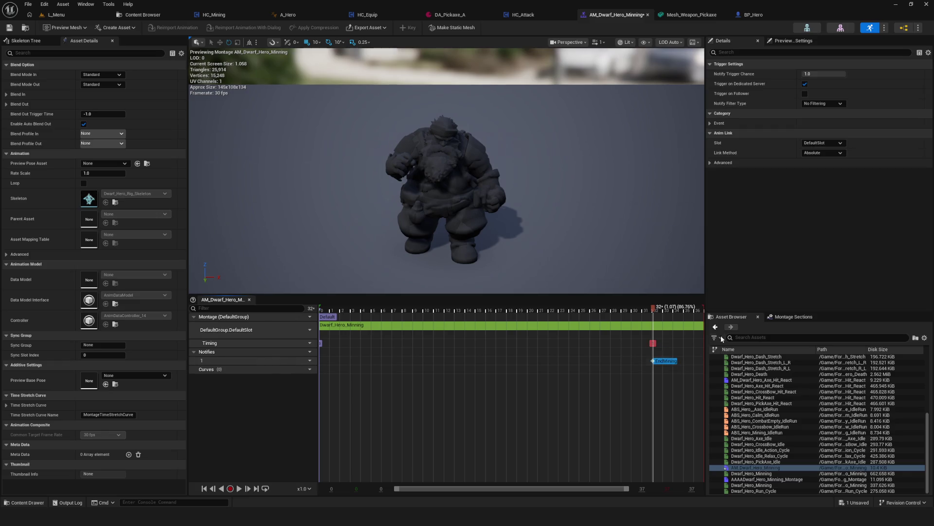
click(9, 28)
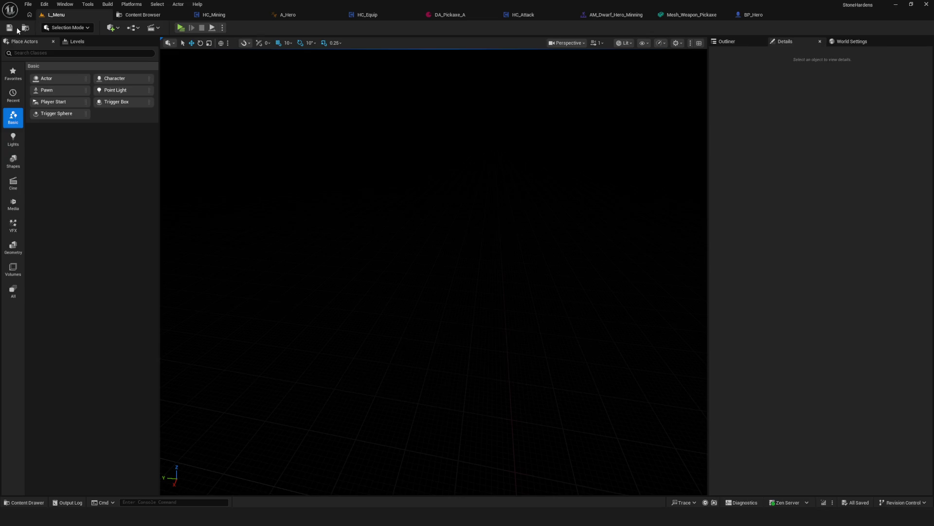
Step: Start a play preview from the game menu and maximize it
key(alt+p)
click(471, 214)
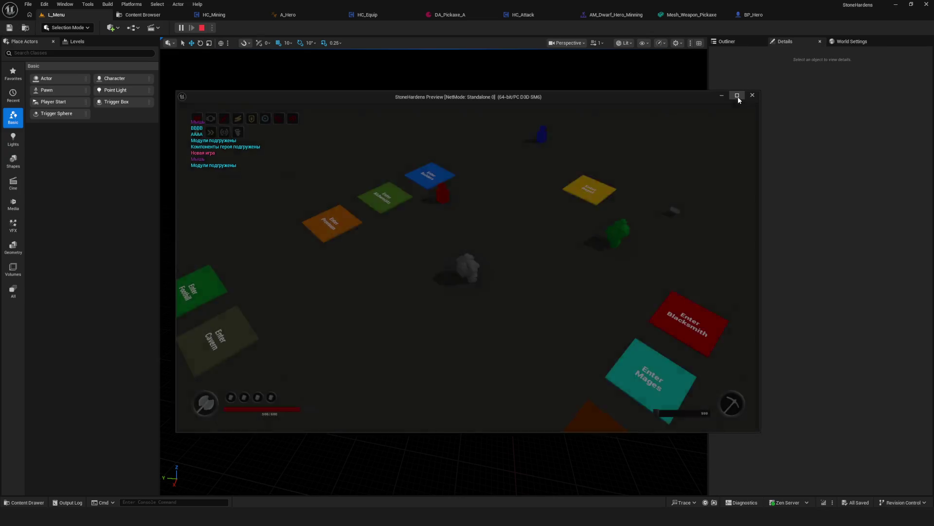
click(737, 96)
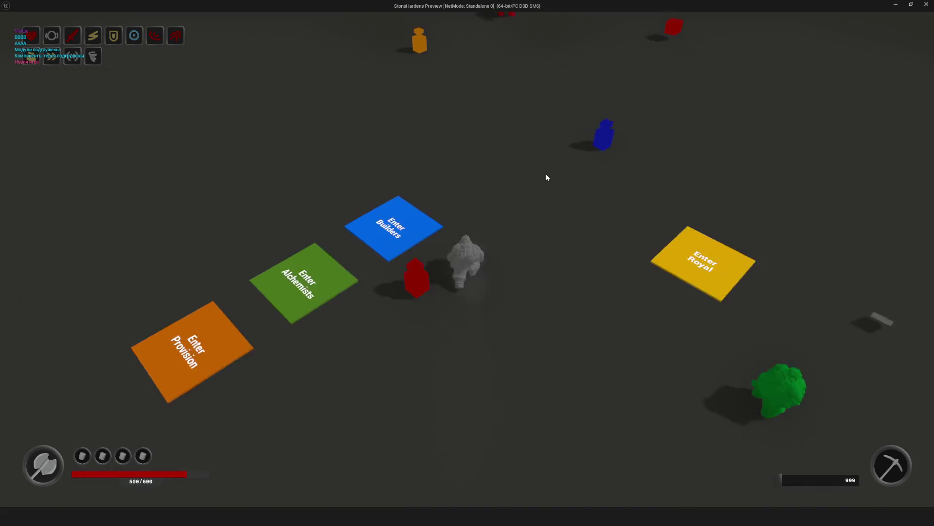
Step: Walk the hero around with WASD and dodge-roll twice toward the red enemy
key(w)
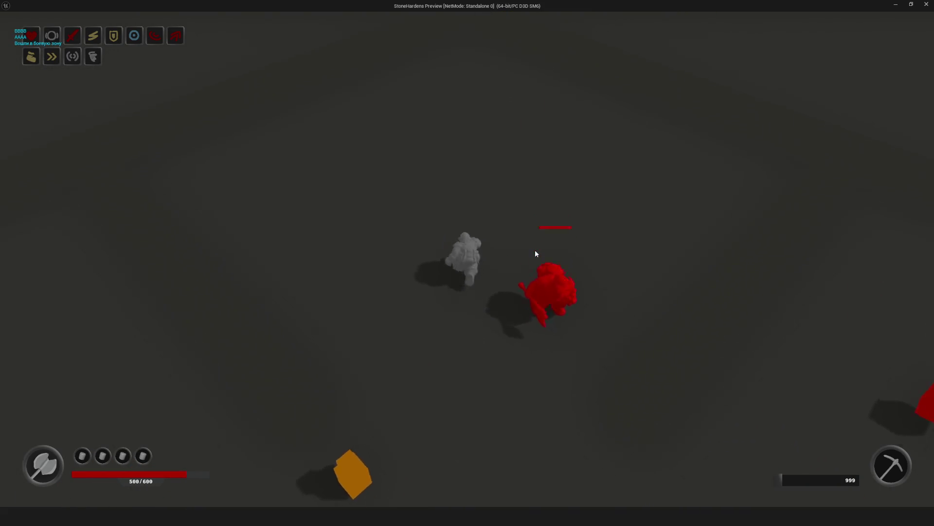
key(d)
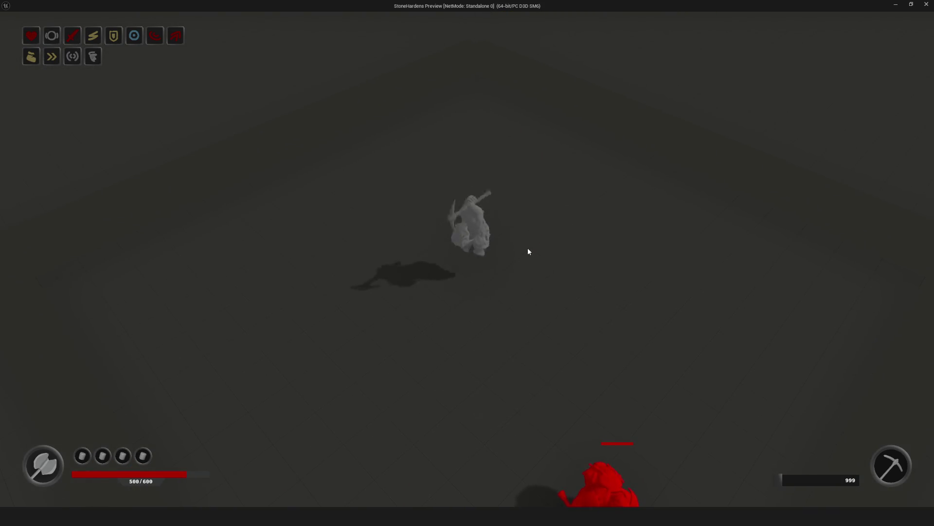
key(w)
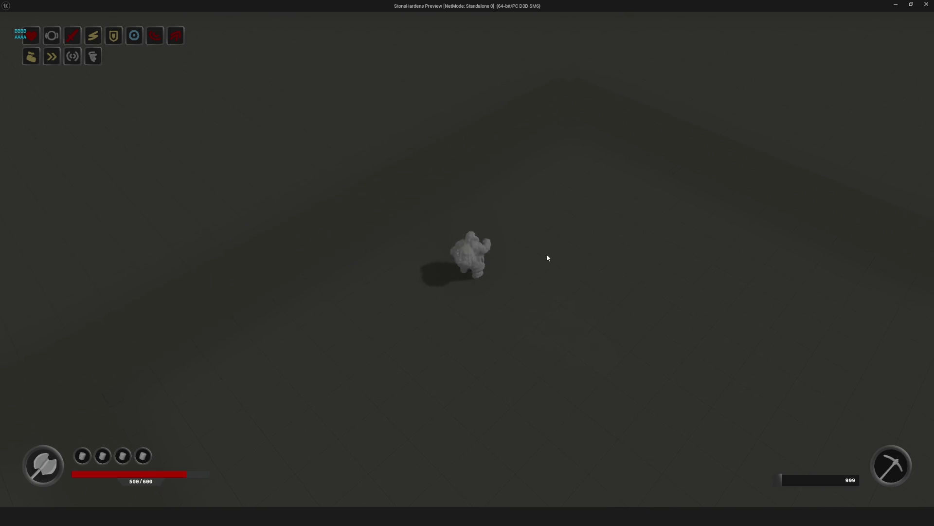
key(s)
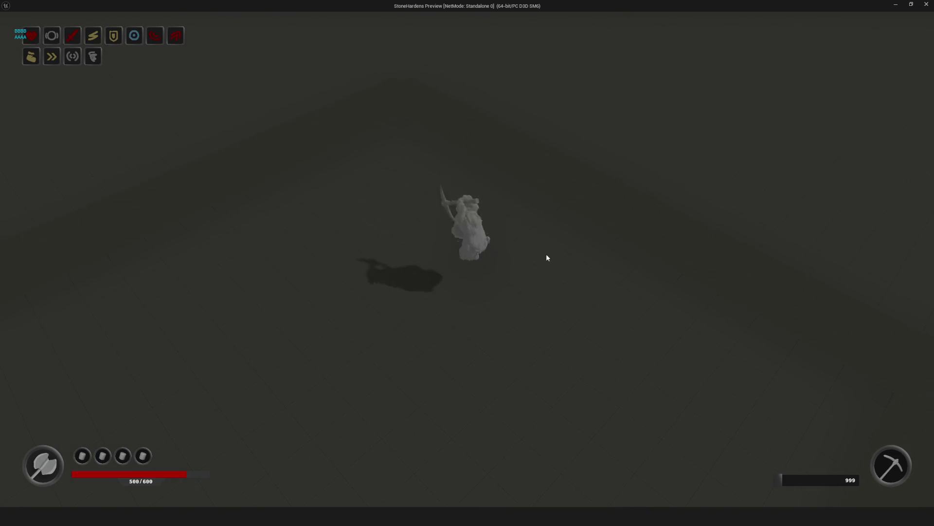
key(w)
key(s)
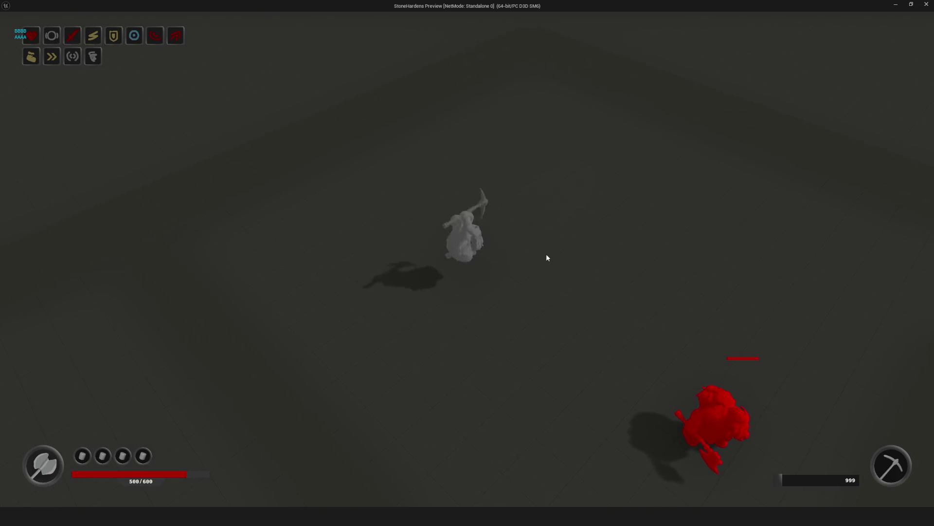
key(w)
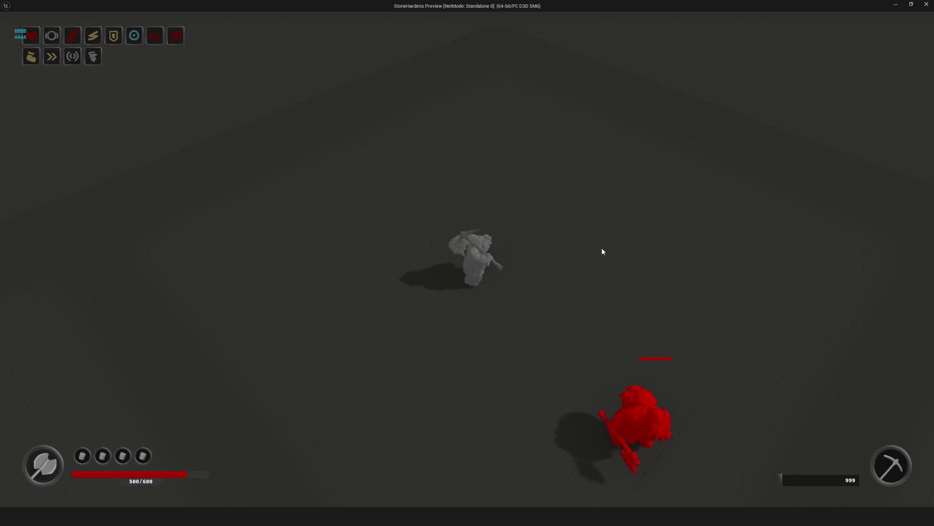
key(w)
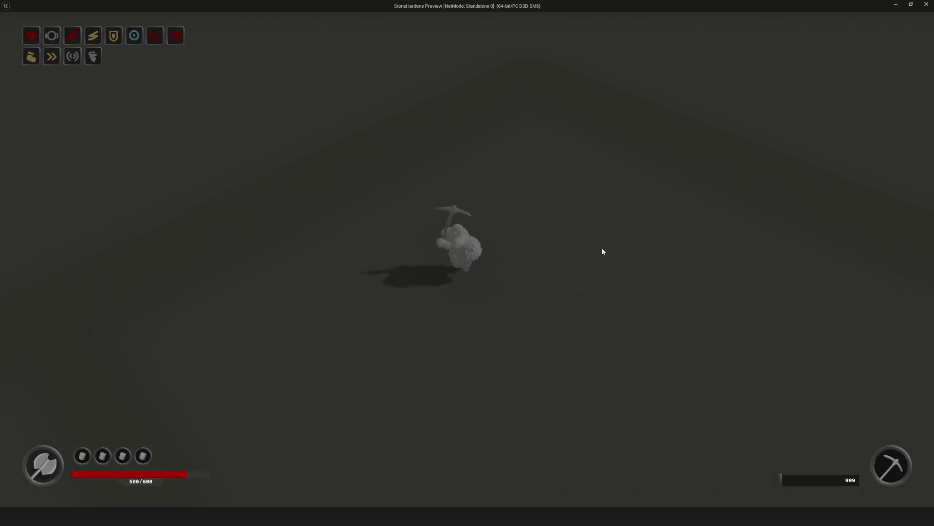
key(space)
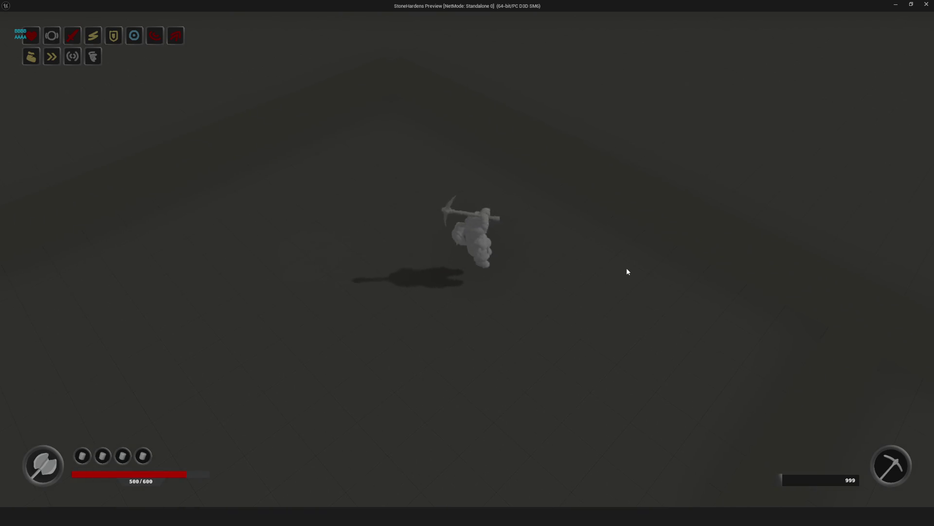
key(space)
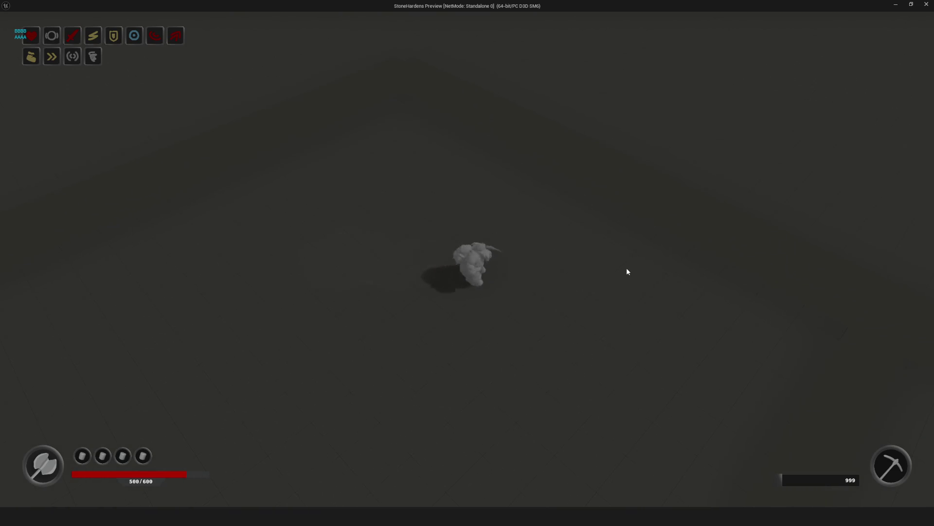
key(s)
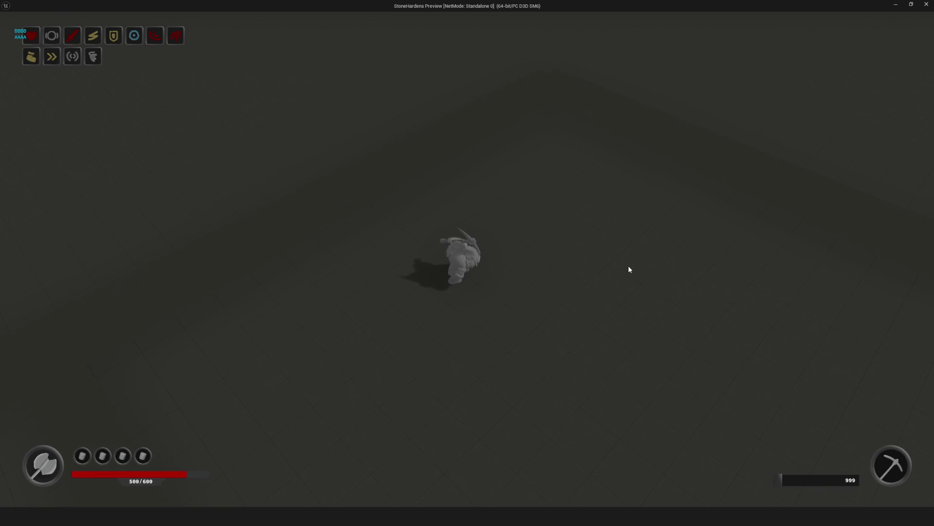
Step: Test a series of pickaxe swings while moving around the arena
click(629, 269)
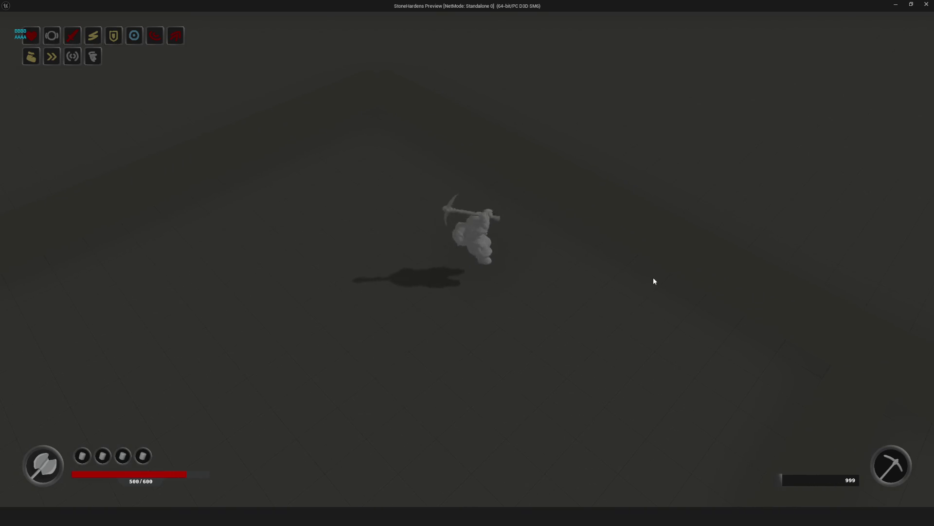
click(600, 292)
click(603, 294)
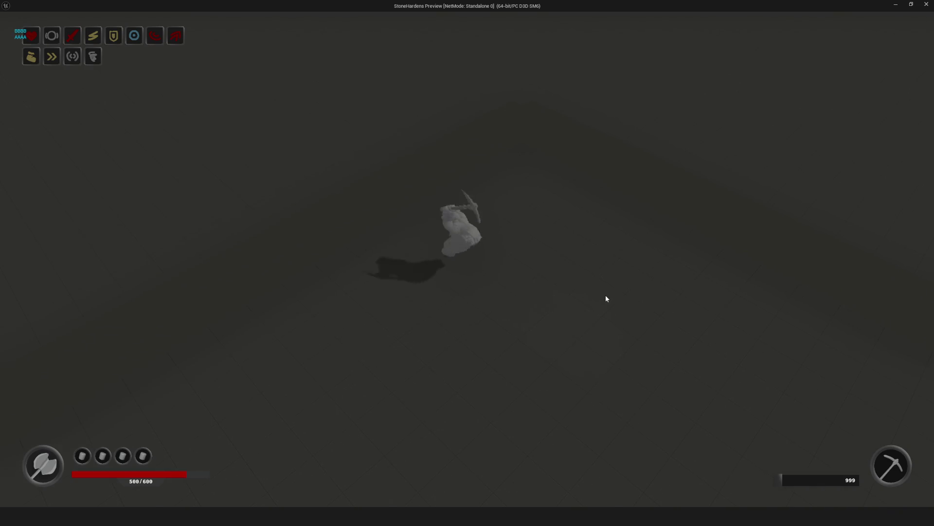
key(s)
click(595, 277)
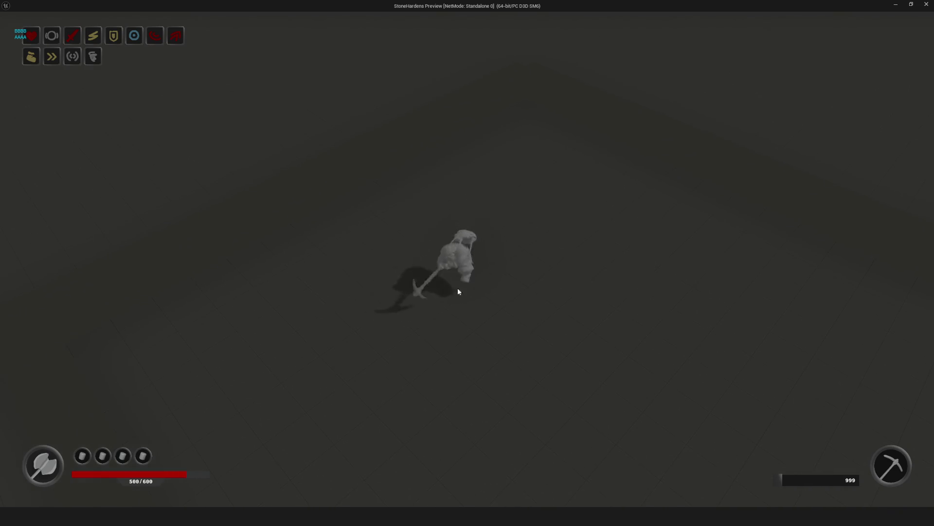
click(434, 240)
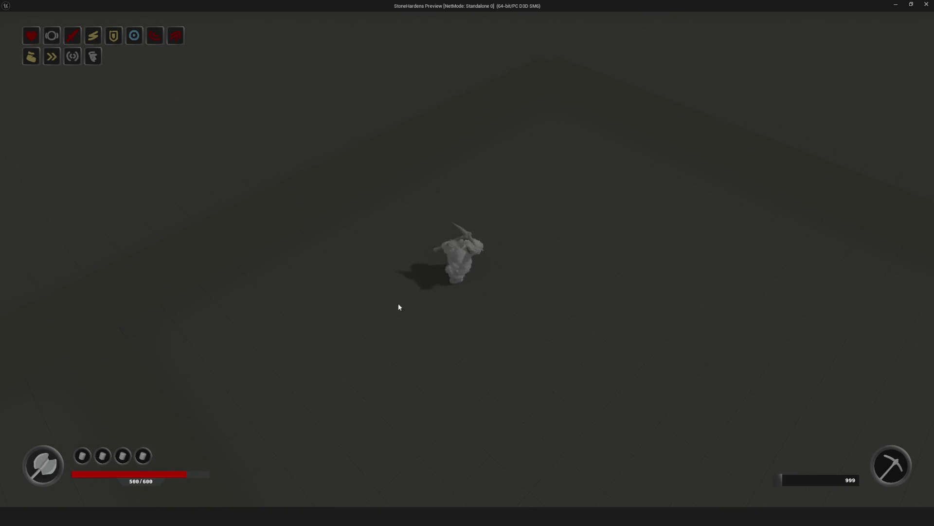
click(555, 274)
click(553, 270)
click(370, 269)
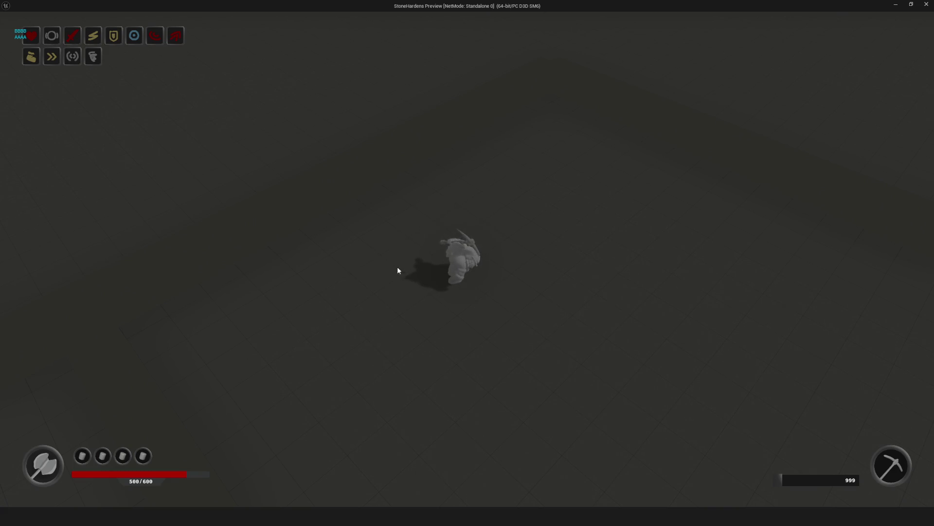
click(566, 276)
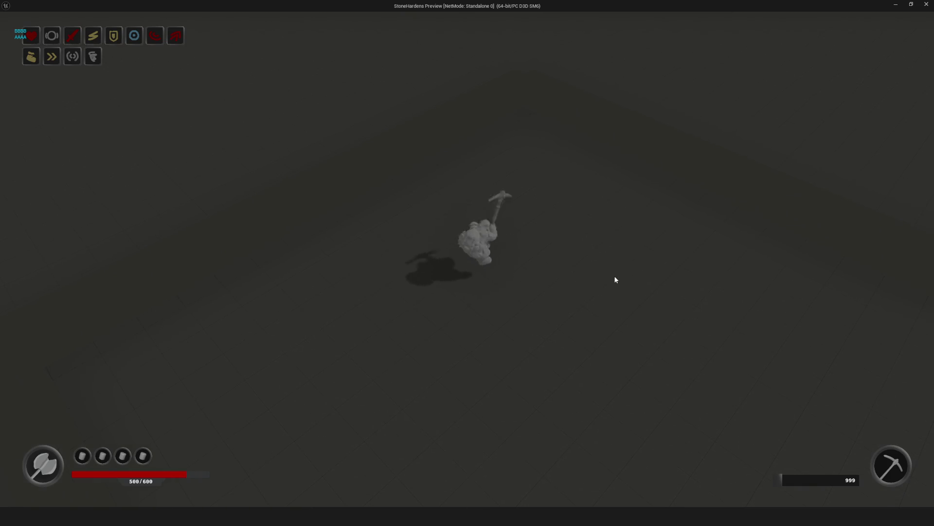
click(632, 279)
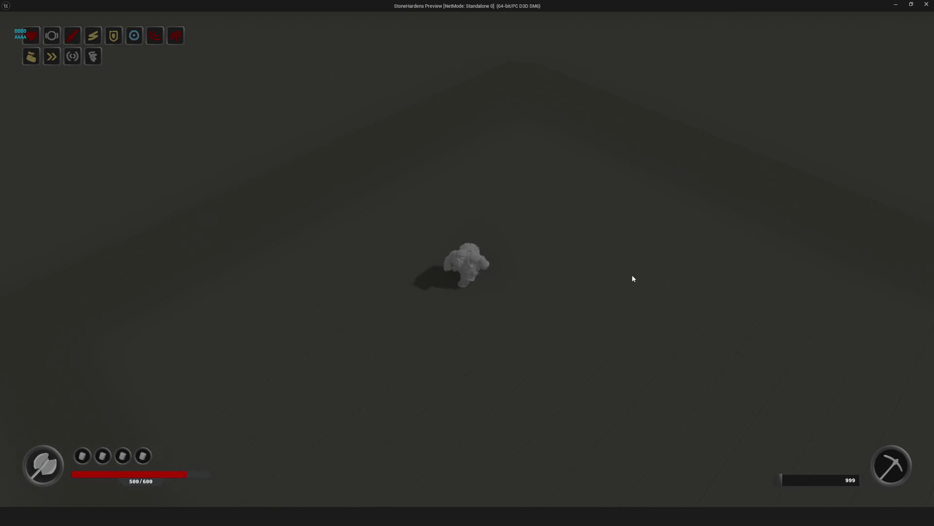
Step: Strike the red enemy until it's finished, stop the session, and start a new play test
click(618, 326)
click(572, 303)
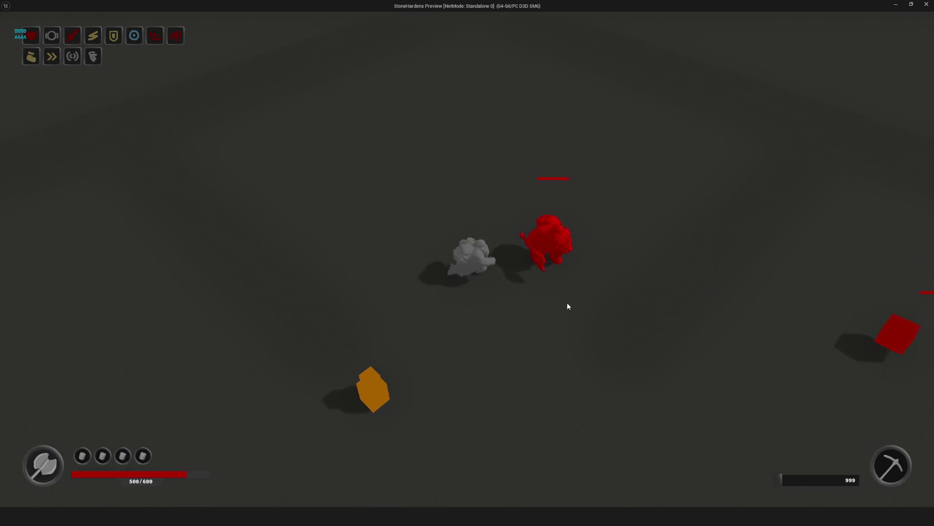
click(620, 299)
click(620, 299)
click(621, 302)
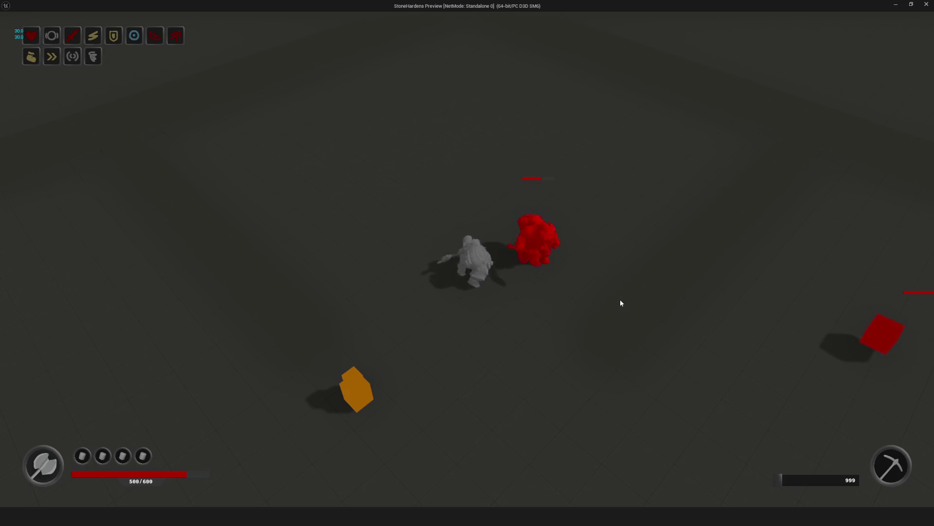
click(618, 293)
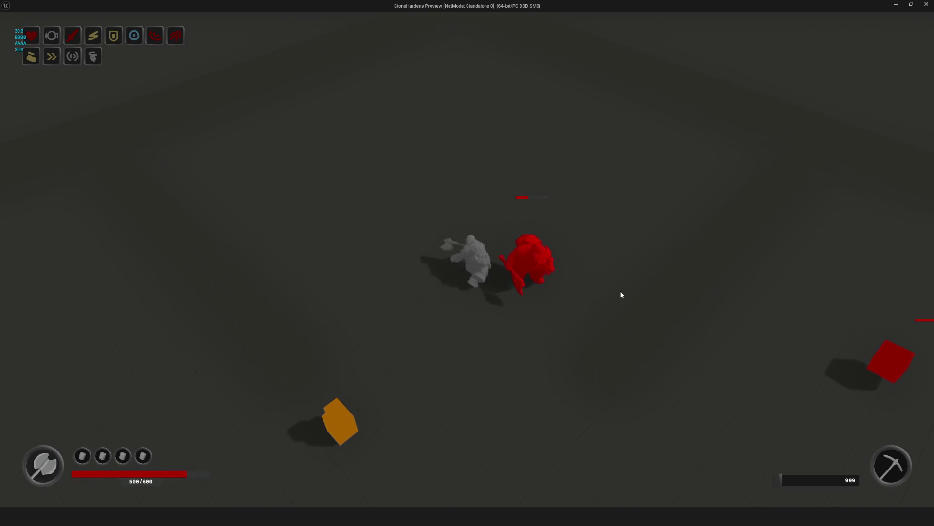
click(621, 294)
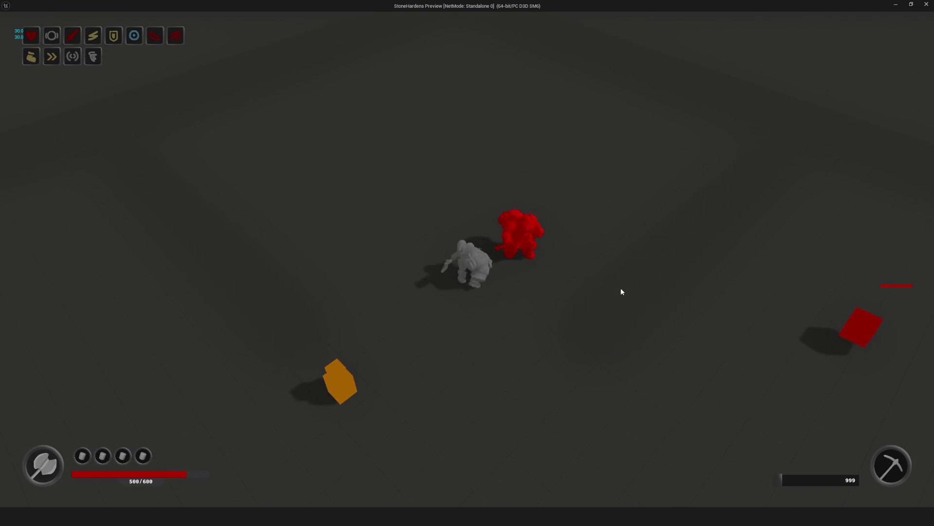
key(Escape)
key(alt+p)
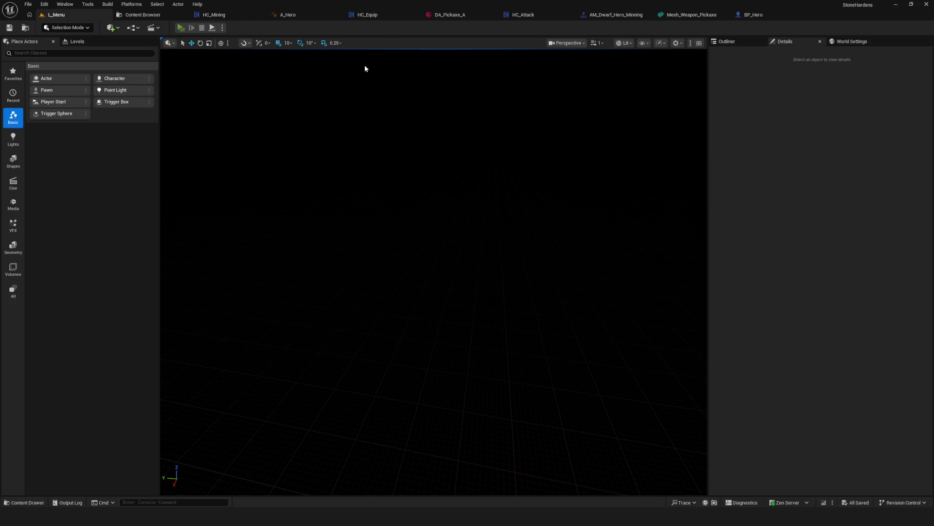
click(489, 223)
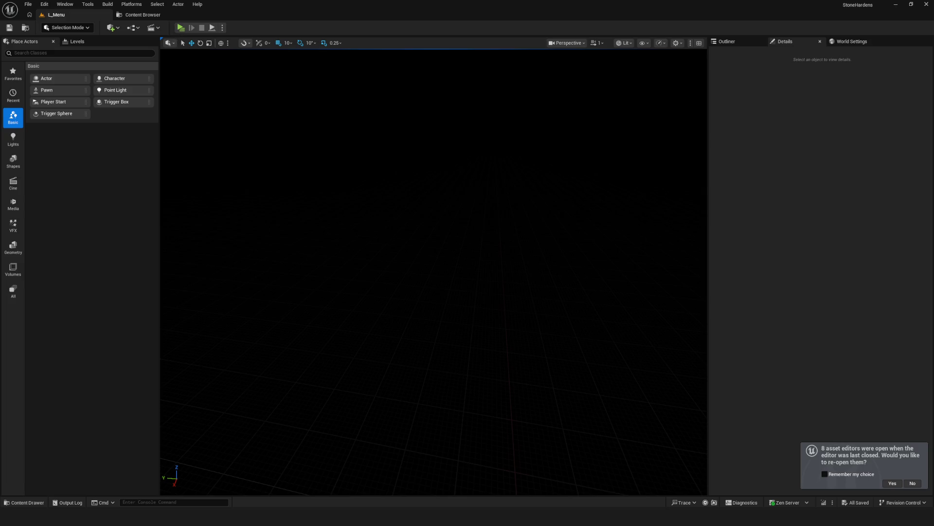
Step: Accept the prompt to re-open the 8 previous asset editors
click(896, 486)
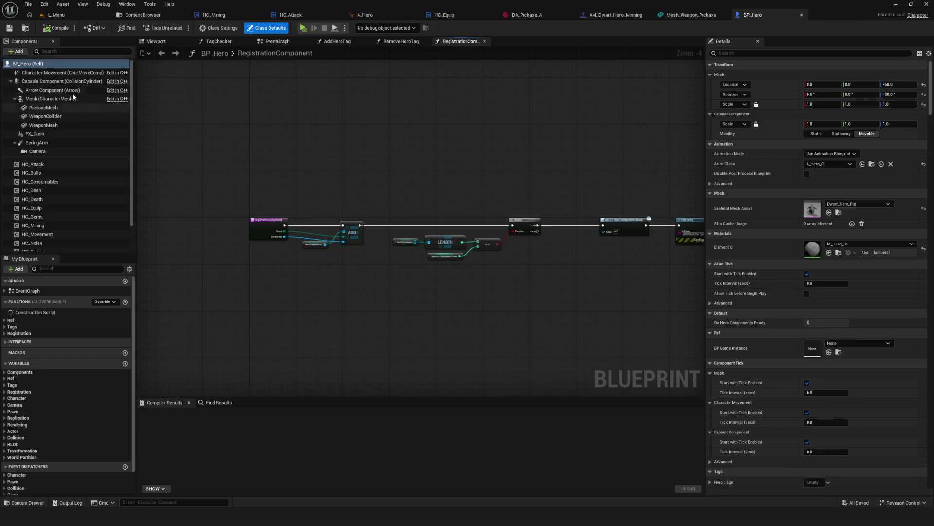
Step: Bring the L_Menu level back to the front
click(67, 15)
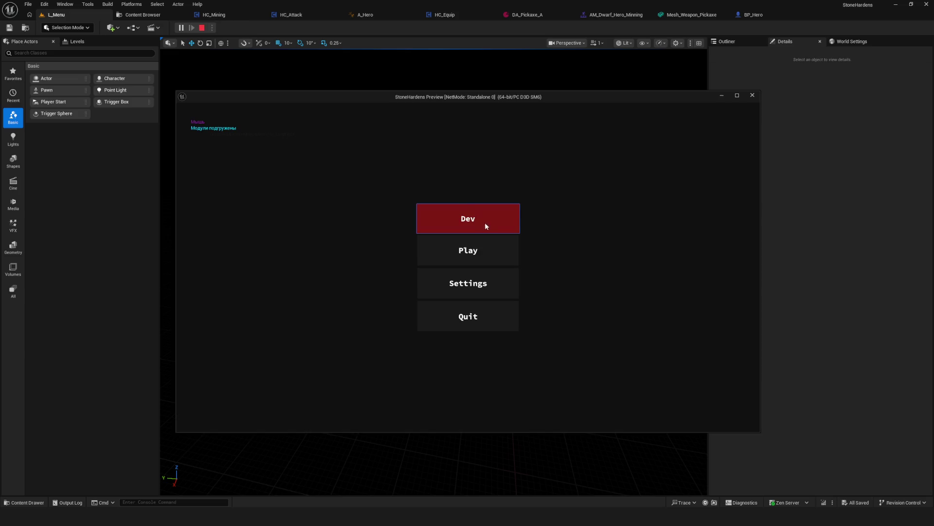
Step: Start a Dev run in a full-screen preview, walk toward the red enemy and attack it
click(485, 224)
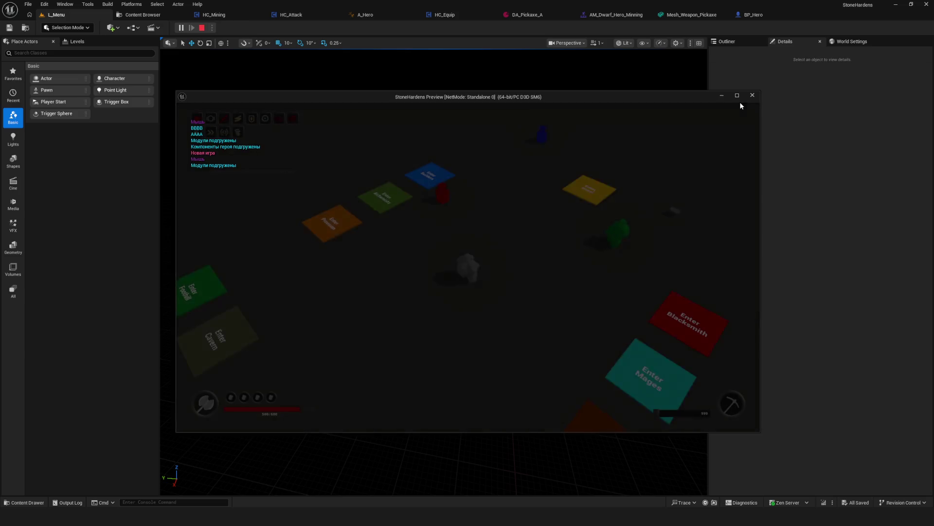
click(738, 97)
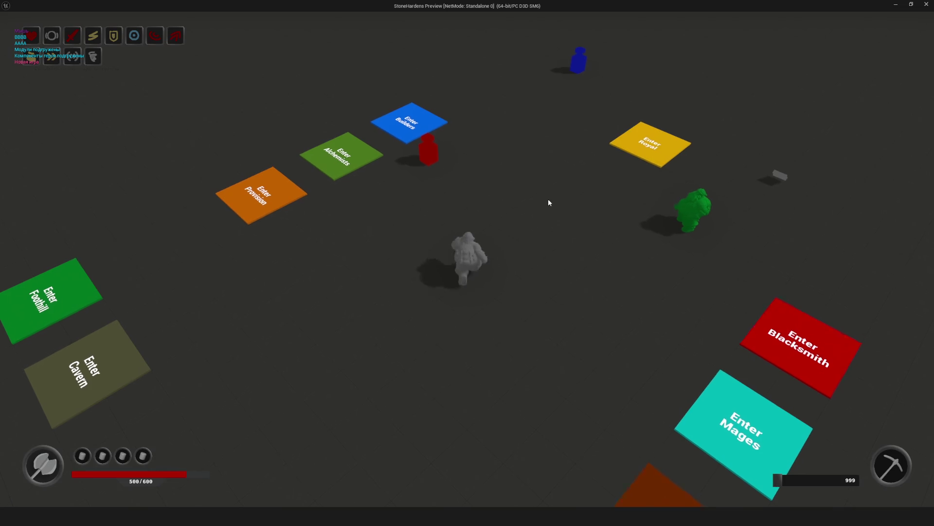
key(w)
key(w)
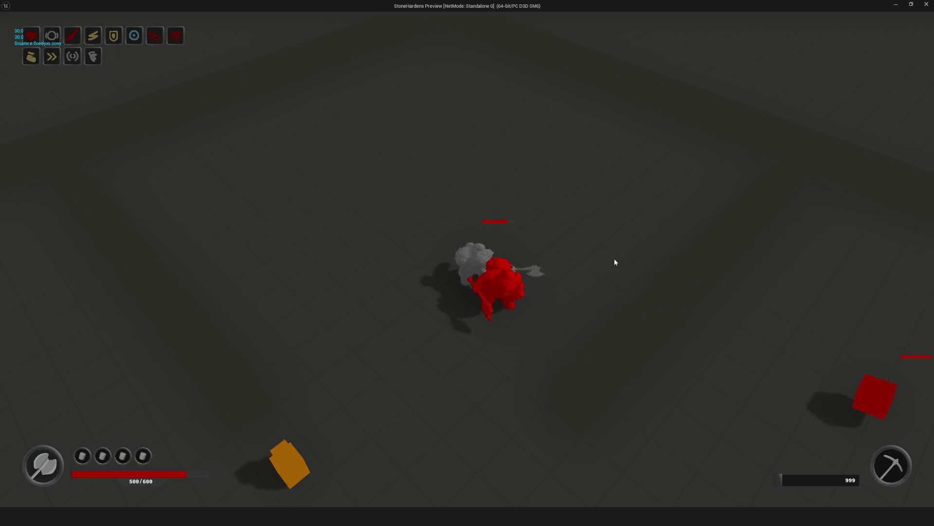
key(s)
click(630, 238)
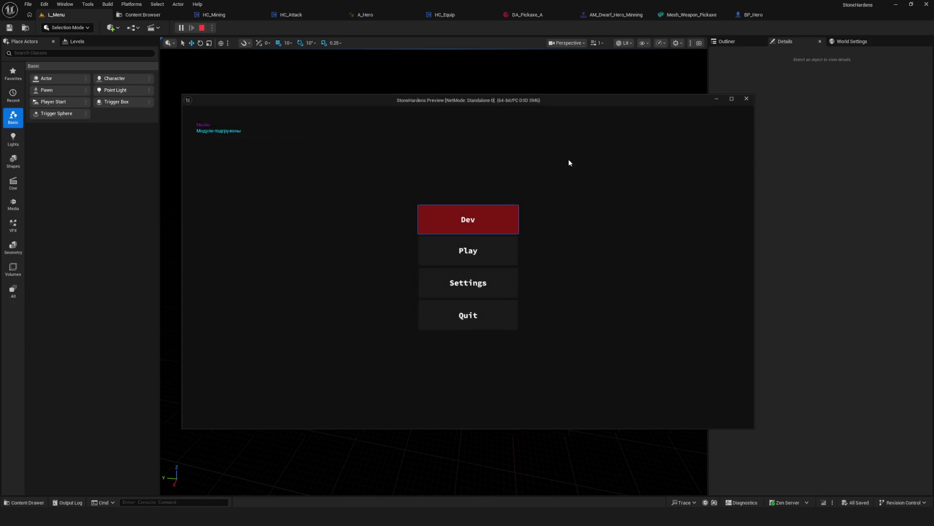
Step: Start a Dev run, walk into the combat zone, strike the red enemy, then stop playing
click(513, 219)
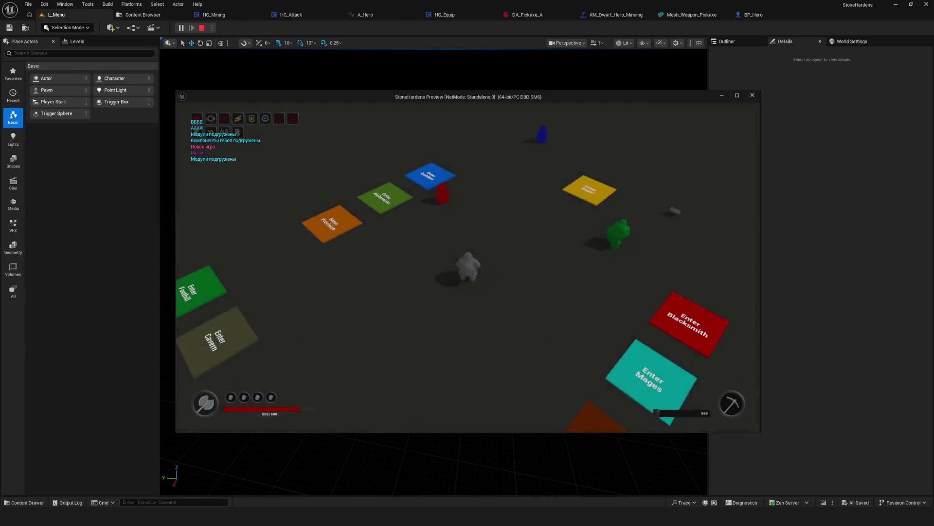
key(w)
click(560, 232)
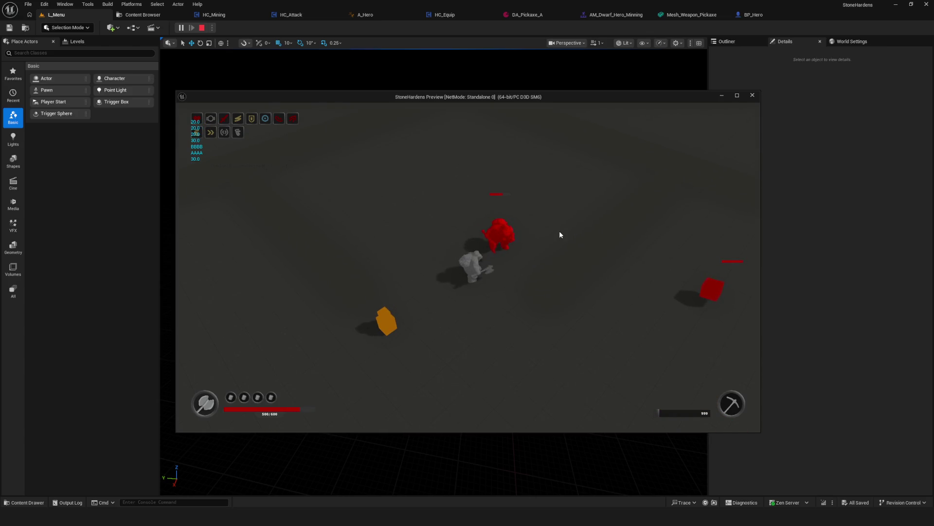
key(Escape)
Step: Relaunch play full screen, hit the red enemy until it dies, then stop and restart the preview
click(178, 28)
click(500, 231)
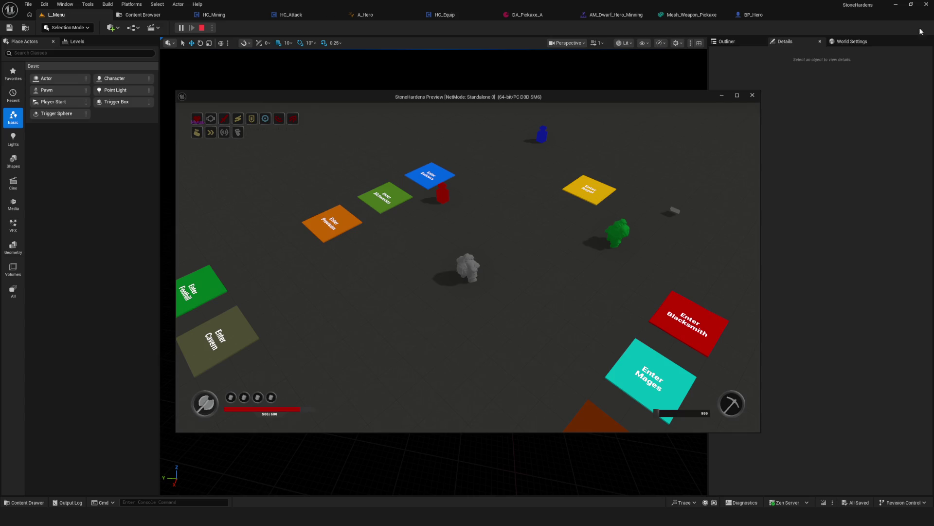
click(737, 95)
key(w)
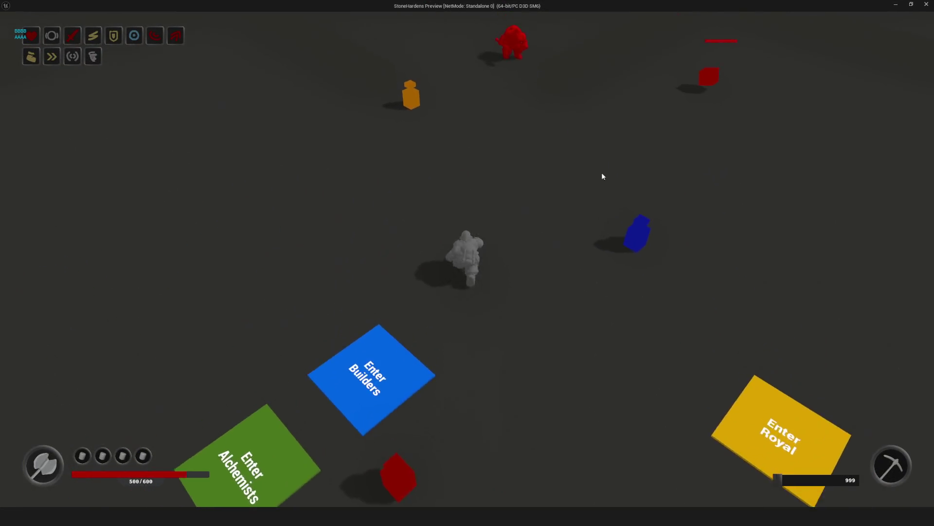
click(542, 205)
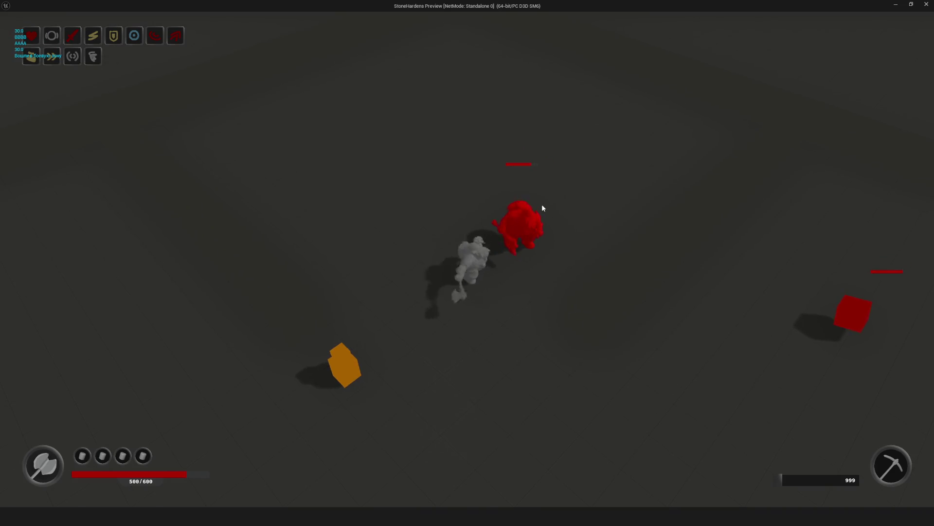
click(546, 217)
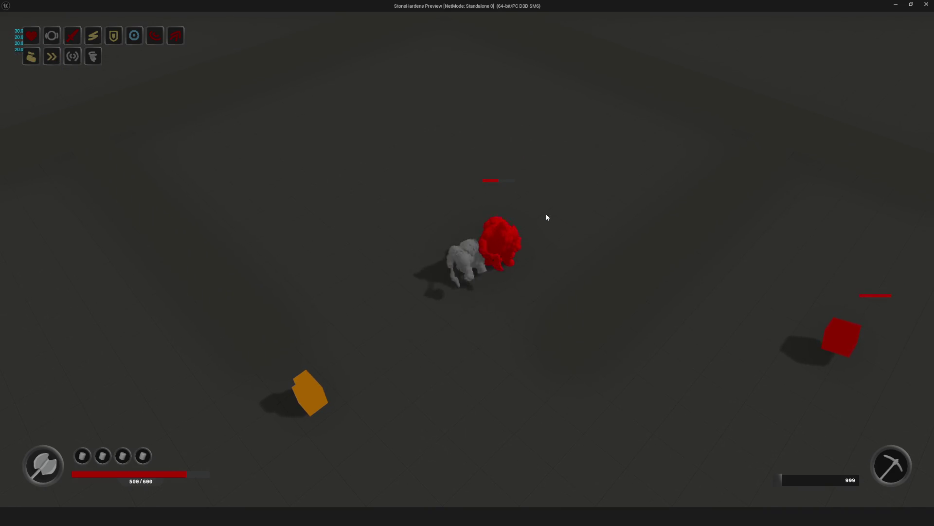
click(546, 217)
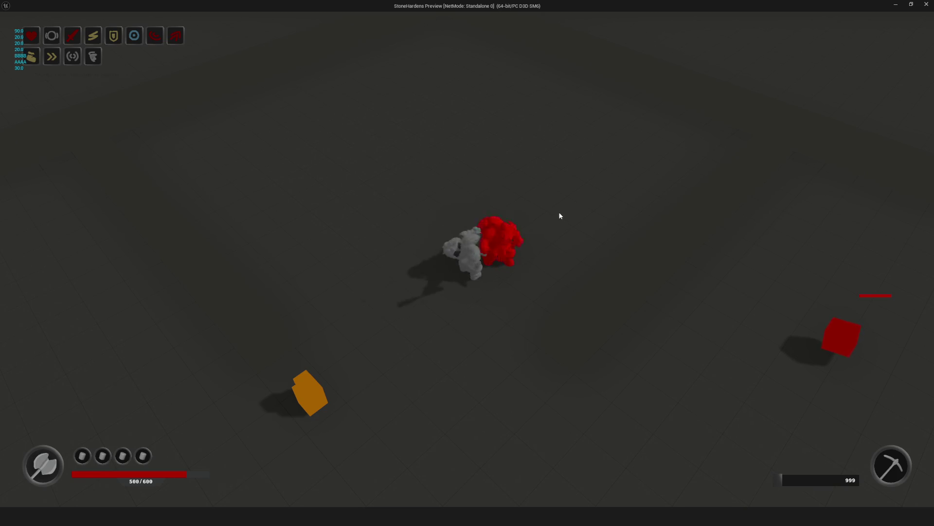
key(Escape)
click(180, 28)
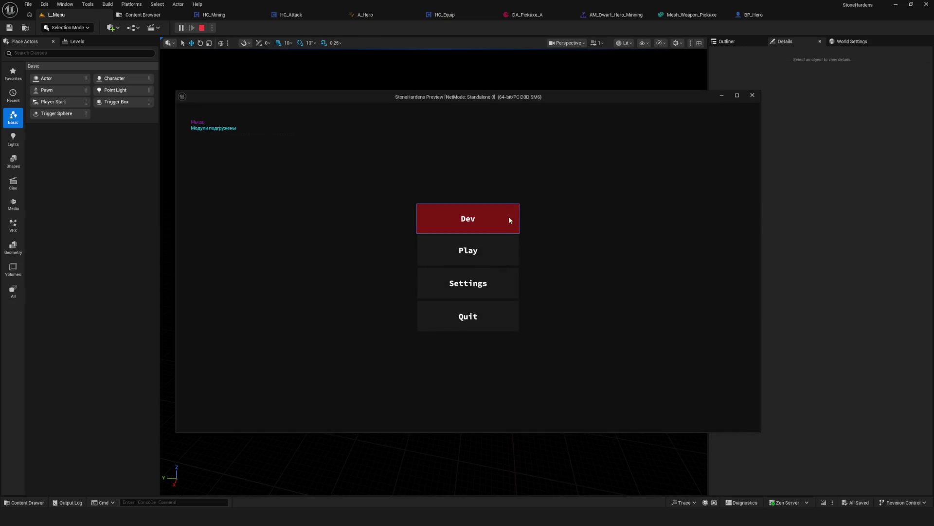
Step: Start Dev, walk to the red enemy and hit it with the pickaxe, then stop and show the Content Browser
click(517, 225)
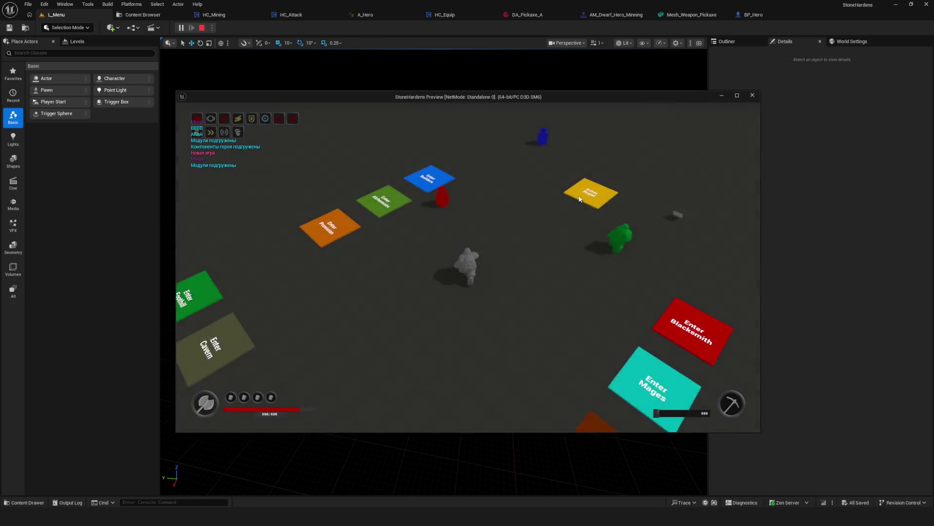
key(w)
click(547, 224)
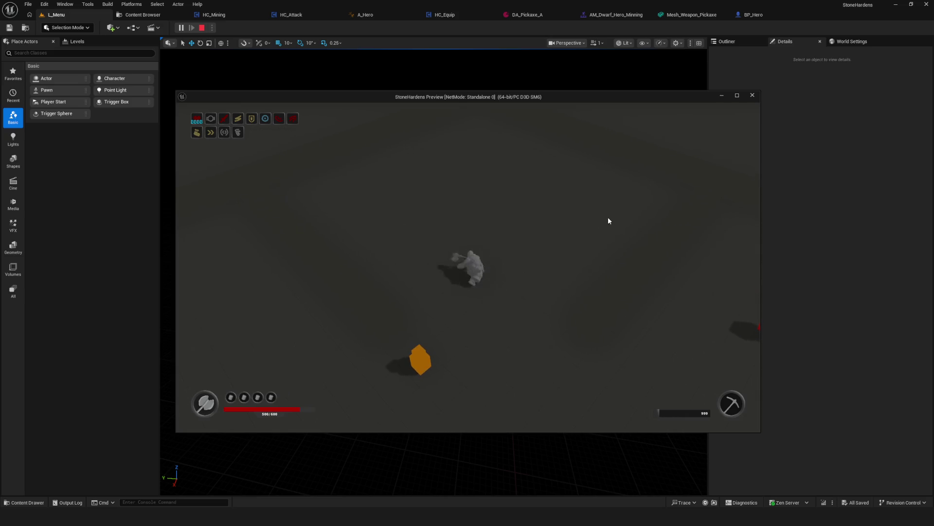
key(Escape)
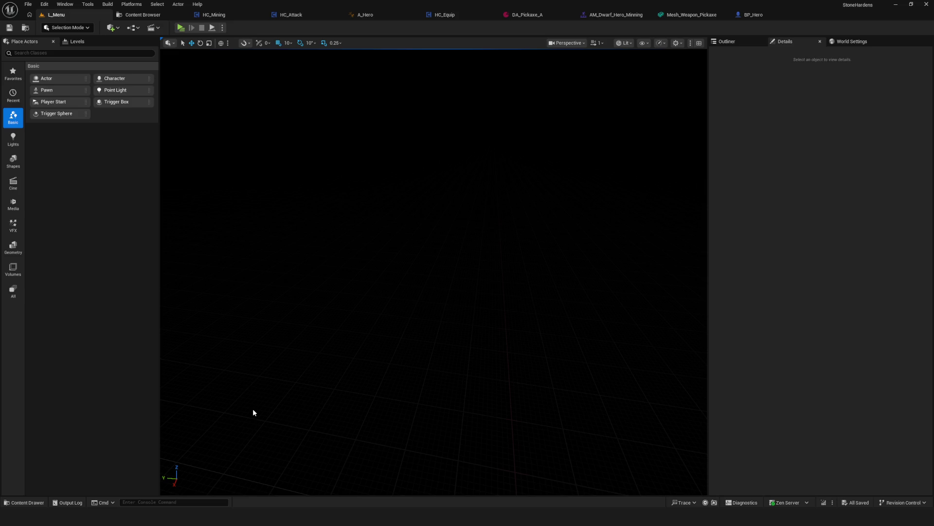
click(141, 15)
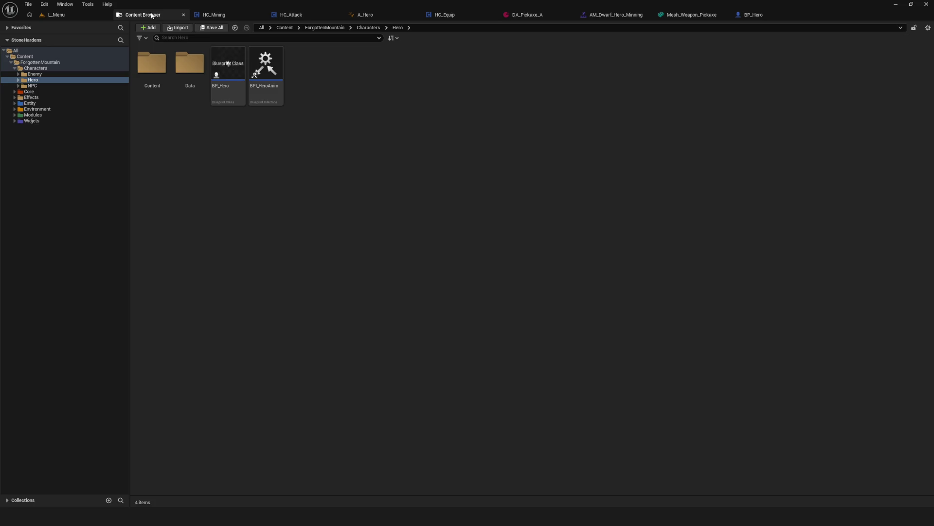
Step: Expand Widjets > WBP > Compositions in the folder tree, then open the Equip folder and W_Equip
click(15, 121)
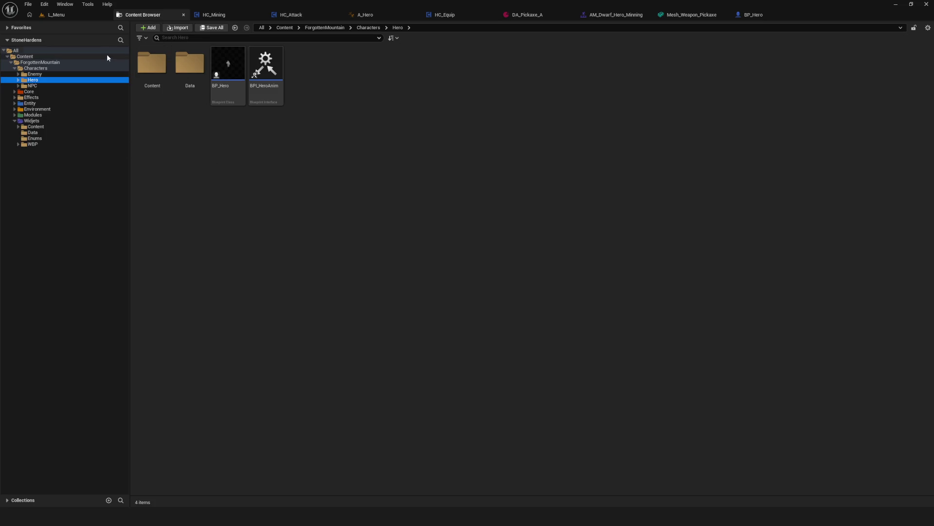
click(18, 145)
click(45, 150)
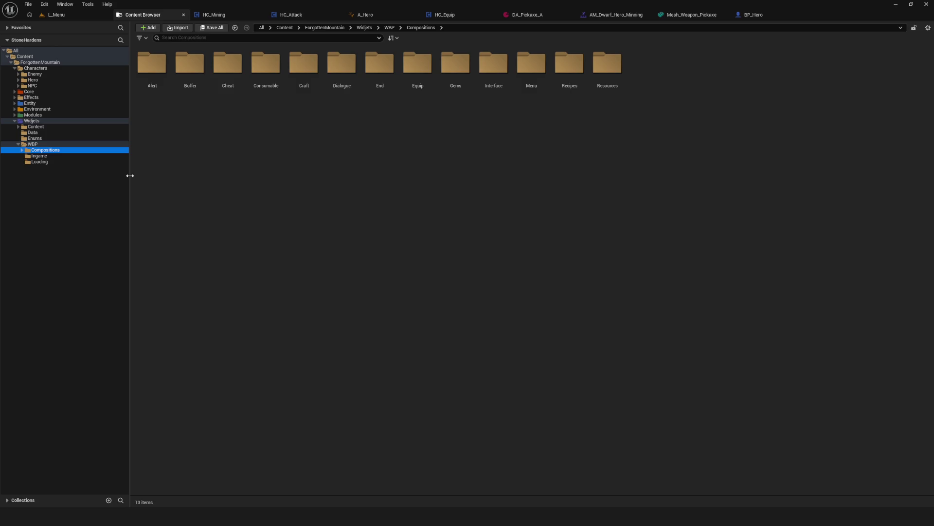
click(22, 150)
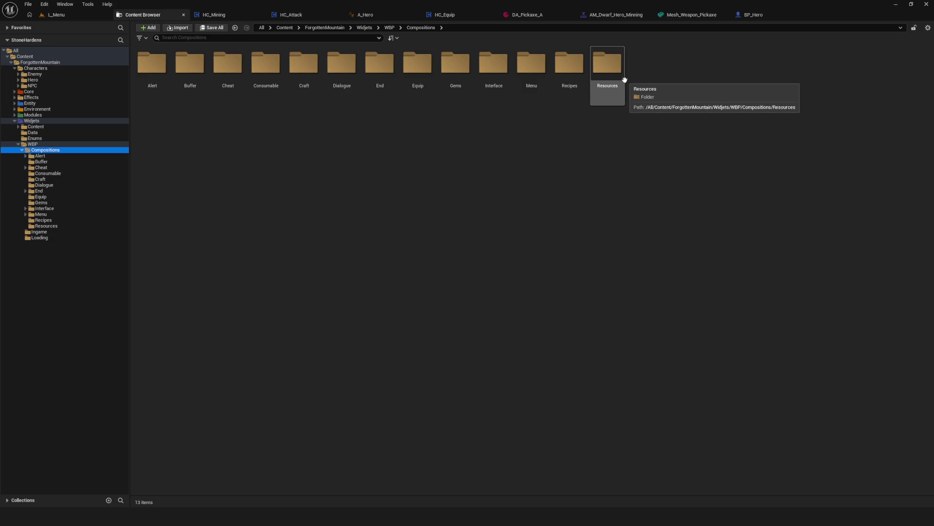
double_click(401, 83)
double_click(199, 68)
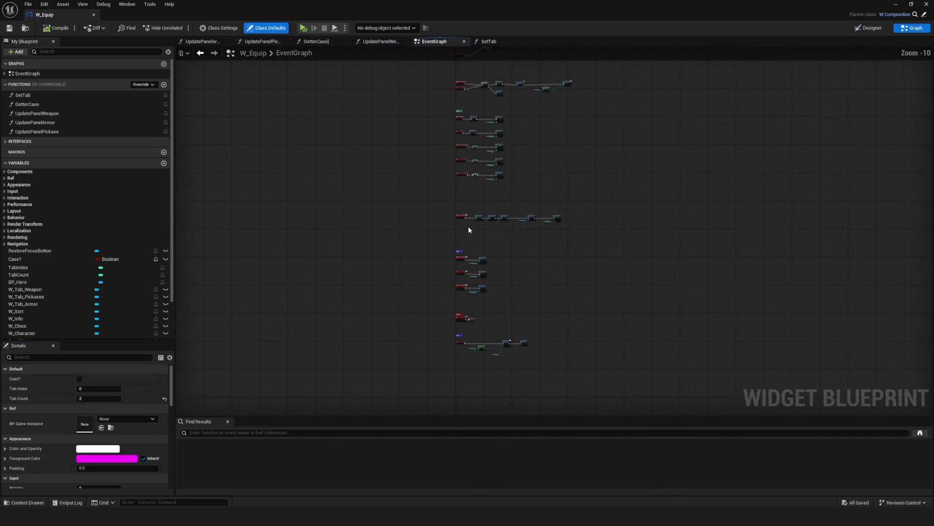
Step: Box-select the Event Construct node in W_Equip's event graph, then close the W_Equip editor
mouse_move(359, 166)
mouse_down()
mouse_move(367, 193)
mouse_move(408, 241)
mouse_move(399, 243)
mouse_up()
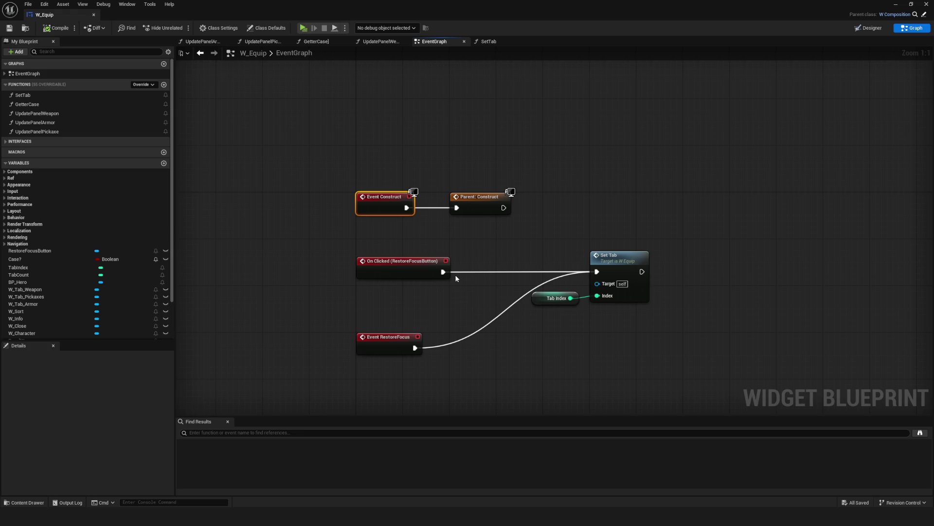
mouse_move(349, 126)
mouse_down()
mouse_move(398, 266)
mouse_move(395, 241)
mouse_up()
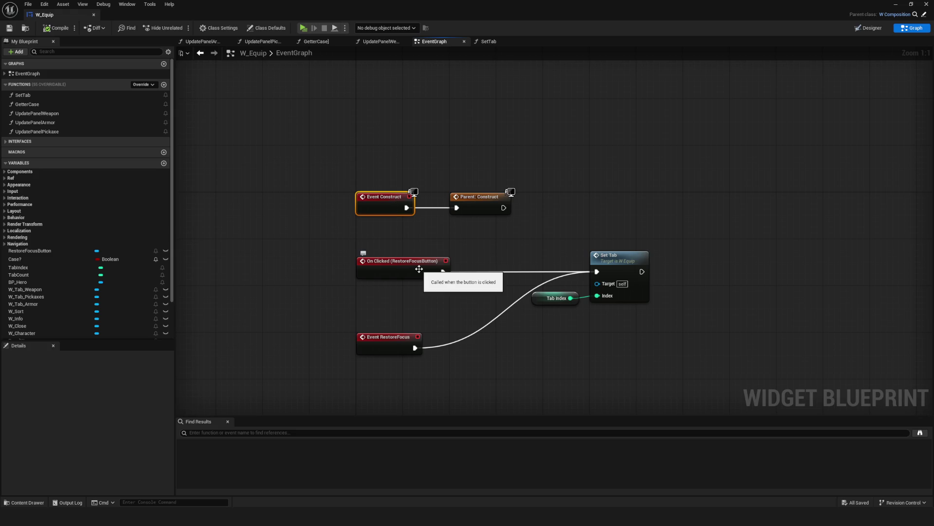
mouse_move(345, 118)
mouse_down()
mouse_move(362, 211)
mouse_move(401, 244)
mouse_move(371, 159)
mouse_move(408, 179)
mouse_up()
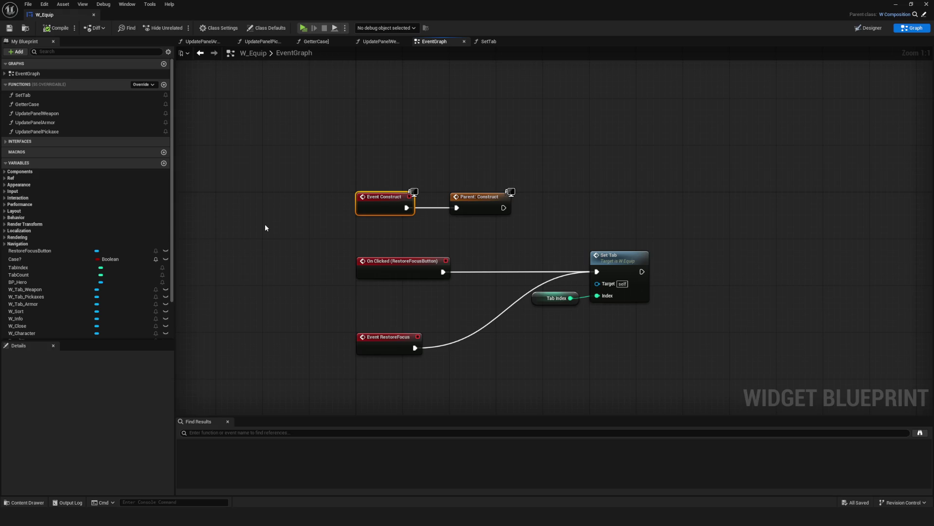
mouse_move(326, 162)
mouse_down()
mouse_move(383, 232)
mouse_move(428, 234)
mouse_move(398, 246)
mouse_move(358, 222)
mouse_up()
mouse_move(339, 145)
mouse_down()
mouse_move(365, 224)
mouse_move(384, 240)
mouse_up()
click(93, 14)
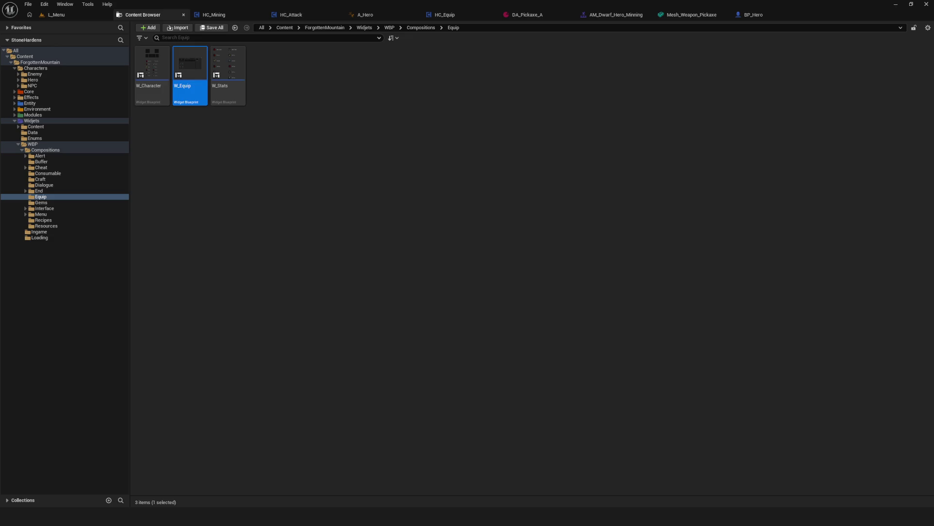
Step: From L_Menu, launch a standalone preview, start a new game, walk the hero toward the enemy, then stop
click(55, 15)
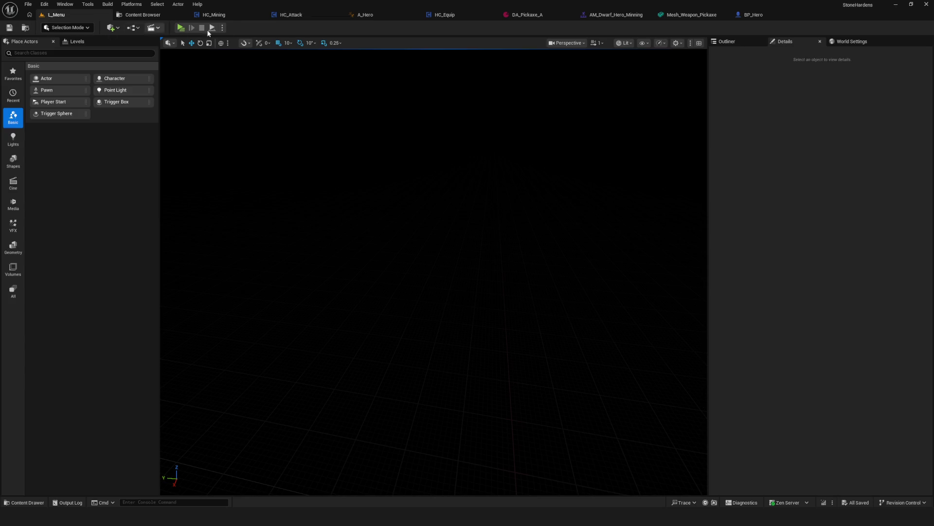
click(181, 28)
click(468, 230)
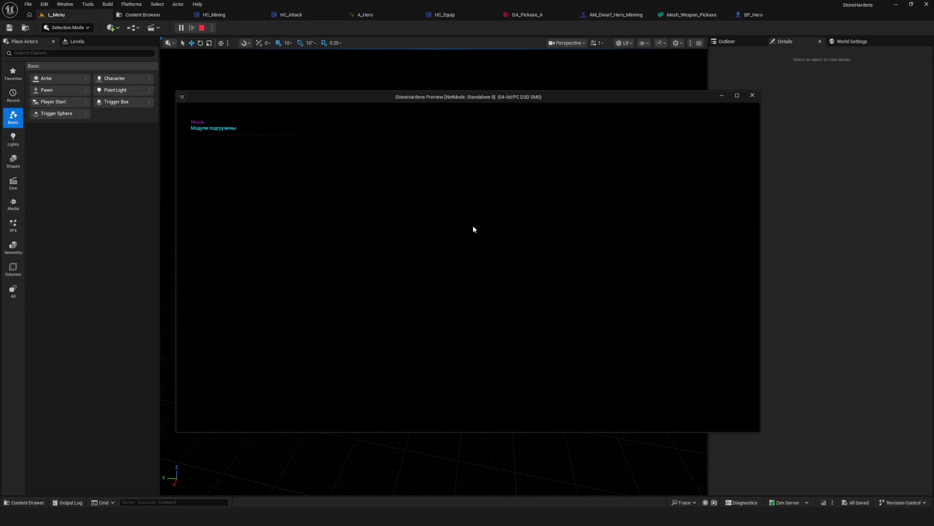
key(w)
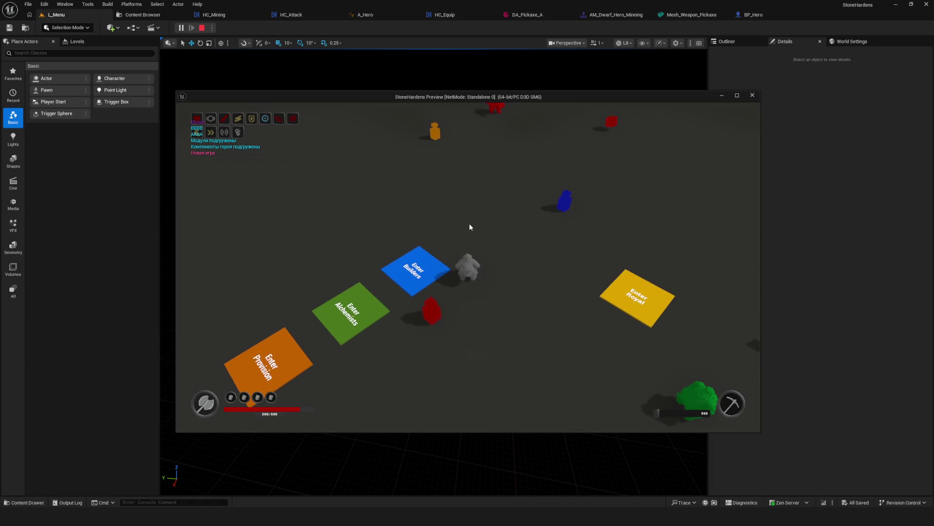
key(w)
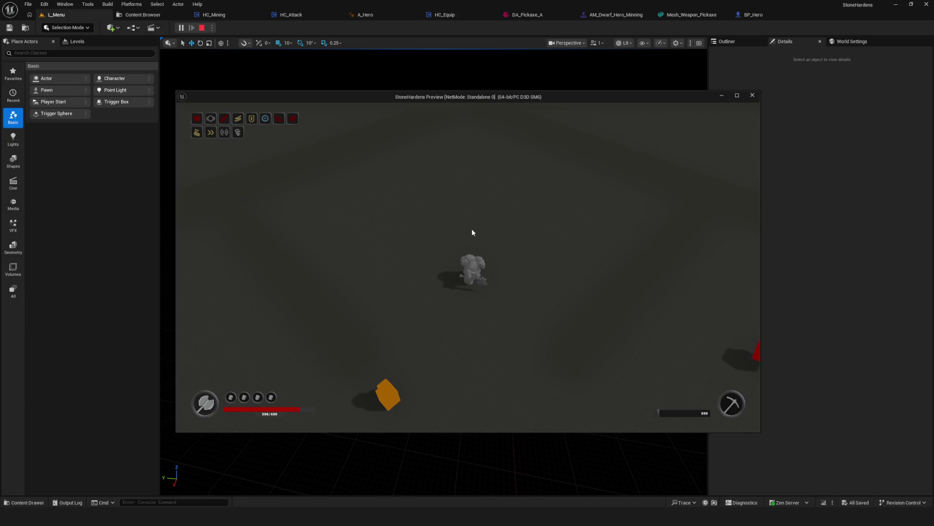
click(202, 27)
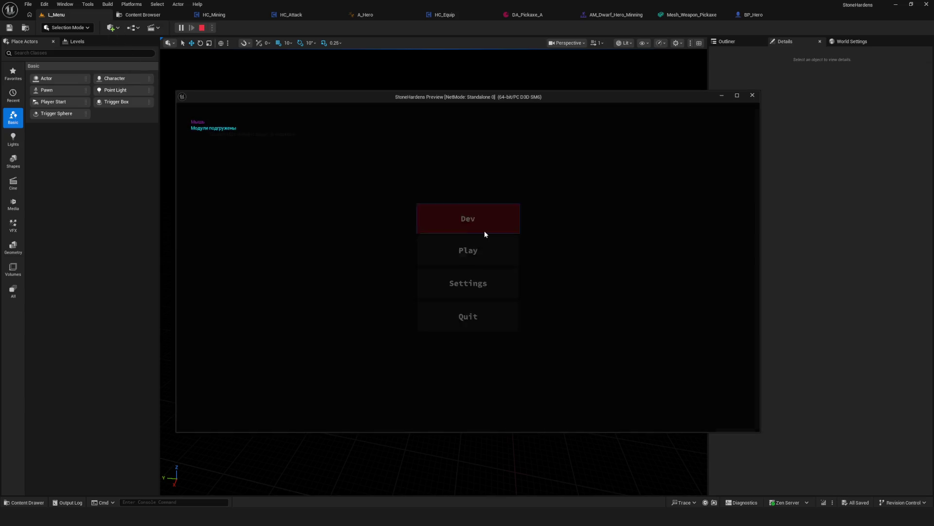
Step: Walk the hero up the map, make it attack once, then end the play session
key(w)
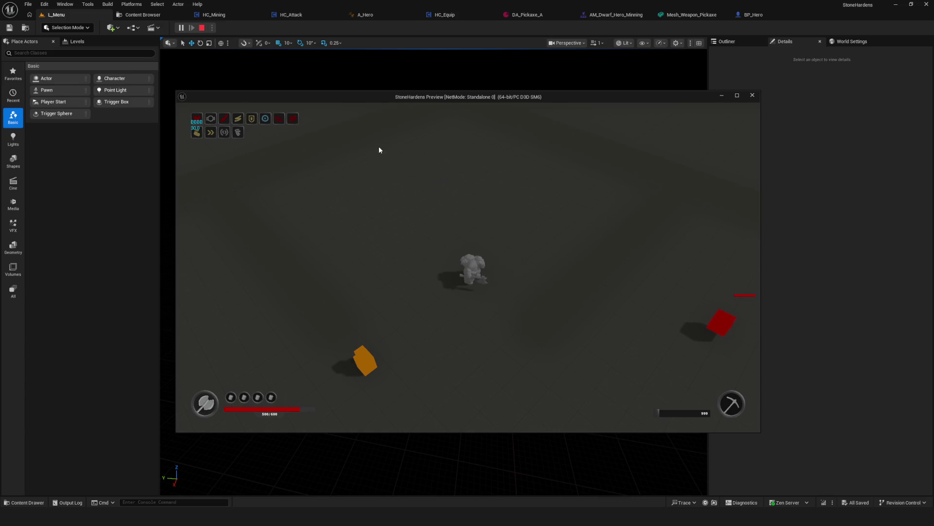
click(519, 211)
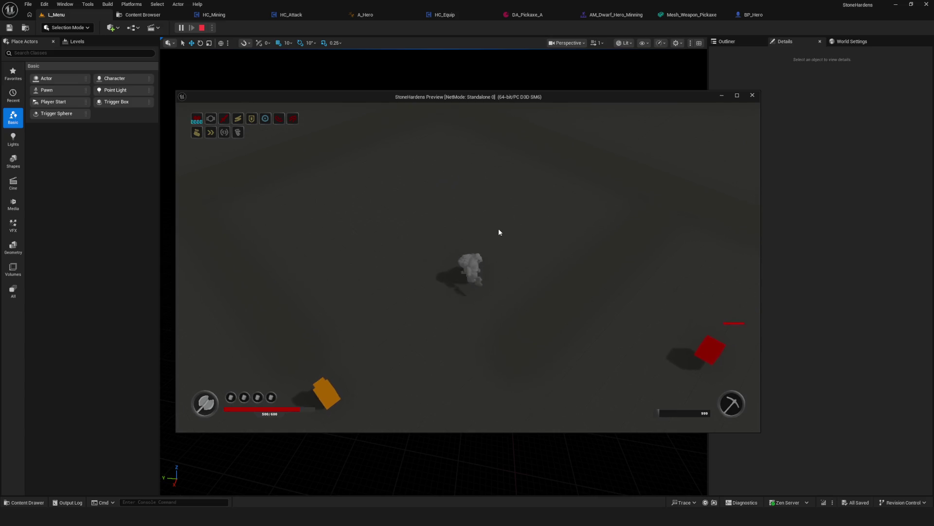
key(Escape)
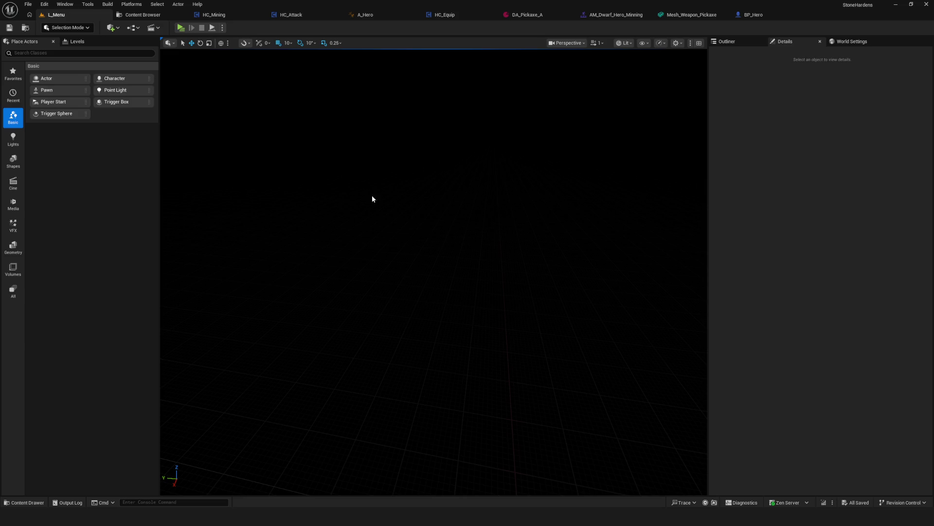
Step: In BP_Hero, select all RegistrationComponent graph nodes and centre the view, then return to the Content Browser
click(753, 14)
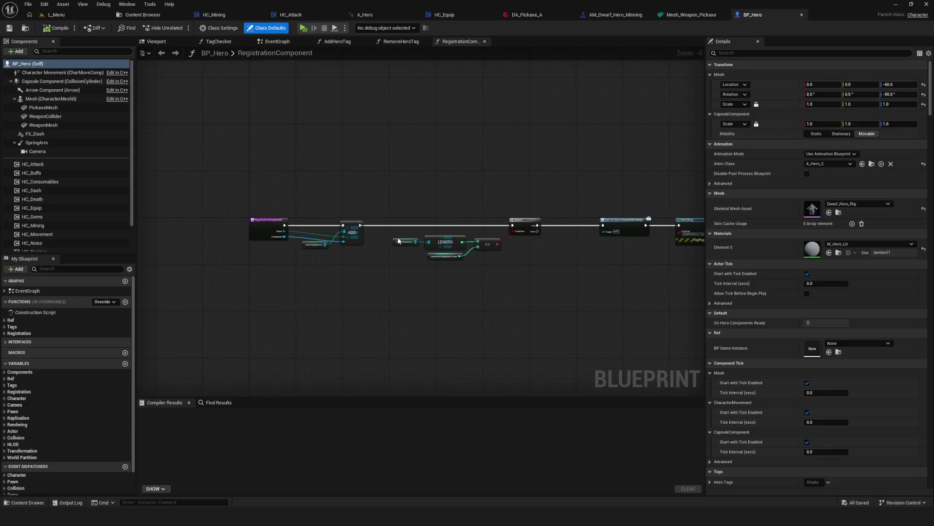
scroll(248, 122, down, 1)
mouse_move(220, 167)
mouse_down()
mouse_move(282, 195)
mouse_move(668, 204)
mouse_up()
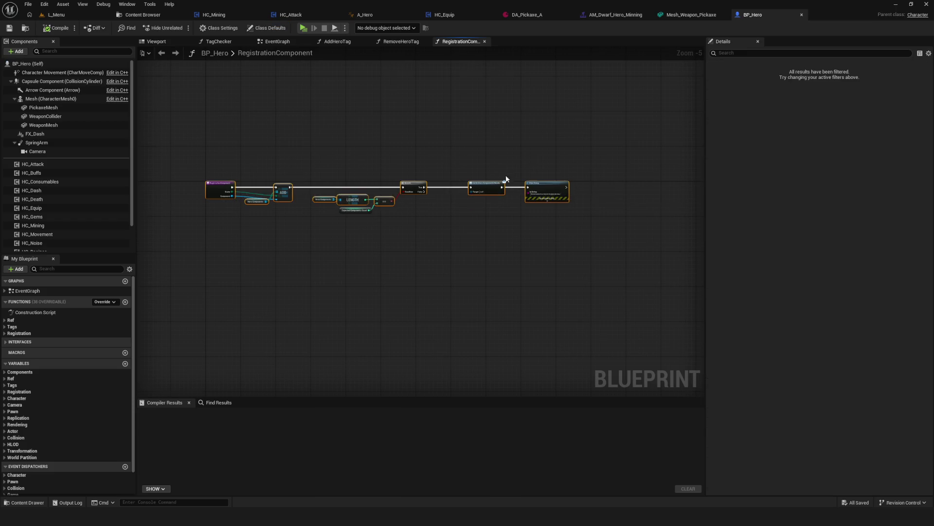
key(Home)
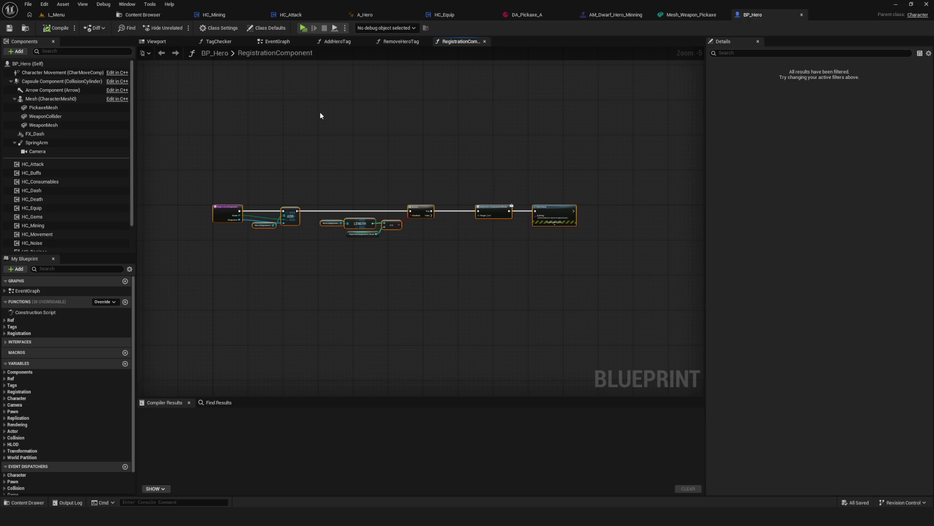
click(136, 15)
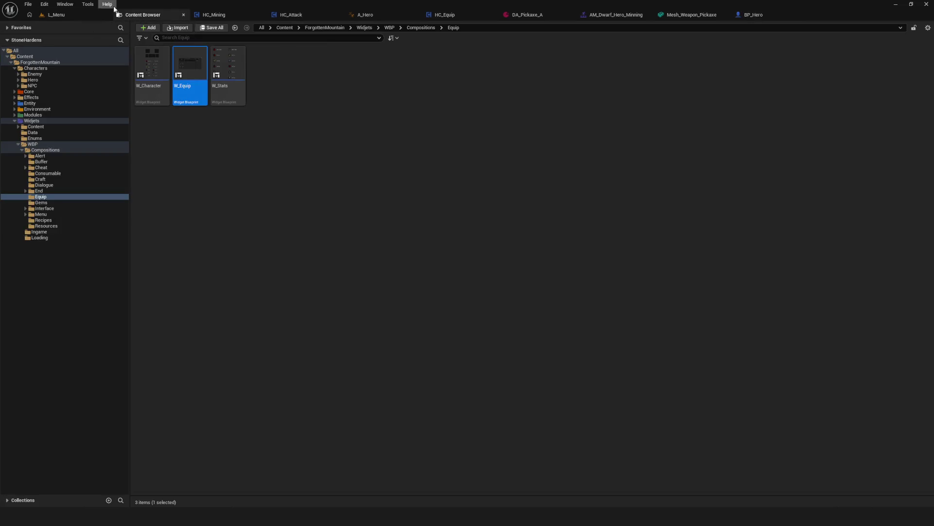
Step: Glance at L_Menu, the Content Browser and the AM_Dwarf_Hero_Minning montage, then return to L_Menu
click(54, 15)
click(144, 15)
click(614, 15)
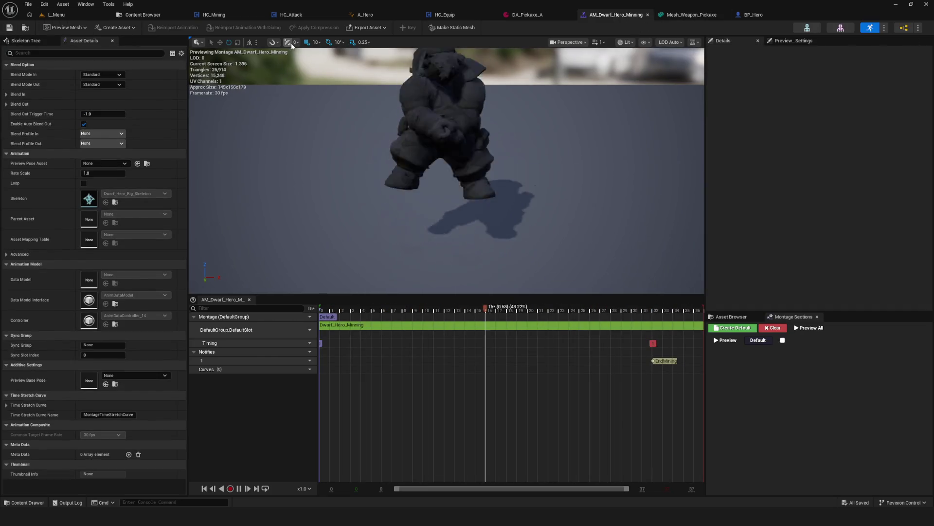
click(59, 16)
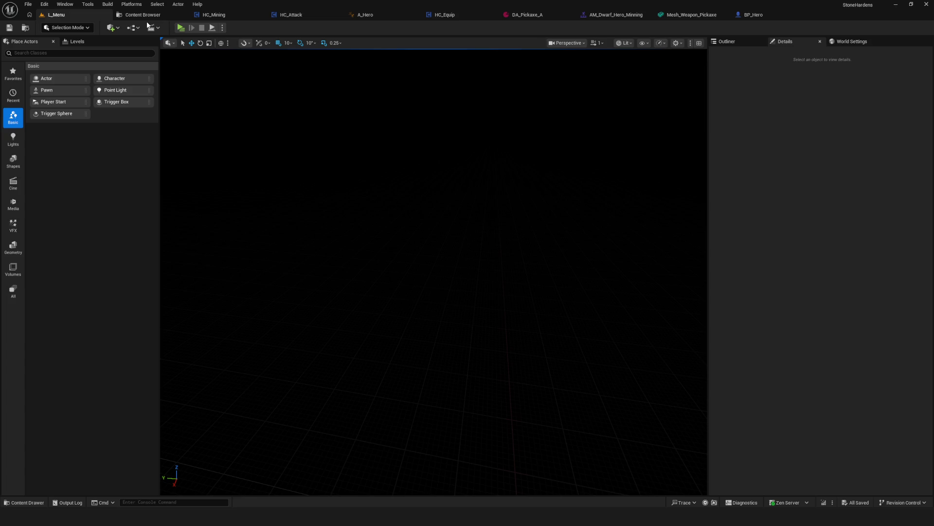
Step: Open HC_Attack's ComboCrossbow graph and compile, then scroll the AM_Dwarf_Hero_Minning montage's asset list
click(287, 15)
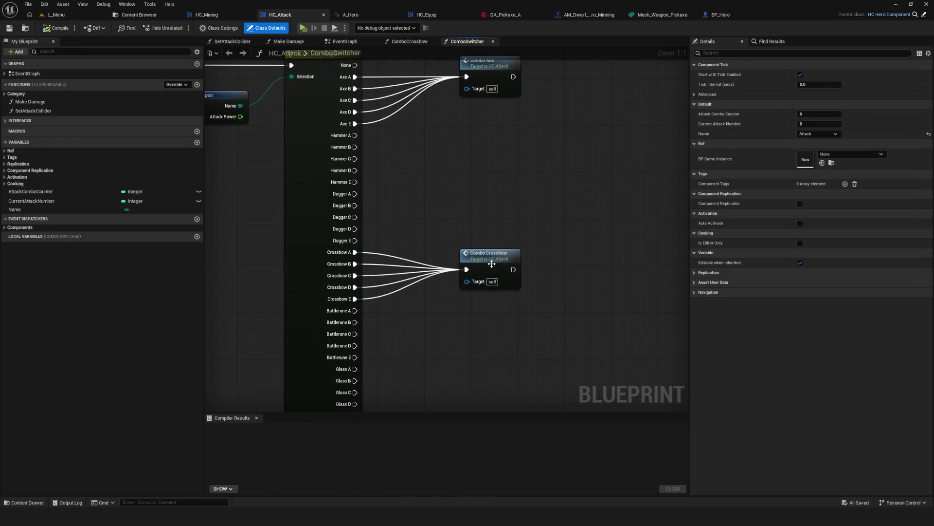
double_click(492, 263)
click(57, 27)
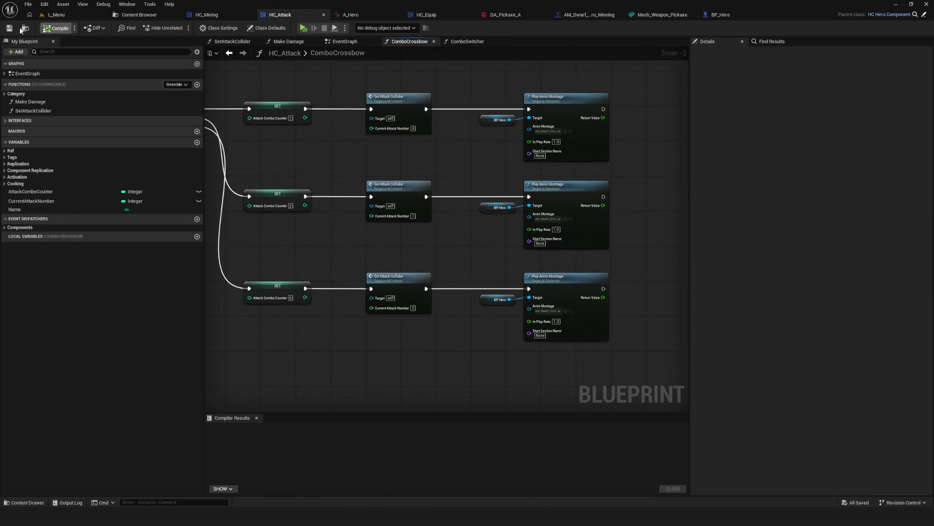
click(584, 15)
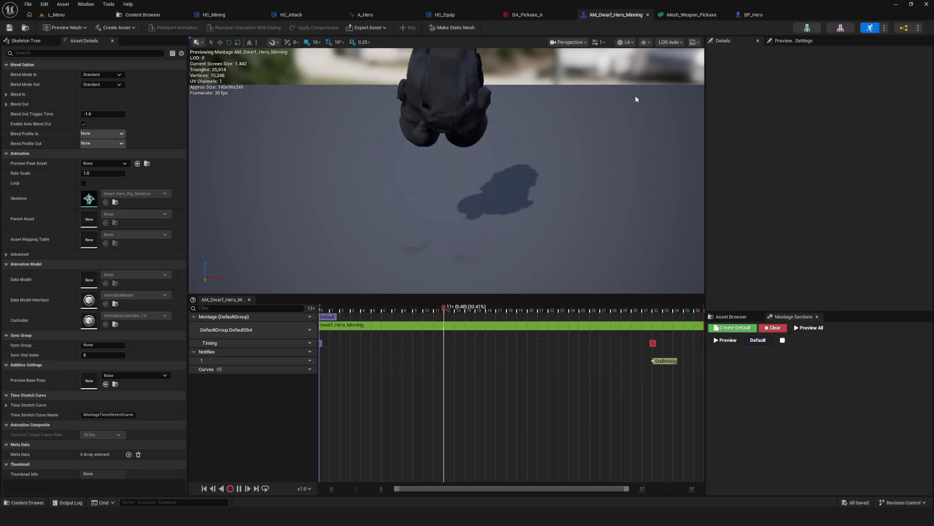
scroll(811, 442, up, 5)
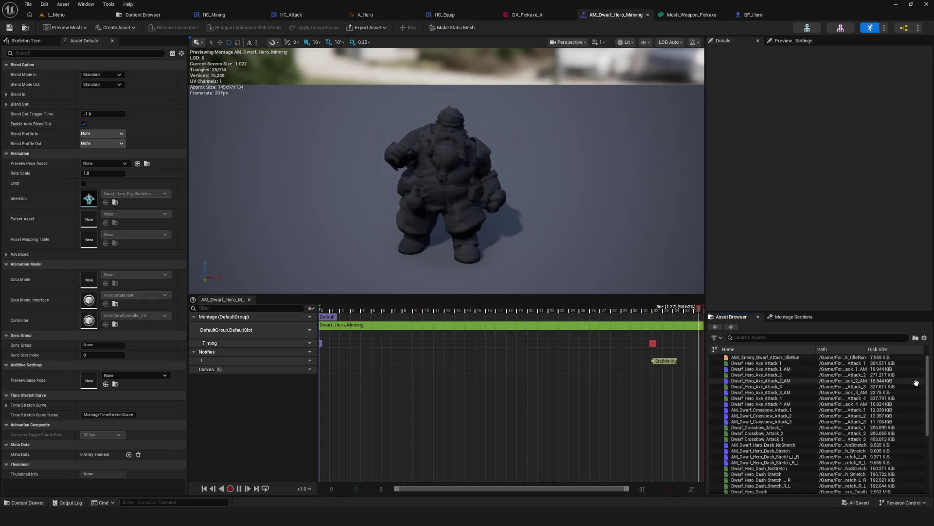
Step: Preview the AM_Dwarf_Crossbow_Attack_1 and AM_Dwarf_Crossbow_Attack_2 montages
double_click(789, 411)
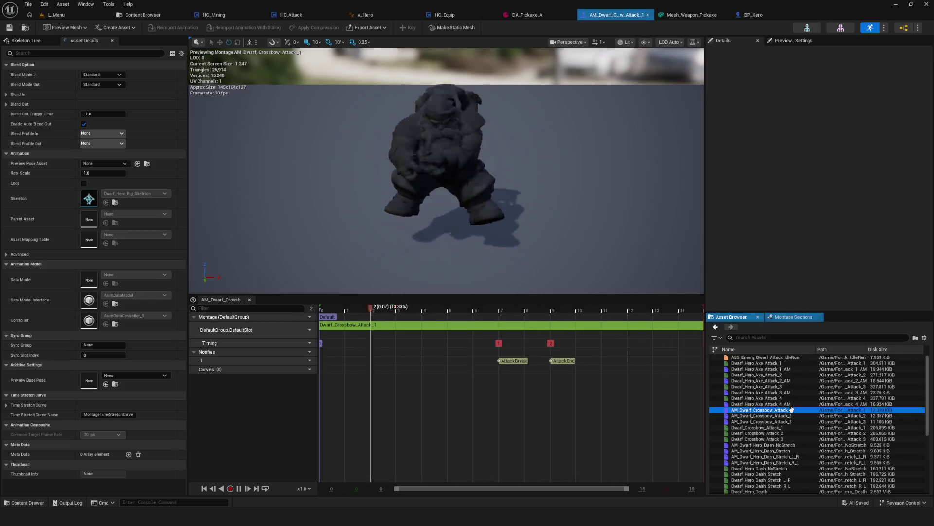
click(539, 321)
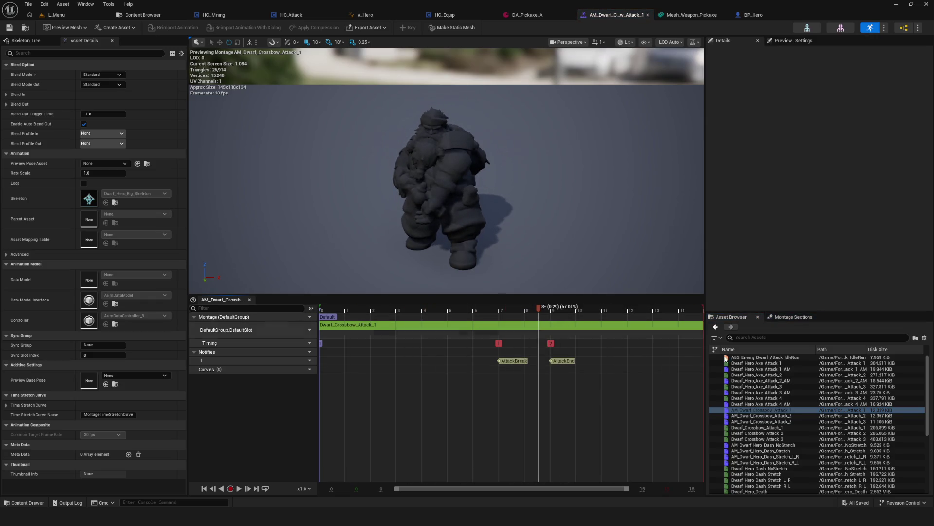
double_click(762, 416)
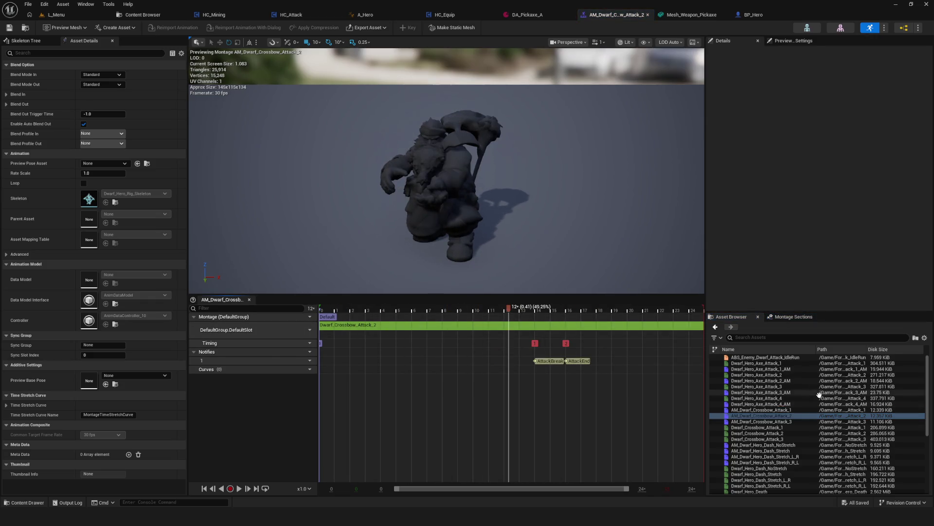
Step: Open AM_Dwarf_Crossbow_Attack_3, pause it, frame the dwarf, save it, and return to L_Menu
double_click(765, 421)
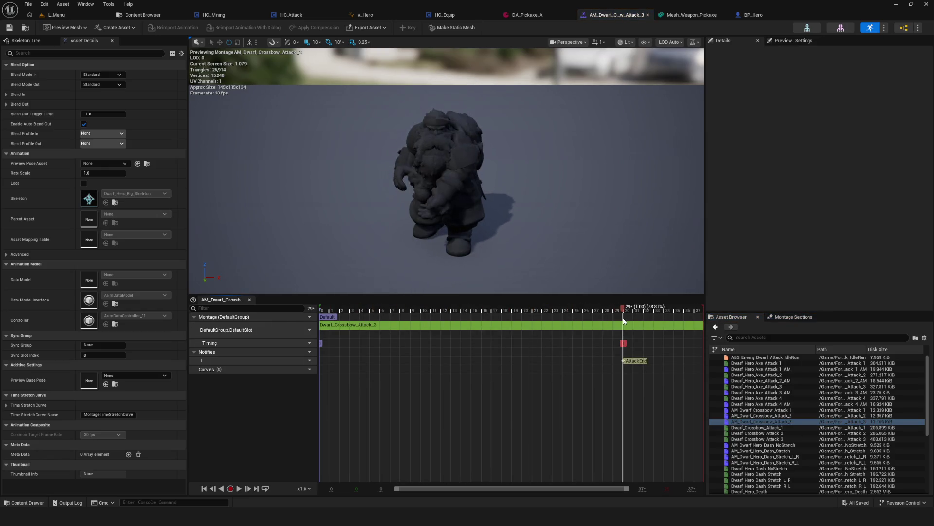
key(space)
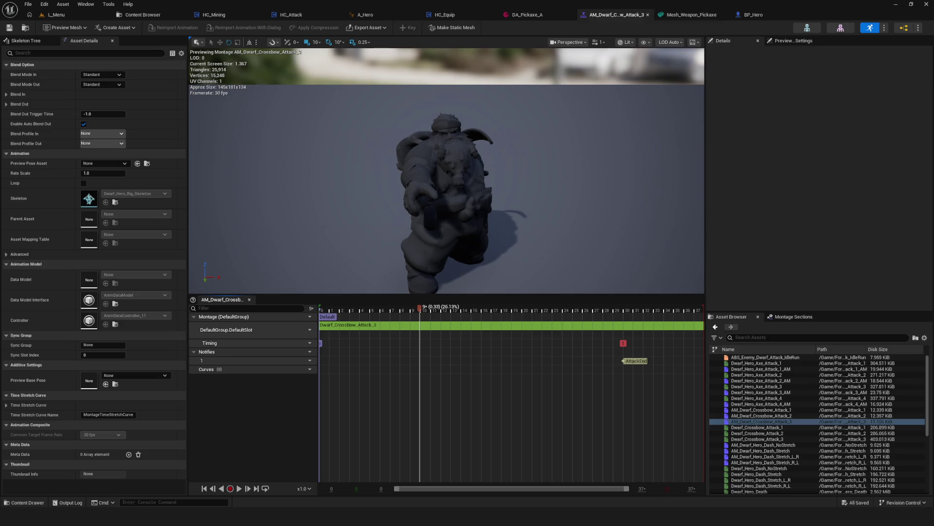
drag(500, 158, 440, 124)
key(f)
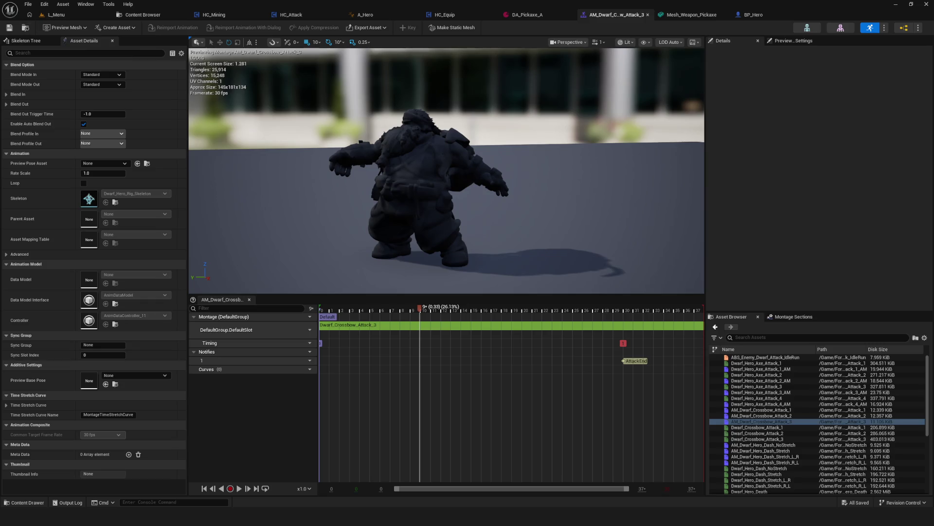
key(ctrl+s)
click(56, 15)
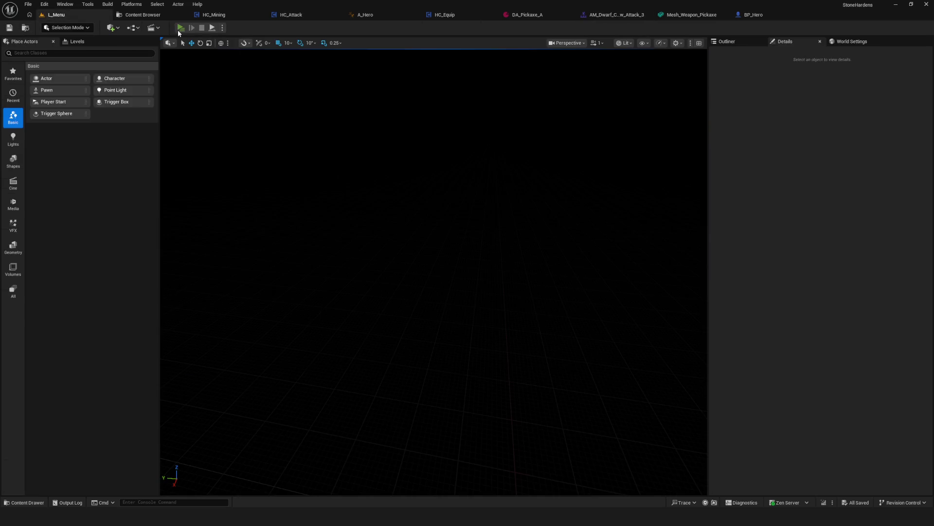
Step: Start a new game in play-in-editor, walk the hero into combat and attack
click(179, 28)
click(503, 227)
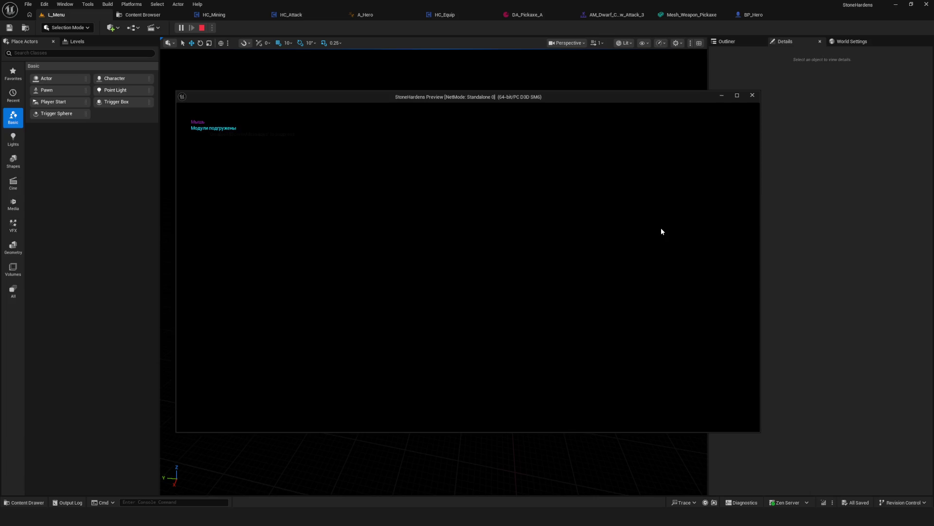
key(w)
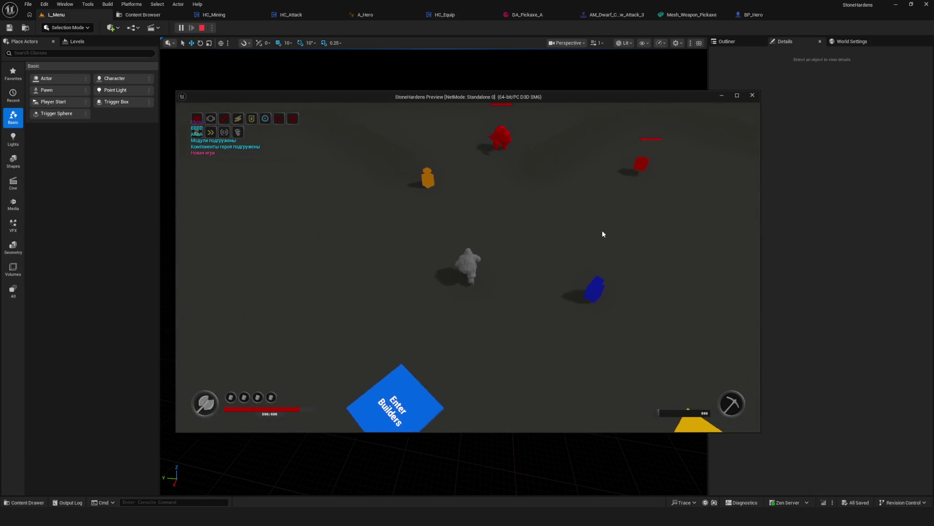
click(462, 220)
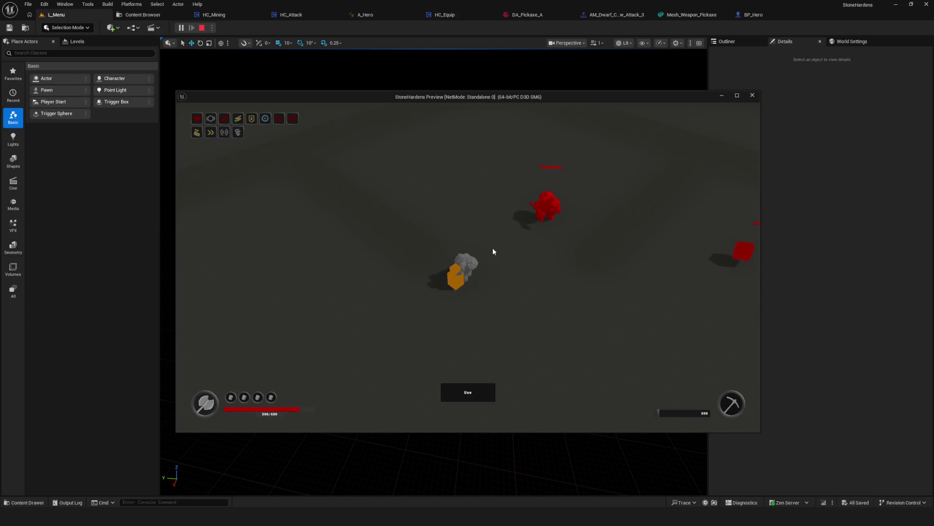
Step: Equip Crossbow A from the inventory and resume play
key(i)
mouse_move(486, 220)
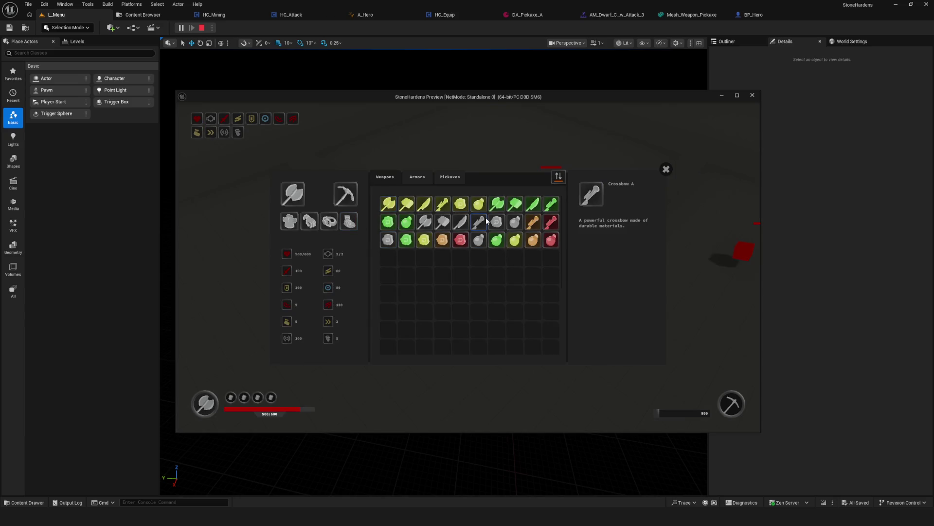
click(486, 221)
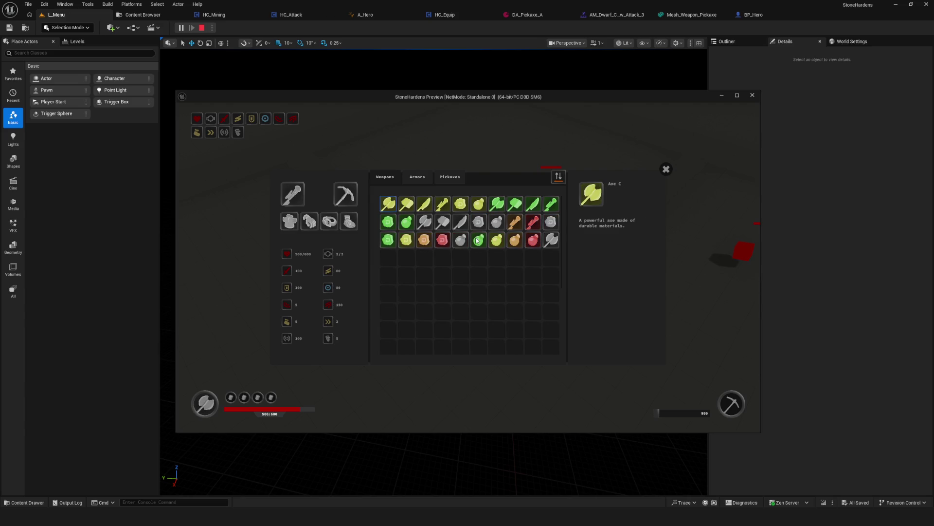
key(i)
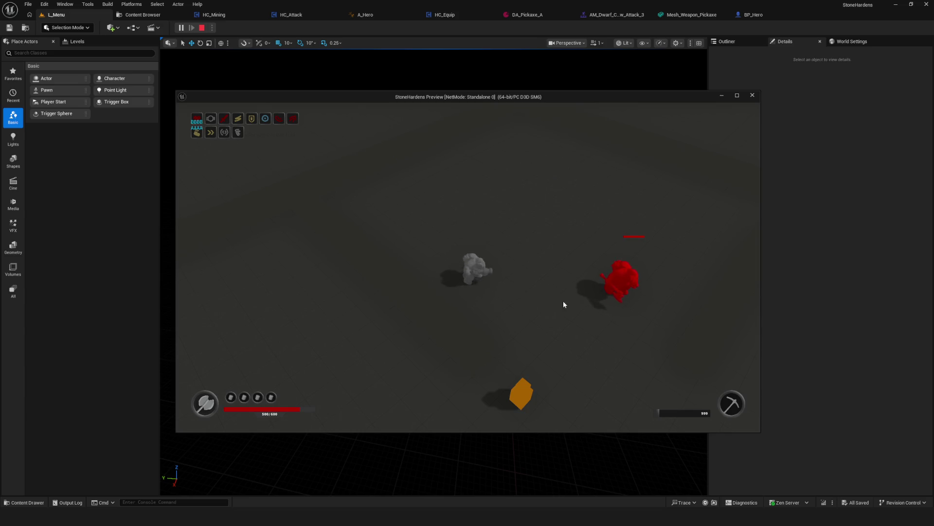
Step: Approach and shoot the red enemy with the crossbow, then stop the play session
click(539, 244)
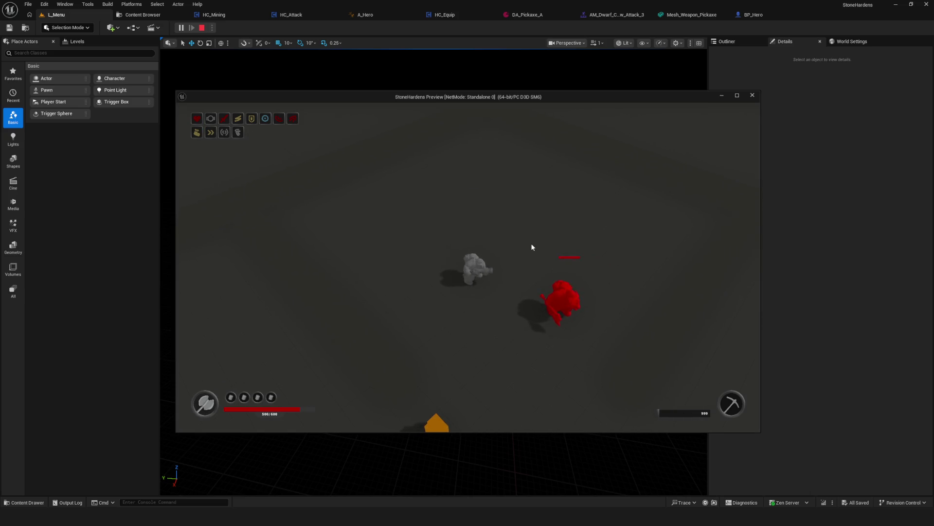
click(532, 248)
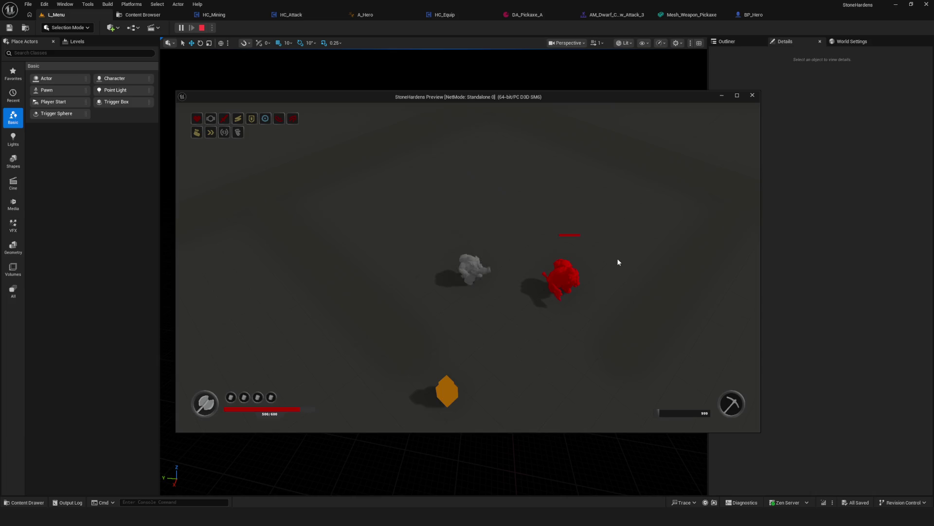
key(Escape)
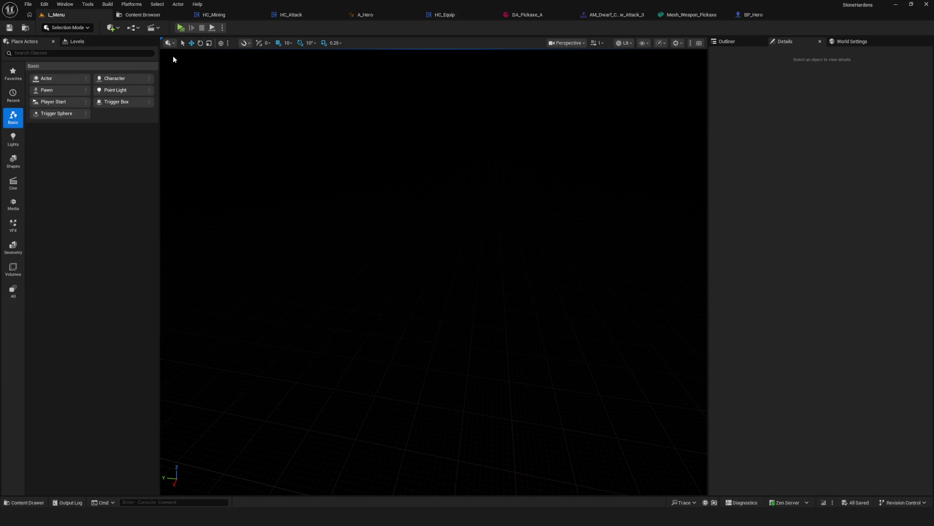
Step: Bring up the HC_Equip blueprint and save all modified assets
click(443, 15)
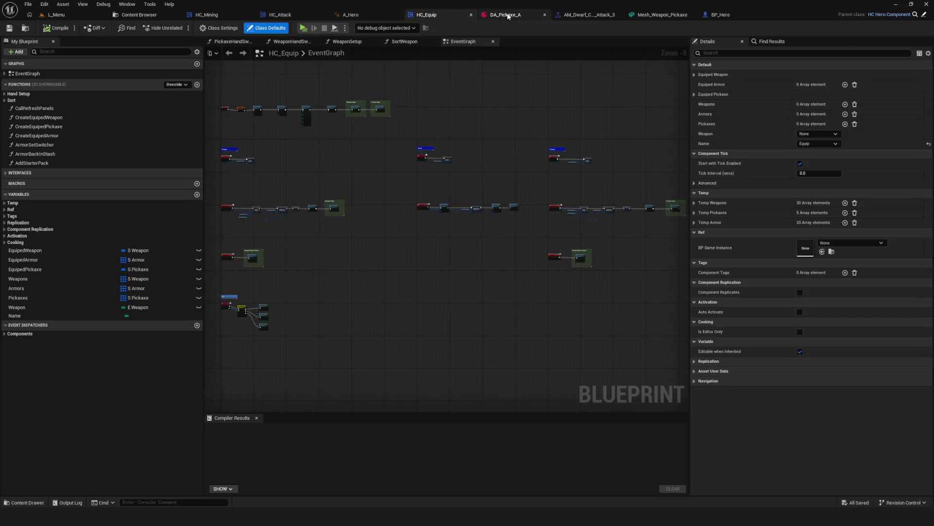
key(ctrl+s)
scroll(494, 286, down, 2)
scroll(541, 256, up, 4)
scroll(506, 237, down, 3)
scroll(506, 237, up, 3)
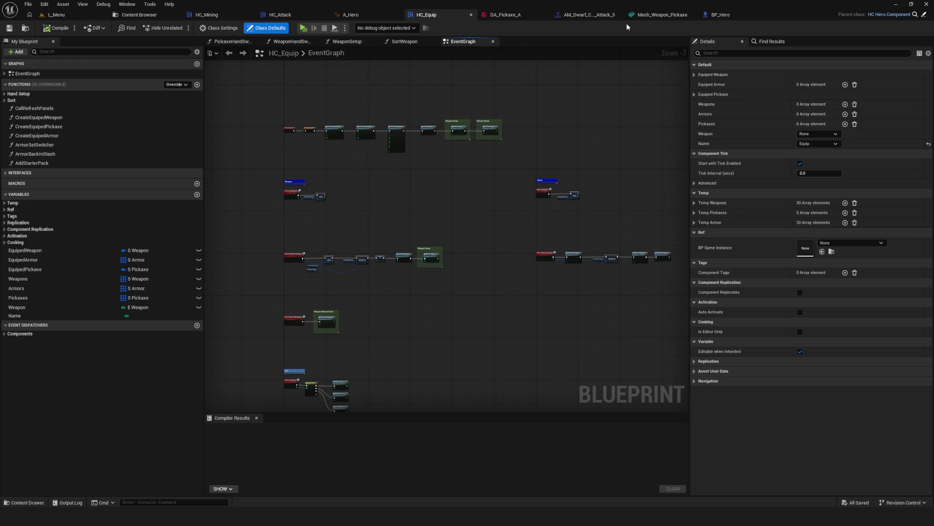
Step: Look over Mesh_Weapon_Pickaxe and AM_Dwarf_Crossbow_Attack_3, then show HC_Attack's ComboCrossbow graph
click(674, 15)
click(633, 15)
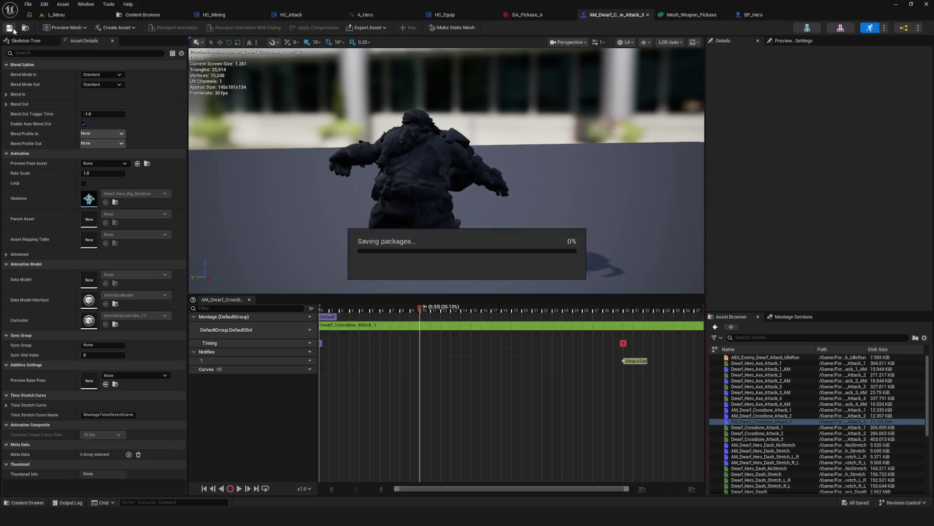
mouse_move(403, 168)
mouse_down()
mouse_move(403, 156)
mouse_move(403, 173)
mouse_up()
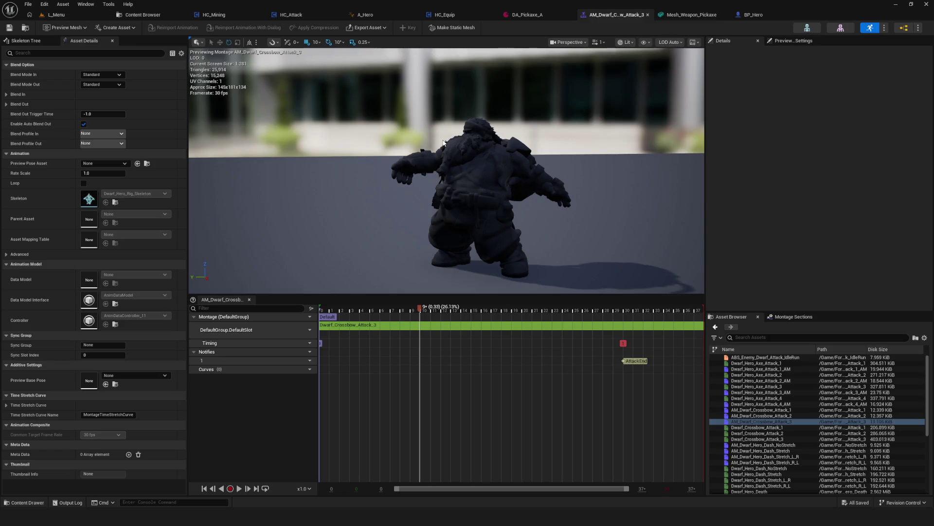
click(302, 14)
drag(446, 218, 469, 216)
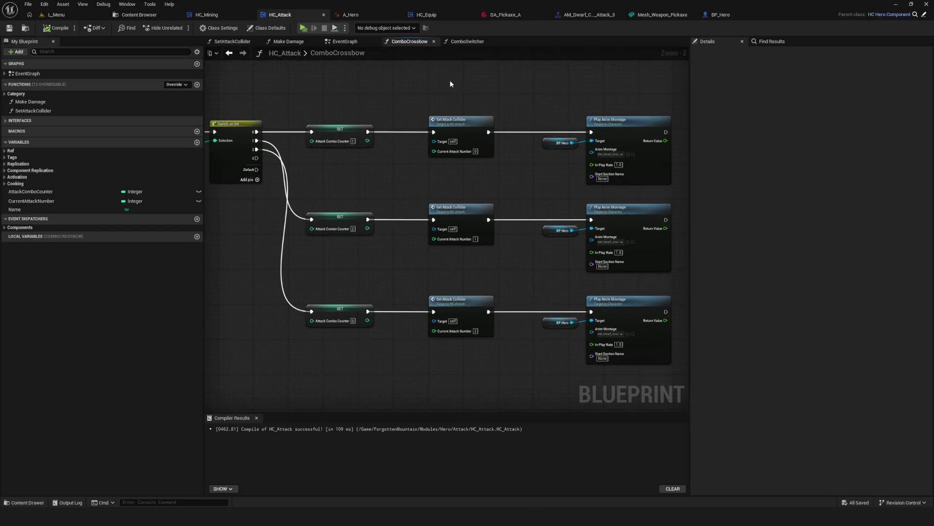
scroll(446, 100, up, 2)
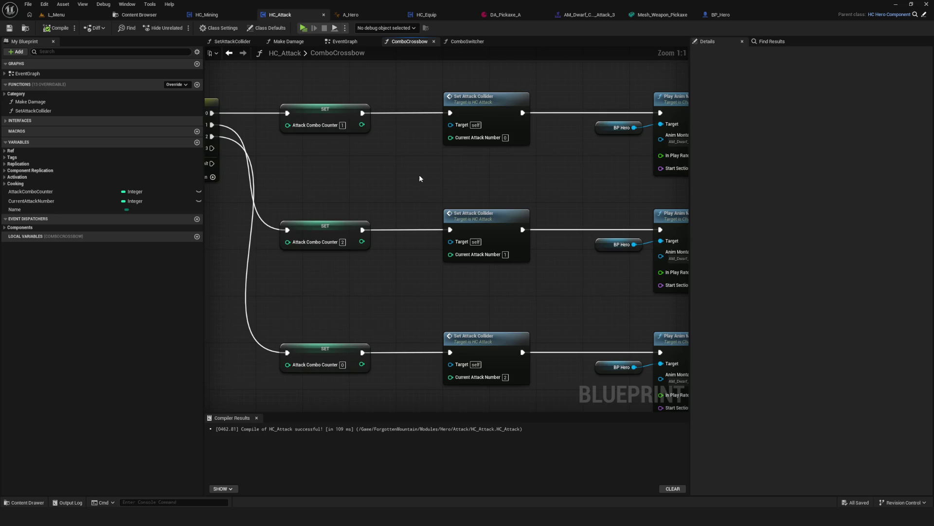
drag(475, 172, 537, 200)
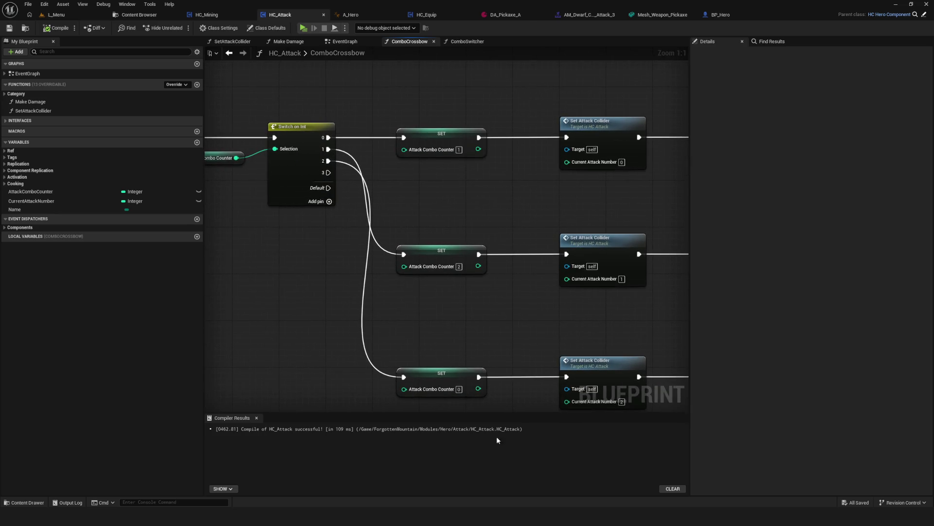
drag(459, 381, 565, 329)
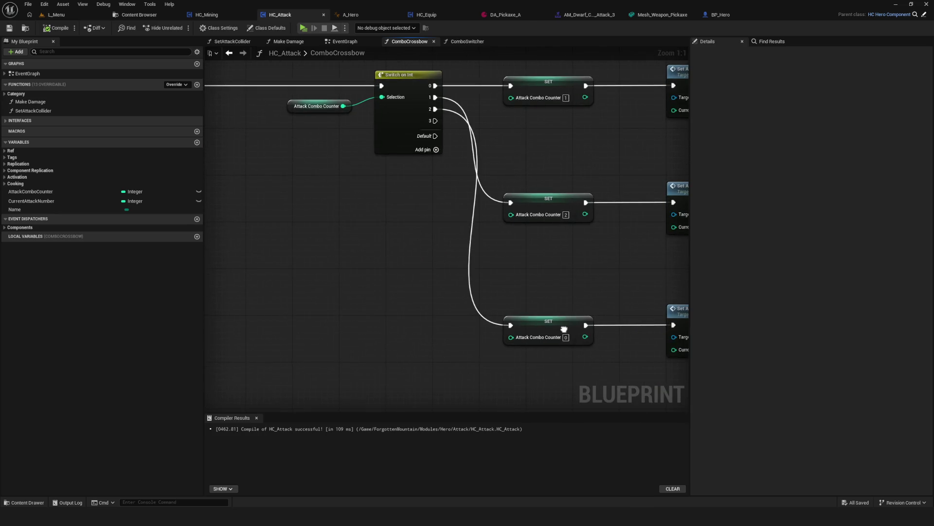
click(230, 54)
click(229, 54)
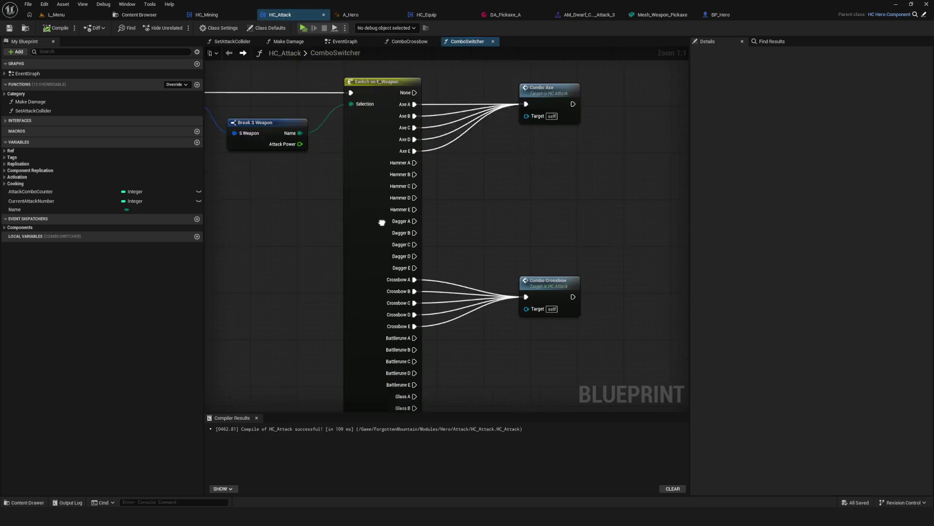
mouse_move(225, 83)
mouse_down()
mouse_move(396, 187)
mouse_move(554, 204)
mouse_move(322, 217)
mouse_up()
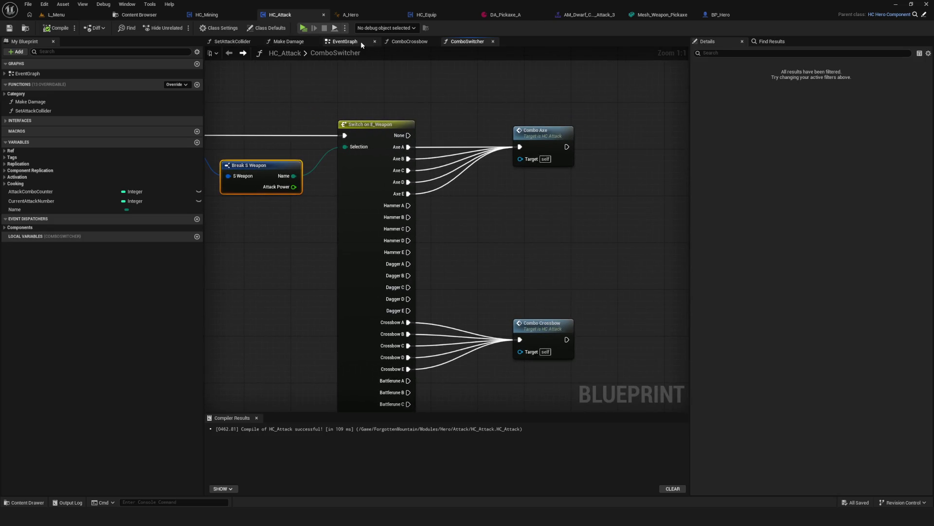
double_click(545, 324)
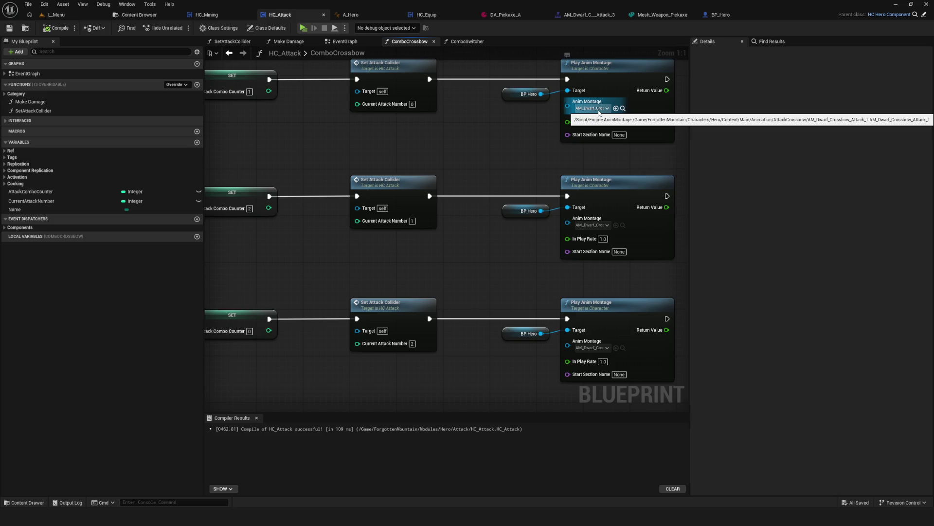
Step: Recompile HC_Attack and select the bottom ComboCrossbow step's nodes
drag(445, 126, 496, 170)
click(57, 27)
scroll(503, 192, down, 6)
scroll(503, 192, up, 3)
drag(353, 265, 636, 329)
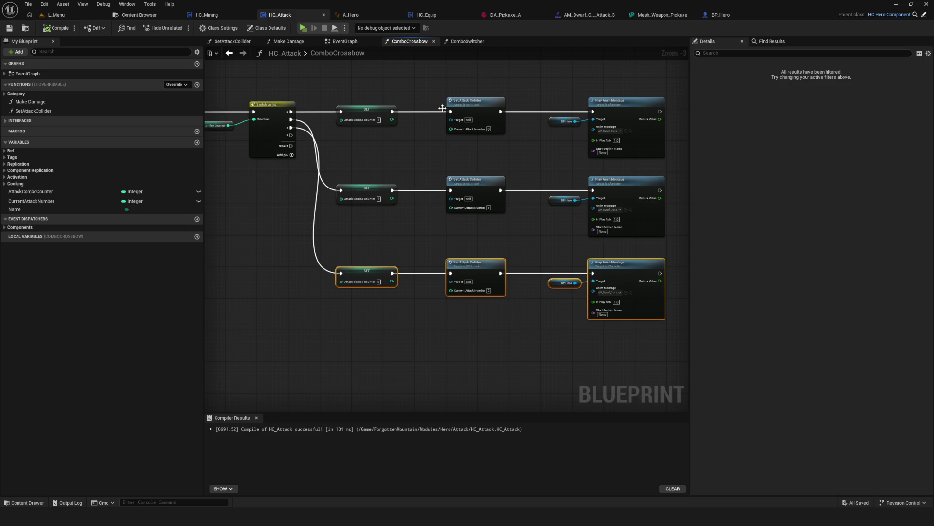
Step: Recompile again, go back to ComboSwitcher, then view HC_Attack's EventGraph
drag(399, 90, 323, 98)
click(59, 29)
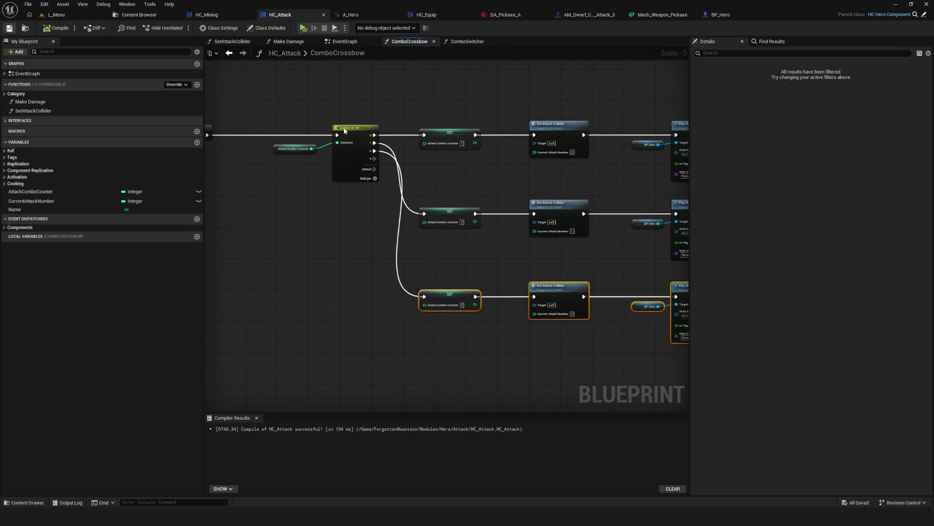
scroll(405, 186, down, 4)
scroll(402, 189, up, 5)
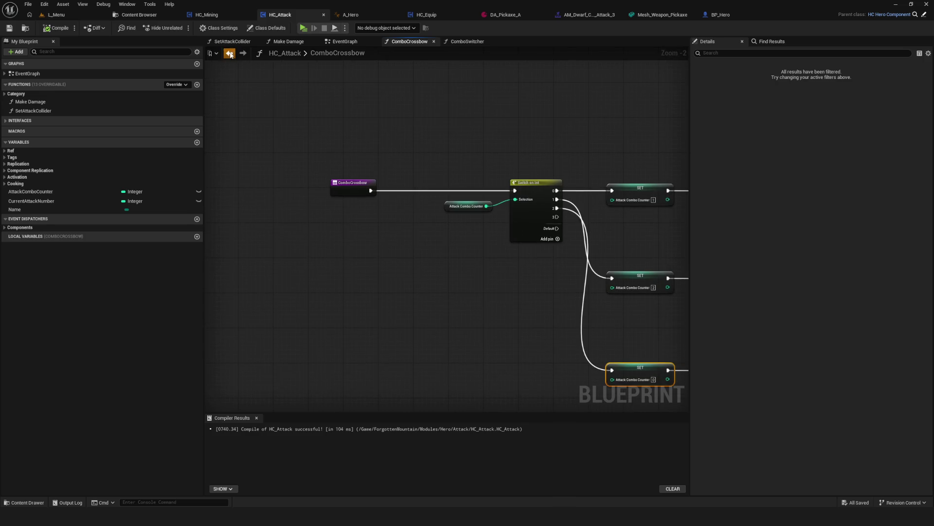
click(229, 53)
click(361, 42)
scroll(474, 233, down, 3)
scroll(464, 239, up, 2)
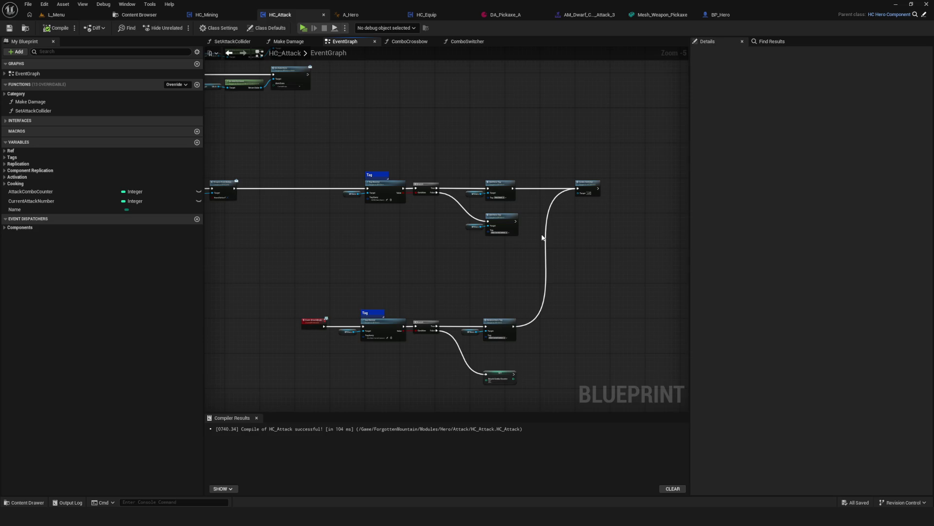
Step: Move the bottom EventGraph node row up and recompile HC_Attack
drag(244, 301, 560, 395)
drag(502, 318, 506, 260)
mouse_move(571, 278)
mouse_down()
mouse_move(521, 265)
mouse_move(521, 275)
mouse_up()
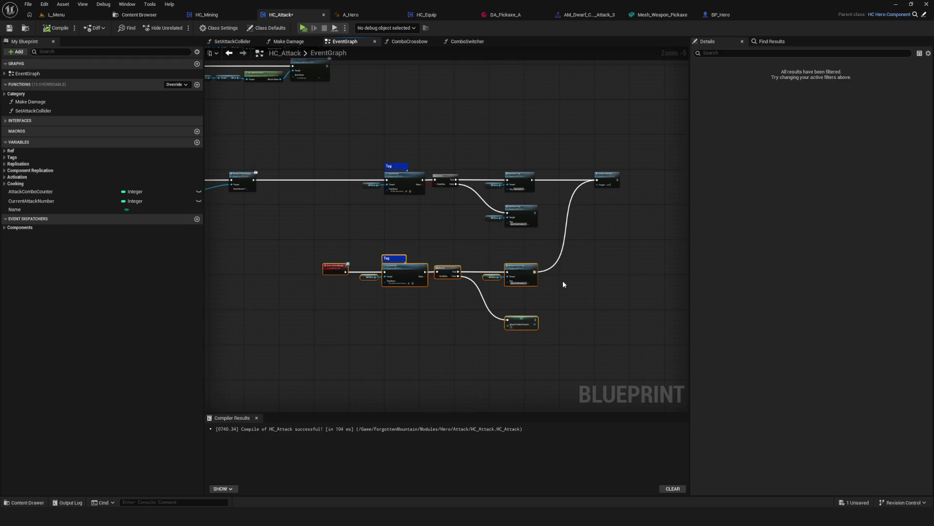
click(50, 31)
scroll(427, 198, up, 3)
mouse_move(506, 216)
mouse_down()
mouse_move(432, 236)
mouse_move(578, 118)
mouse_move(488, 144)
mouse_move(478, 162)
mouse_move(487, 170)
mouse_up()
scroll(499, 165, down, 5)
scroll(499, 165, up, 4)
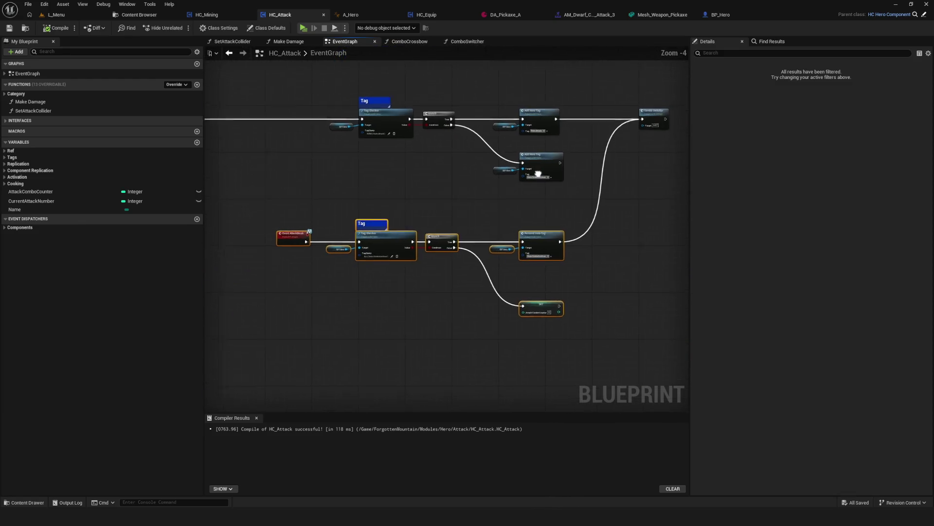
scroll(486, 170, down, 1)
click(55, 32)
Step: Reselect the lower node row, deselect it, and recompile HC_Attack again
drag(366, 158, 406, 185)
drag(272, 246, 635, 375)
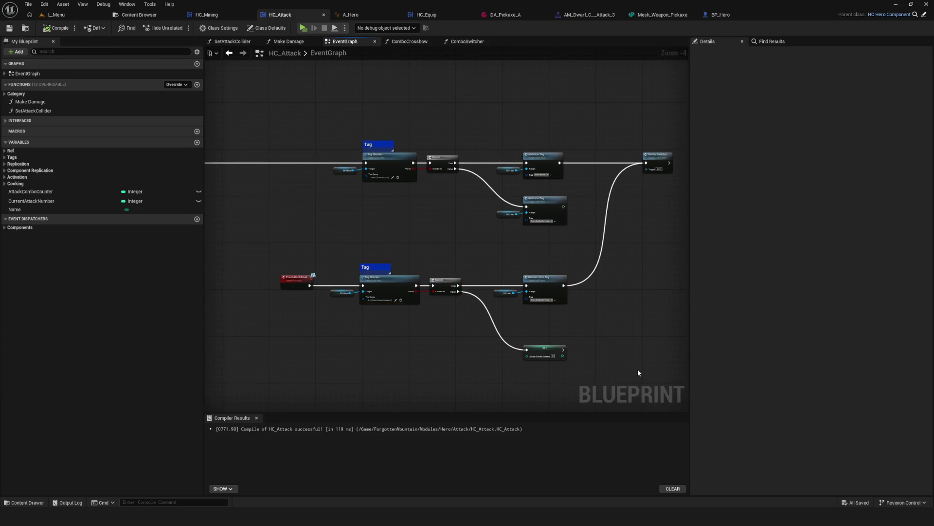
drag(559, 327, 524, 308)
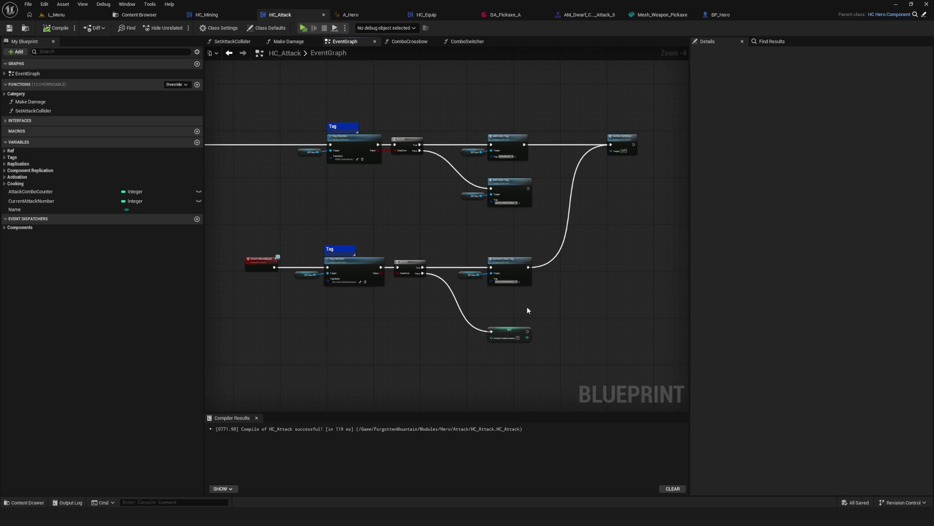
drag(528, 310, 560, 306)
mouse_move(284, 232)
mouse_down()
mouse_move(559, 356)
mouse_move(641, 298)
mouse_up()
click(559, 355)
click(65, 30)
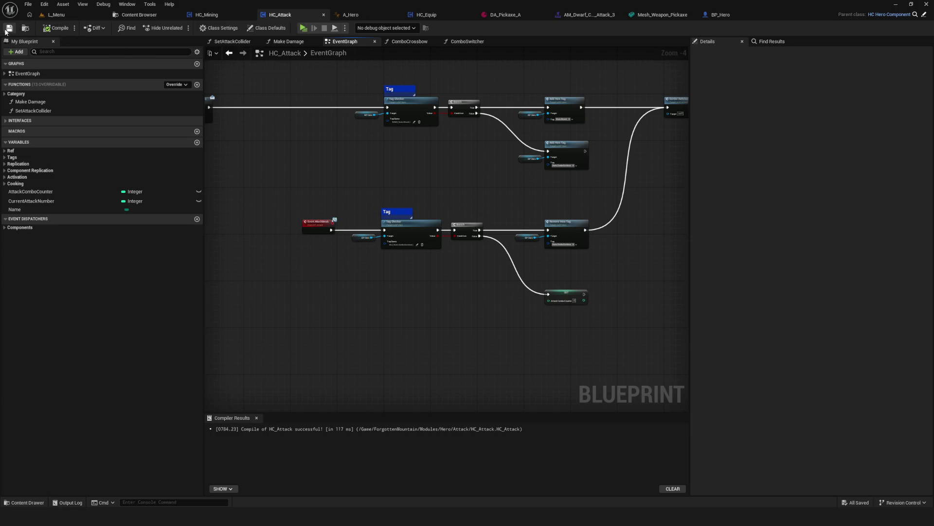
Step: Drag the Replication variable category to the end of the variables list
mouse_move(422, 201)
mouse_down()
mouse_move(360, 190)
mouse_move(502, 191)
mouse_up()
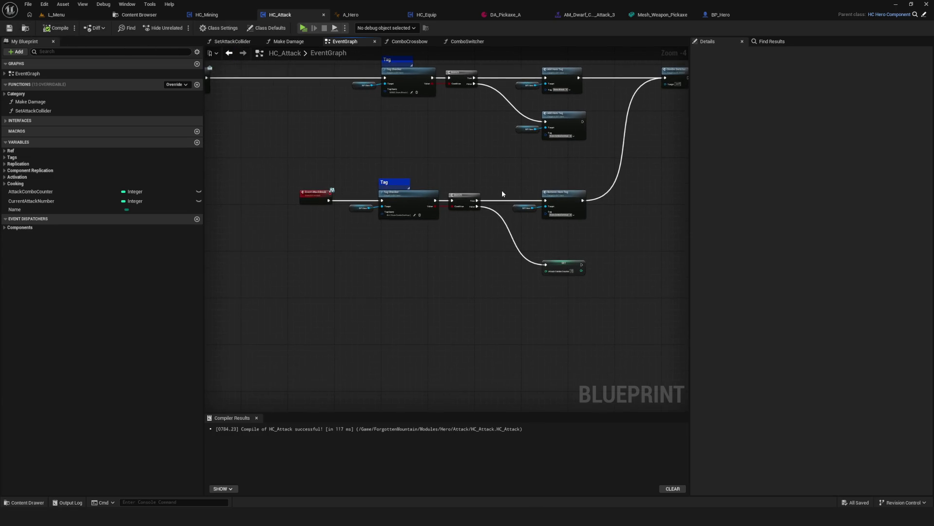
mouse_move(408, 191)
mouse_down()
mouse_move(435, 198)
mouse_move(392, 199)
mouse_up()
click(84, 164)
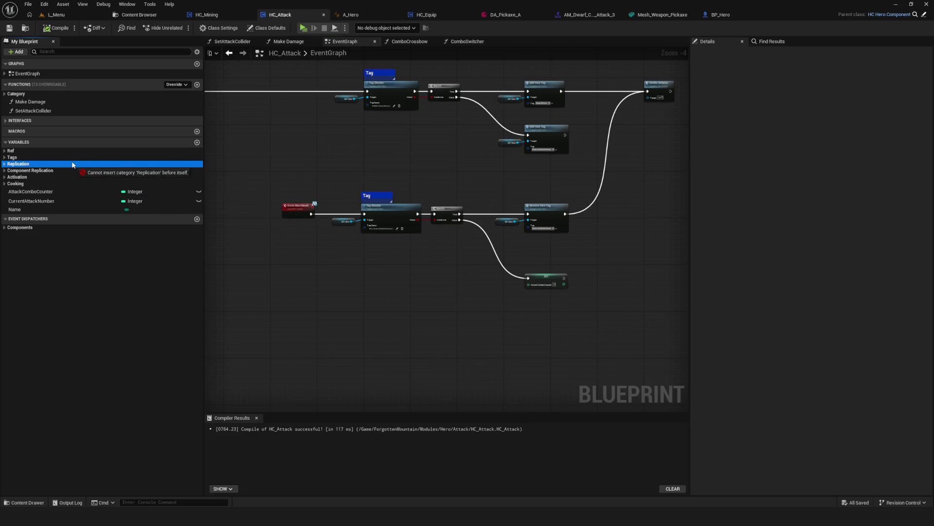
drag(426, 198, 412, 205)
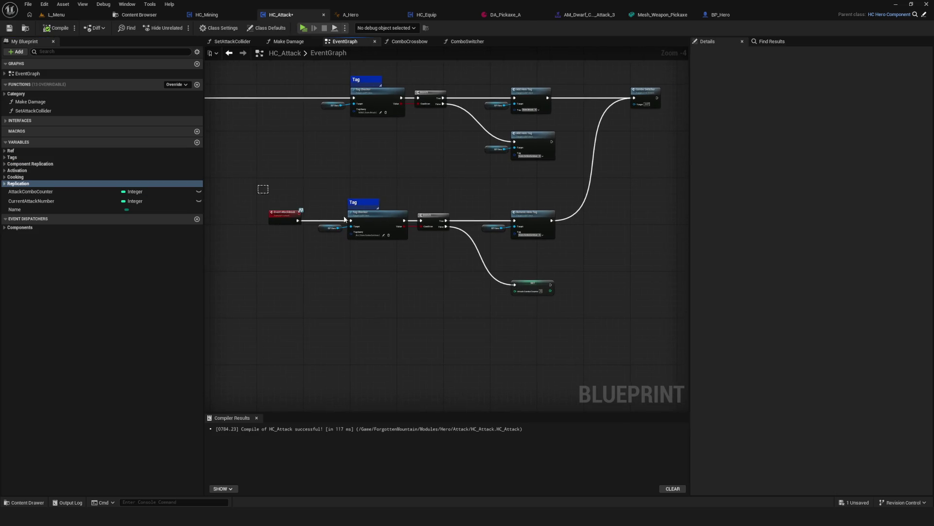
drag(263, 194, 564, 253)
click(593, 294)
drag(439, 229, 470, 235)
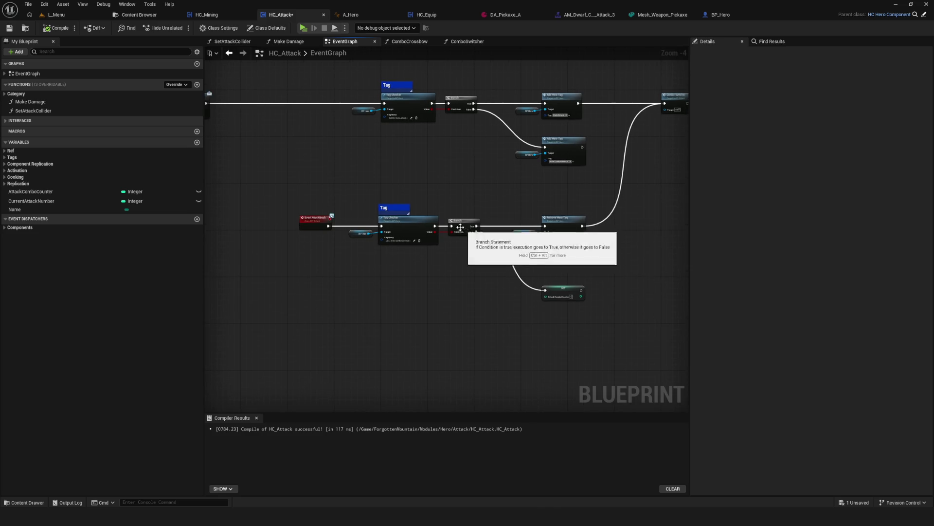
drag(535, 239, 461, 249)
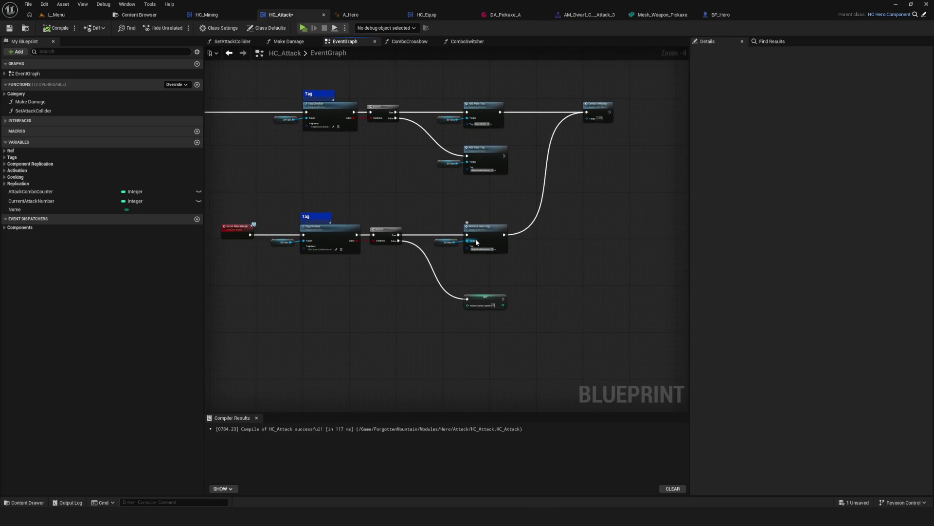
mouse_move(544, 251)
mouse_down()
mouse_move(570, 269)
mouse_move(512, 267)
mouse_move(601, 312)
mouse_move(546, 284)
mouse_up()
Step: Save HC_Attack and recenter the EventGraph on the node chains
key(ctrl+s)
scroll(569, 265, down, 1)
scroll(528, 252, up, 2)
drag(271, 250, 579, 389)
mouse_move(438, 236)
mouse_down()
mouse_move(563, 313)
mouse_move(504, 274)
mouse_up()
mouse_move(328, 183)
mouse_down()
mouse_move(353, 181)
mouse_move(325, 213)
mouse_up()
scroll(325, 212, down, 2)
scroll(535, 183, up, 2)
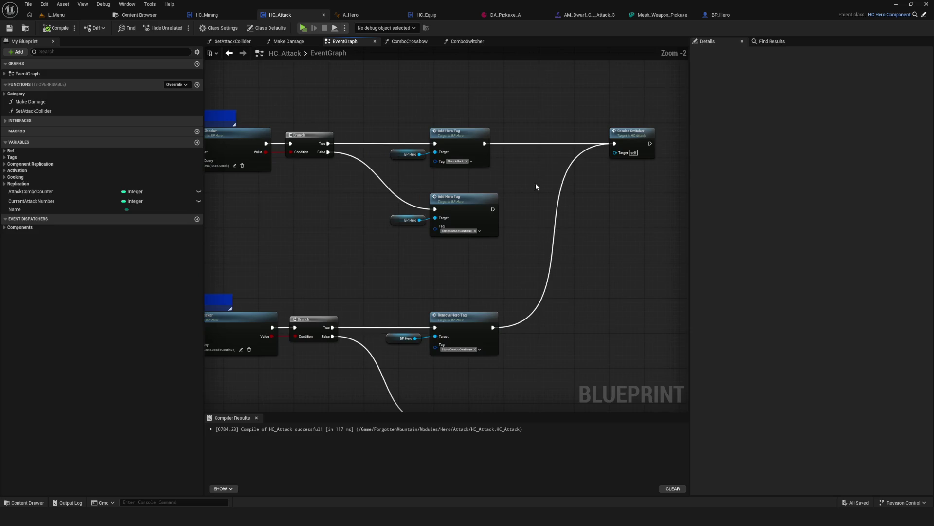
scroll(536, 183, up, 1)
click(49, 29)
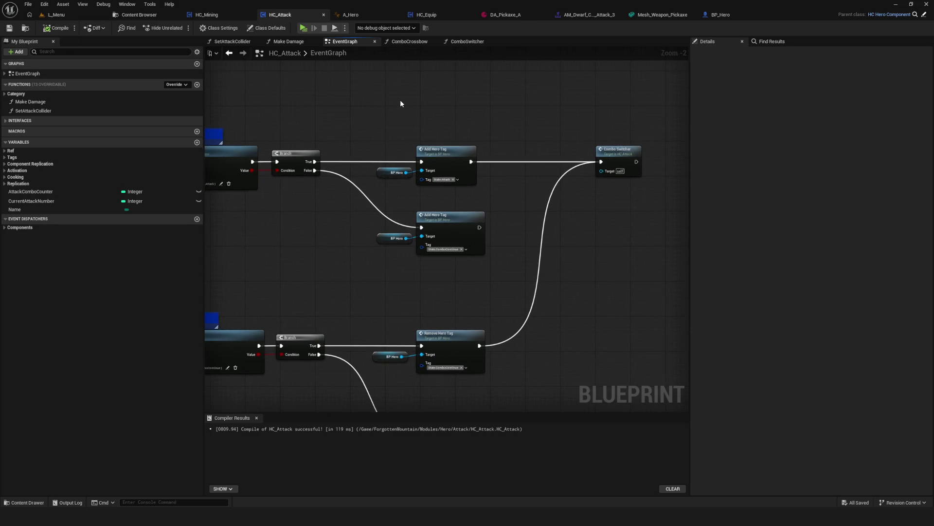
drag(400, 136, 460, 146)
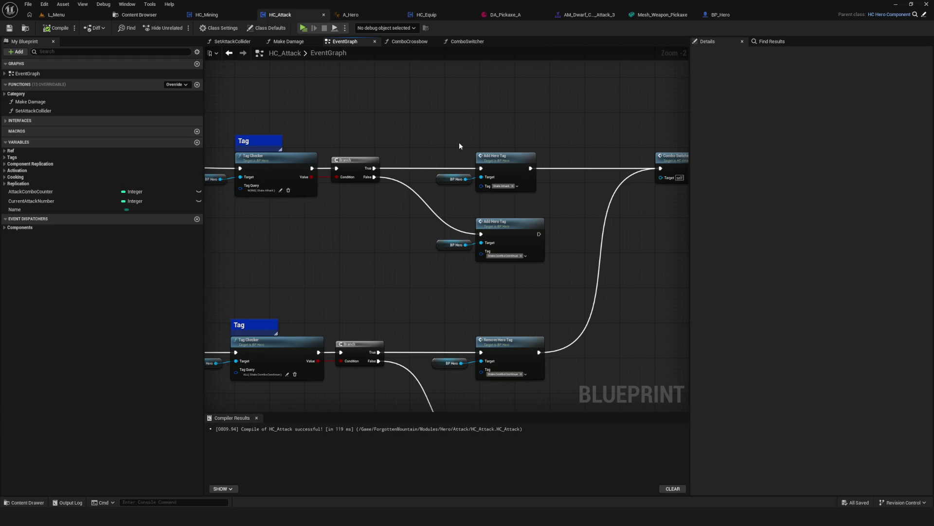
drag(465, 229, 540, 208)
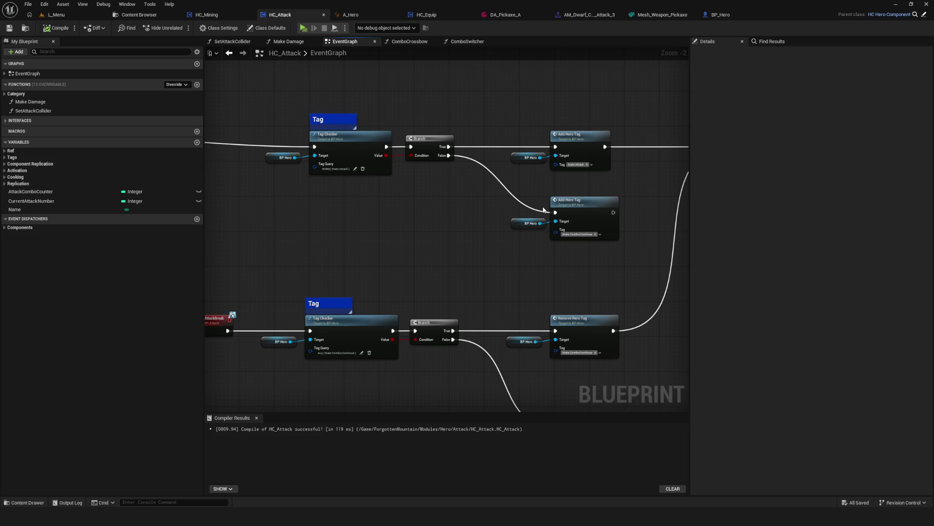
scroll(563, 244, up, 1)
scroll(512, 222, down, 3)
scroll(512, 222, up, 2)
mouse_move(512, 222)
mouse_down()
mouse_move(426, 232)
mouse_move(557, 326)
mouse_up()
mouse_move(410, 42)
mouse_down()
mouse_move(415, 126)
mouse_move(388, 65)
mouse_move(396, 43)
mouse_up()
click(341, 41)
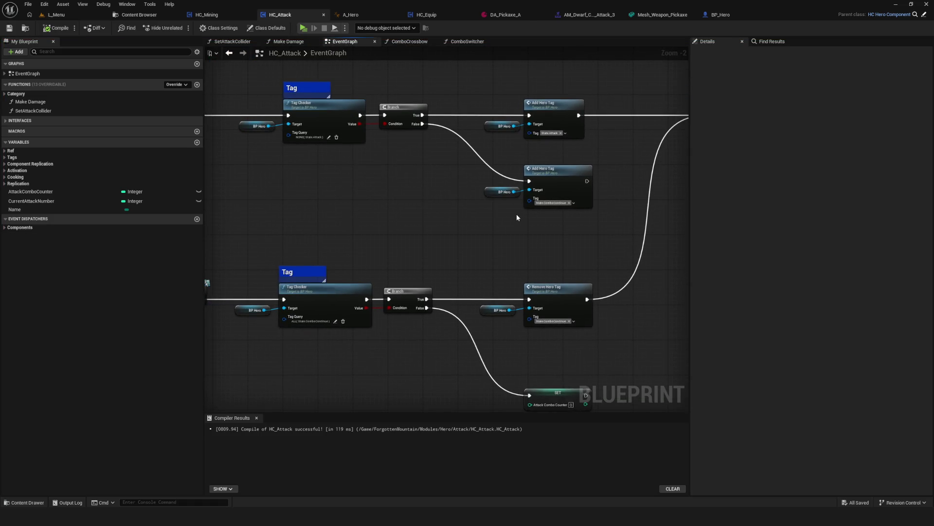
mouse_move(524, 215)
mouse_down()
mouse_move(456, 216)
mouse_move(540, 215)
mouse_up()
drag(508, 82, 480, 326)
mouse_move(474, 107)
mouse_down()
mouse_move(475, 321)
mouse_move(489, 327)
mouse_up()
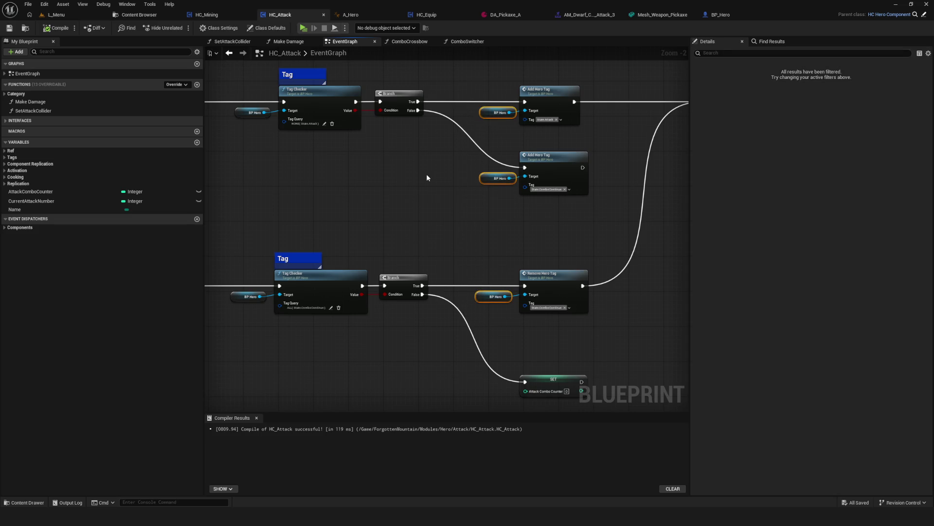
drag(487, 113, 483, 114)
click(56, 27)
click(9, 28)
scroll(454, 217, down, 5)
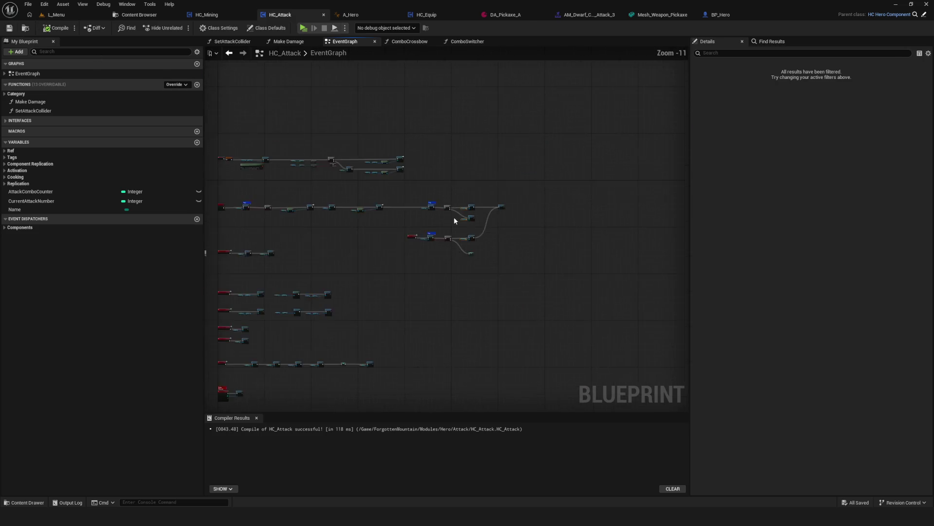
scroll(453, 217, up, 4)
scroll(463, 189, up, 3)
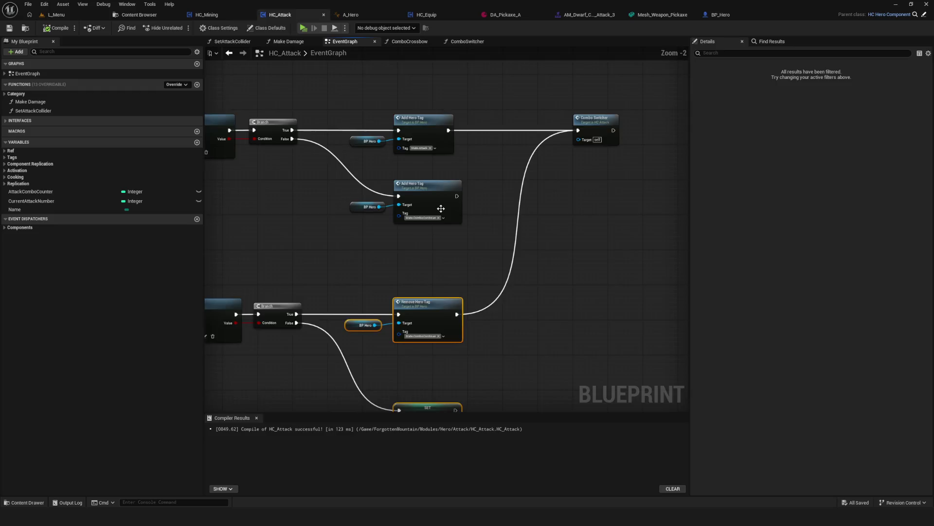
click(58, 28)
click(58, 28)
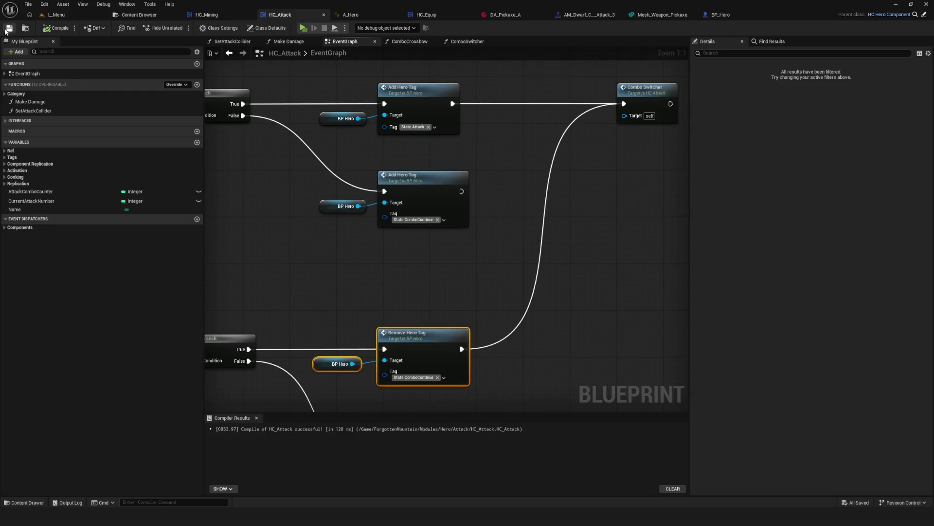
scroll(355, 214, down, 3)
drag(484, 201, 561, 181)
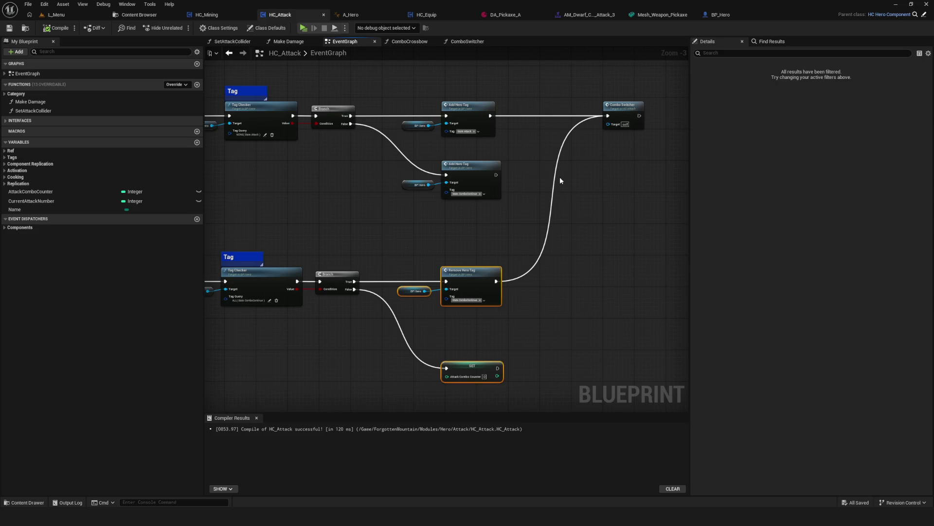
scroll(535, 181, up, 1)
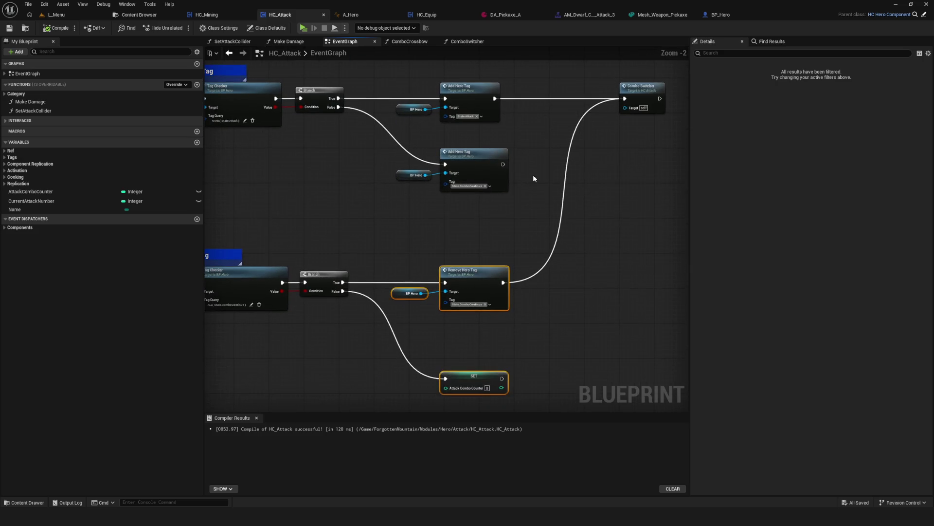
drag(531, 172, 546, 162)
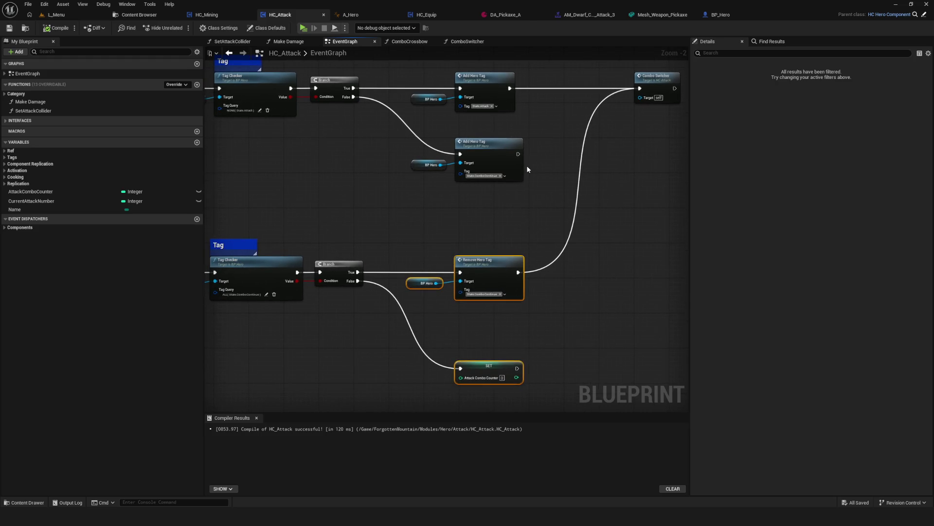
drag(528, 169, 537, 137)
scroll(538, 137, down, 9)
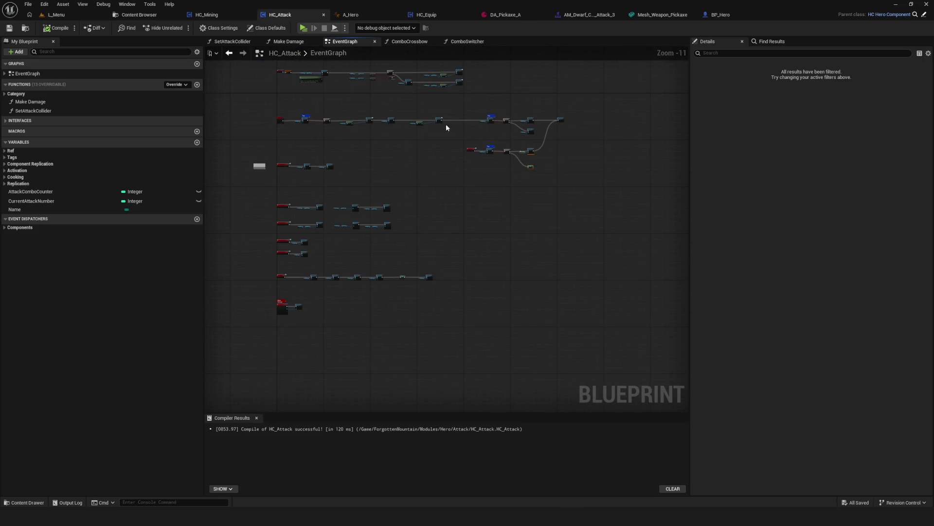
scroll(452, 127, up, 5)
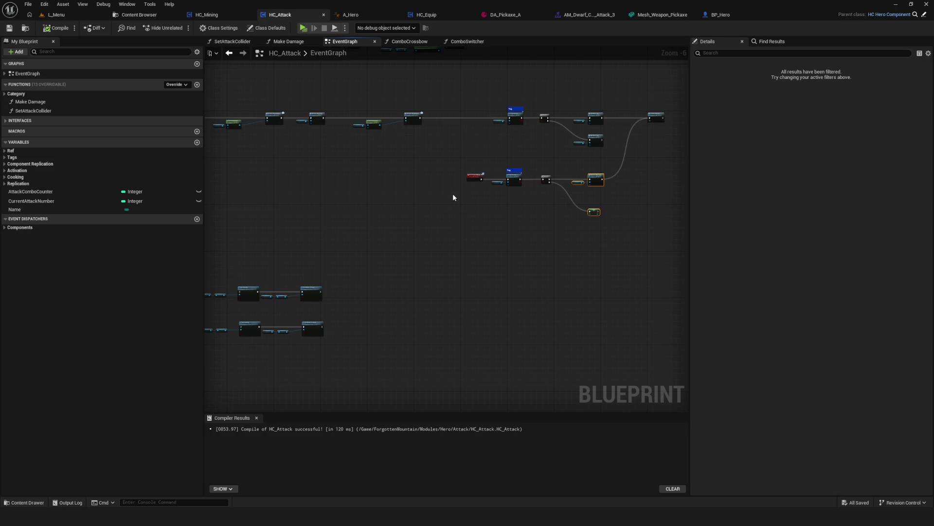
scroll(462, 185, down, 6)
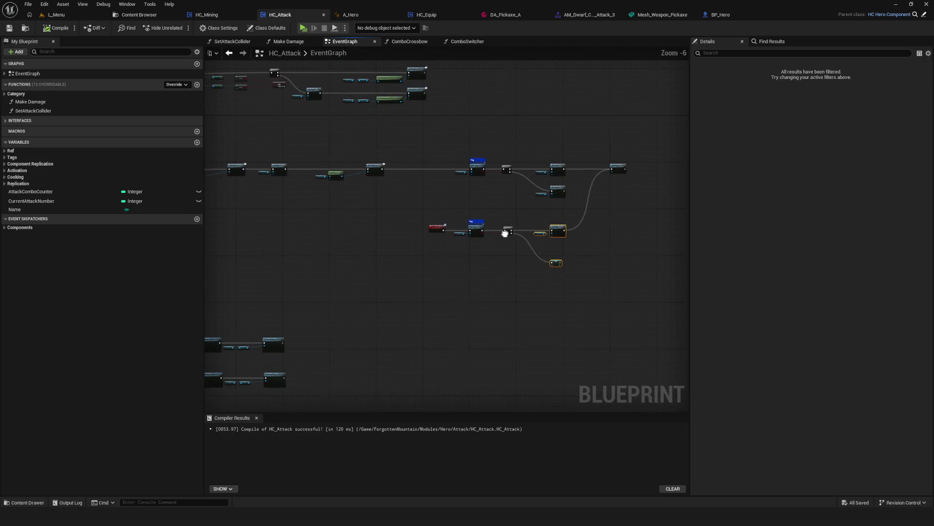
scroll(524, 178, up, 13)
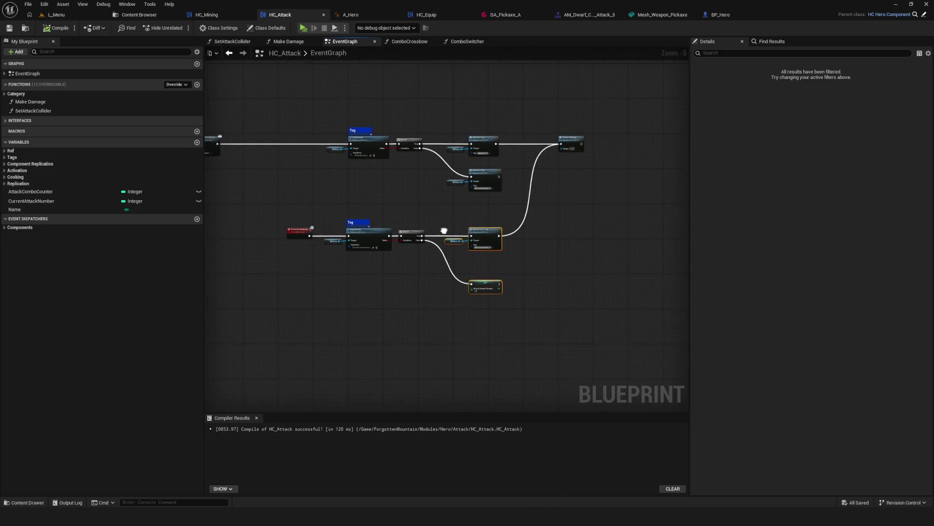
scroll(437, 231, down, 10)
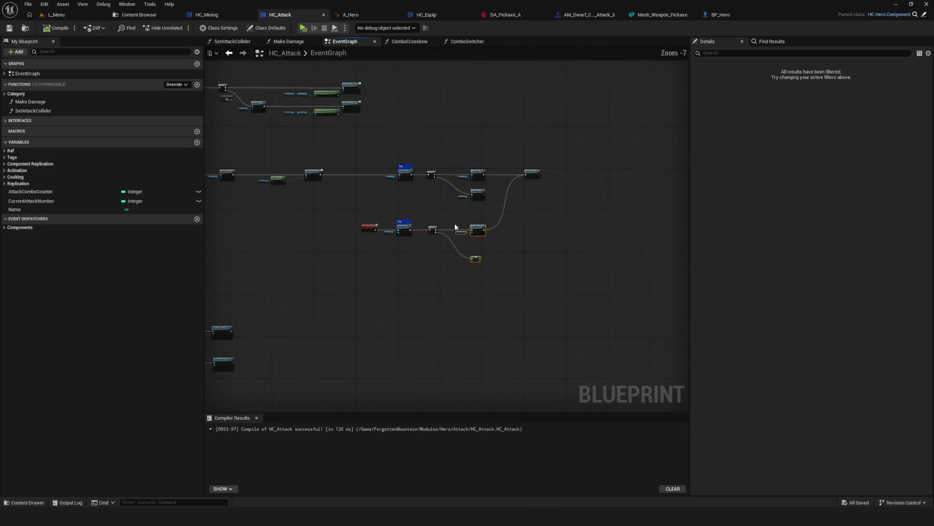
scroll(455, 223, up, 8)
drag(455, 227, 511, 218)
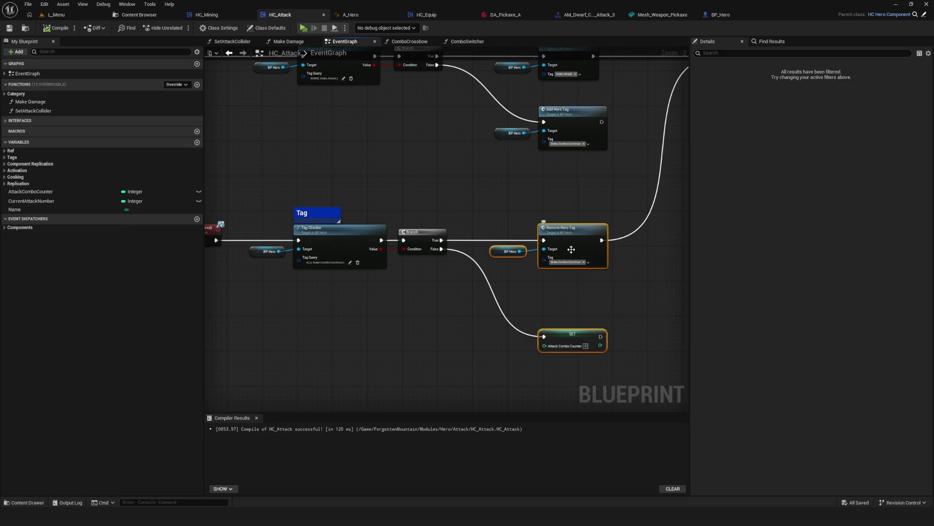
drag(547, 233, 512, 232)
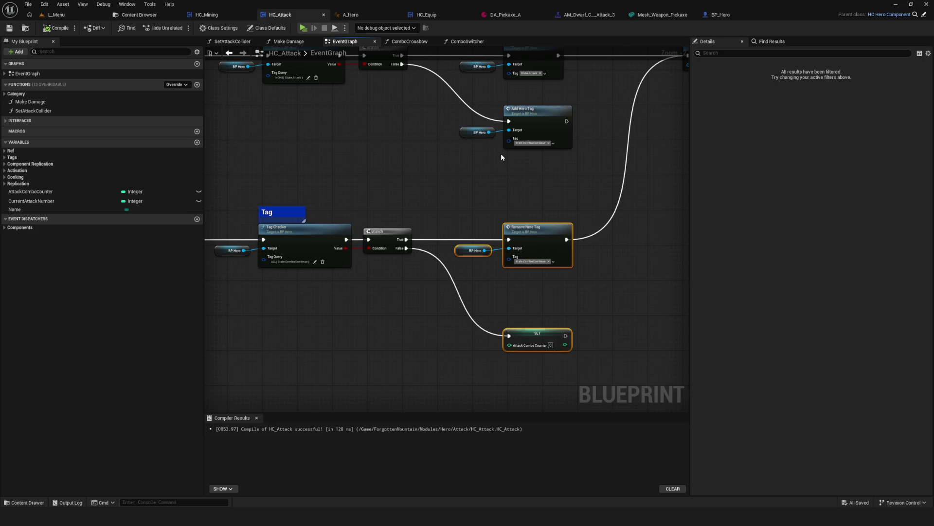
drag(475, 177, 499, 158)
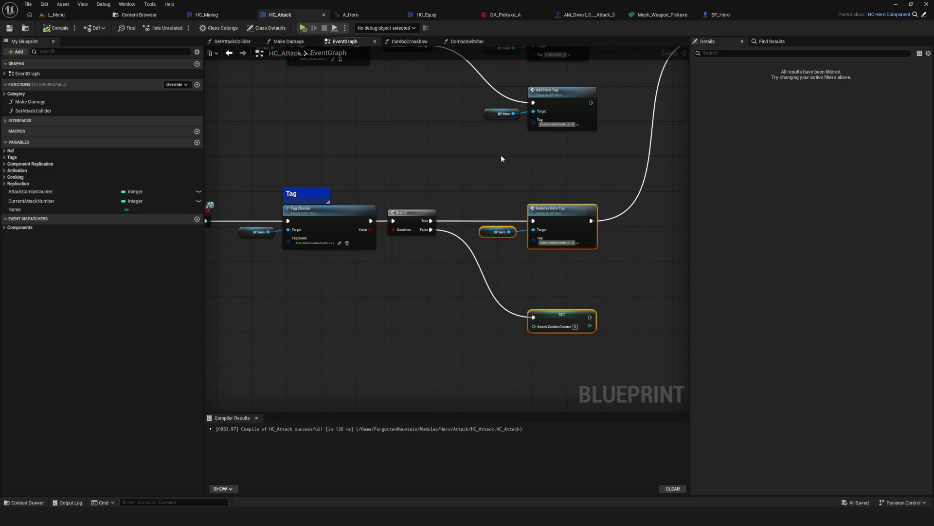
drag(499, 171, 489, 189)
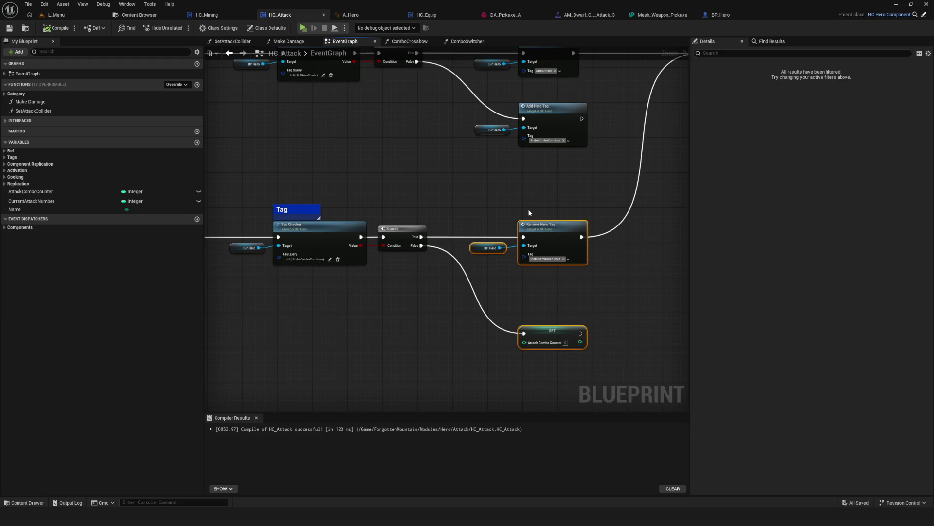
scroll(461, 246, down, 8)
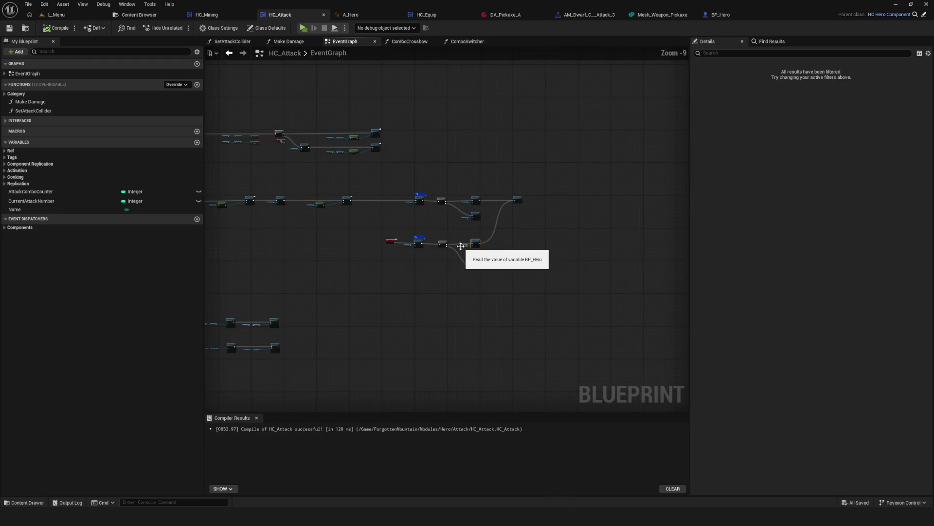
scroll(425, 260, up, 5)
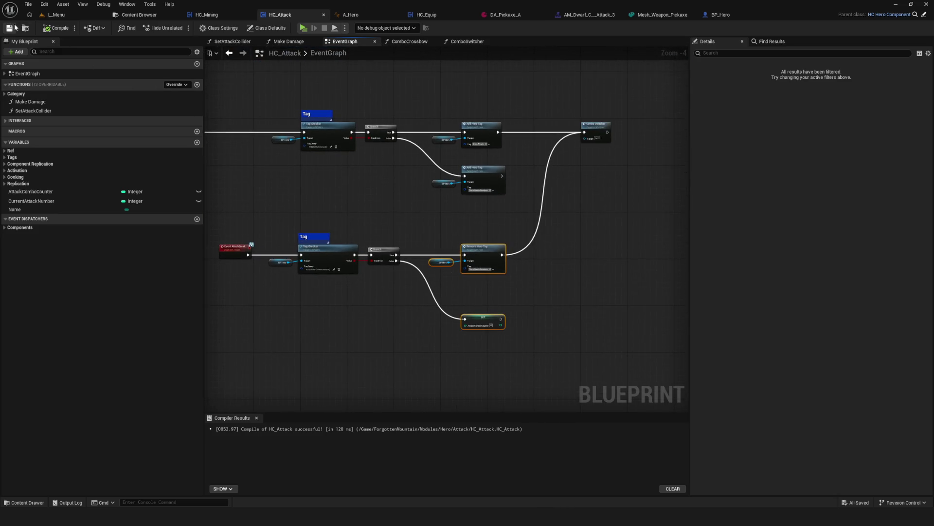
click(56, 27)
scroll(501, 234, down, 1)
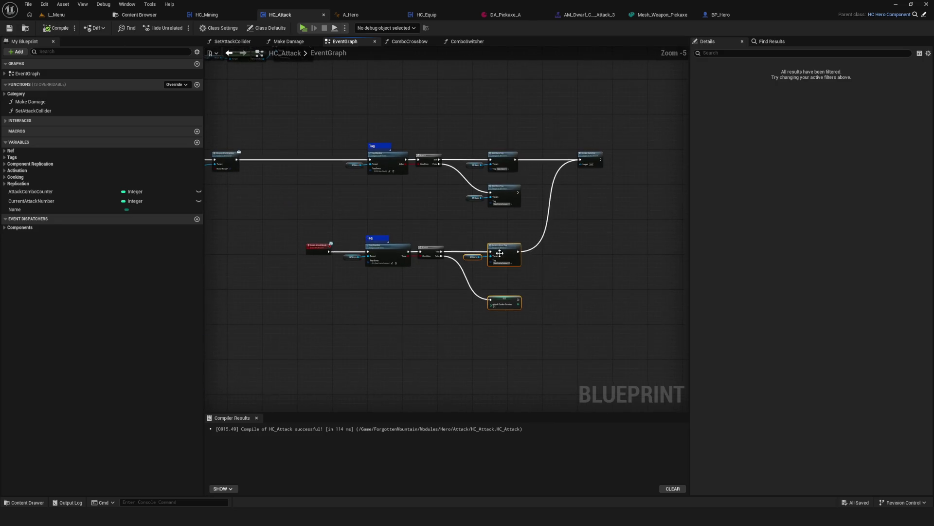
scroll(522, 239, up, 2)
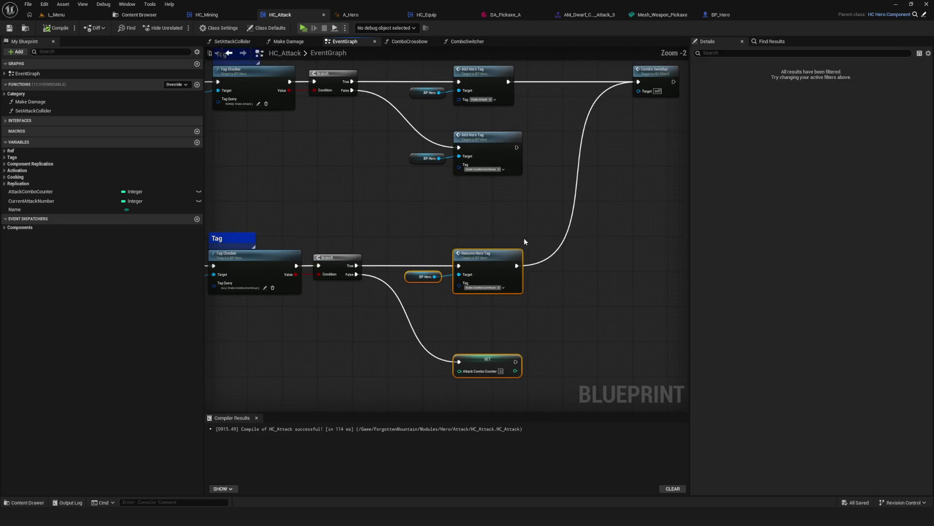
scroll(524, 243, up, 1)
scroll(424, 349, down, 2)
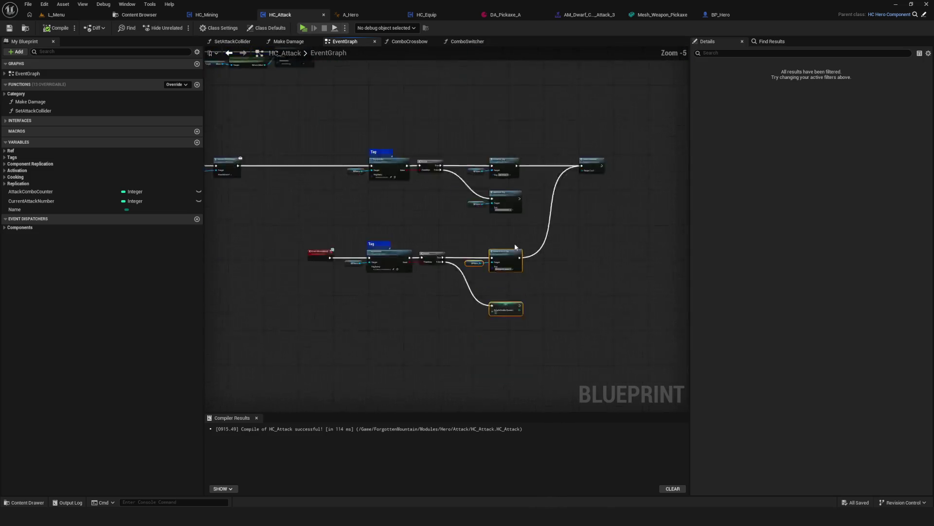
scroll(424, 349, up, 1)
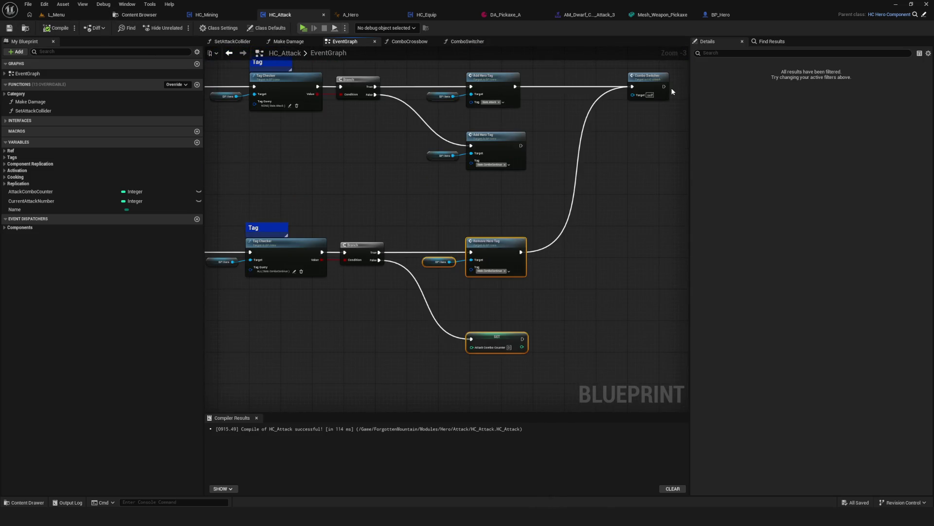
scroll(485, 143, up, 4)
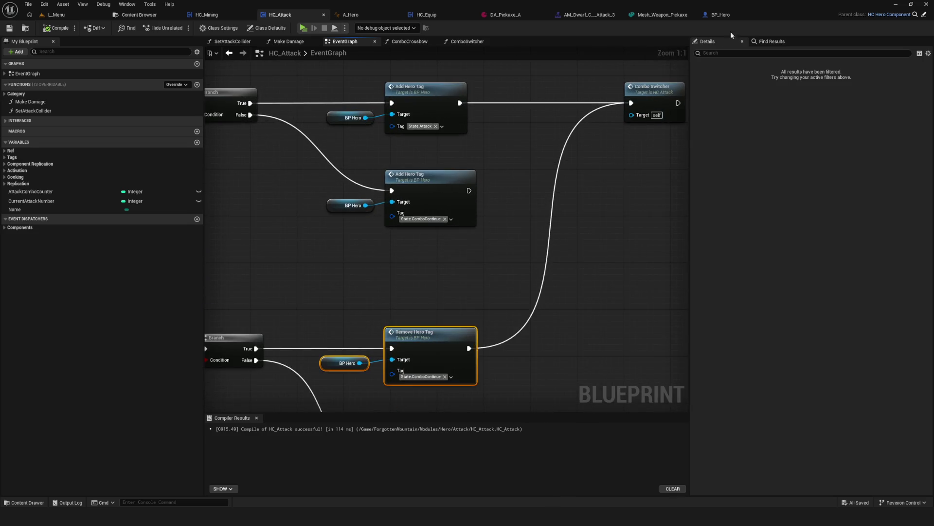
scroll(339, 234, down, 2)
mouse_move(339, 234)
mouse_down()
mouse_move(396, 233)
mouse_move(428, 215)
mouse_move(826, 233)
mouse_up()
mouse_move(929, 217)
mouse_down()
mouse_move(773, 206)
mouse_move(497, 220)
mouse_move(466, 240)
mouse_move(410, 212)
mouse_move(450, 208)
mouse_move(435, 309)
mouse_move(512, 291)
mouse_move(533, 310)
mouse_up()
scroll(466, 243, up, 2)
click(598, 139)
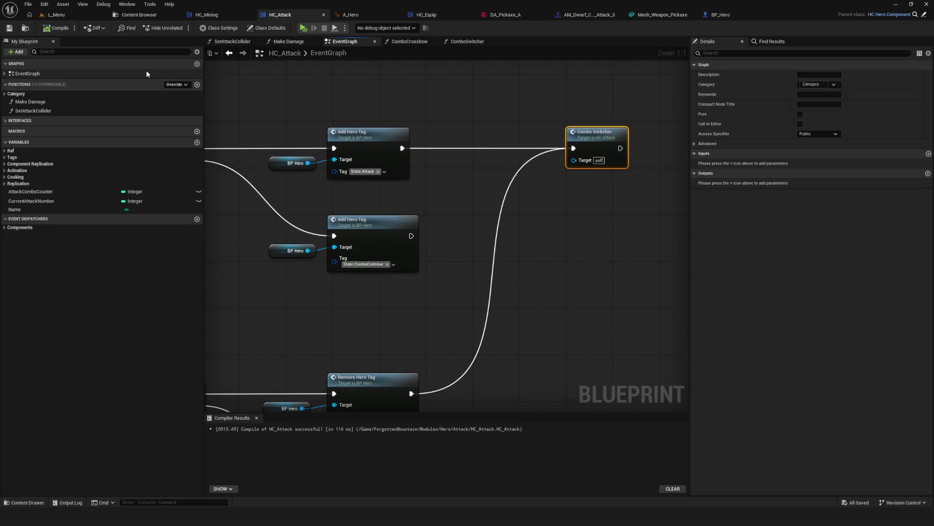
click(303, 28)
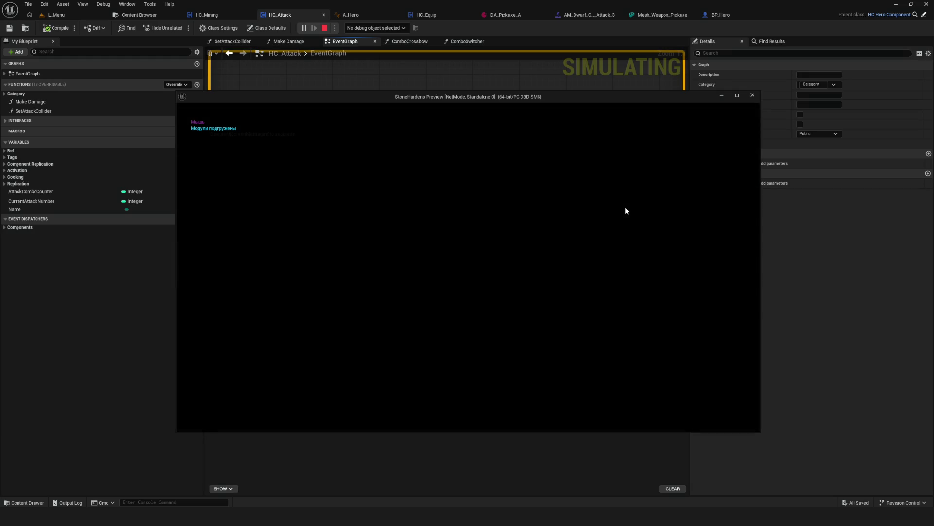
Step: Walk the hero toward the enemies, open and close the inventory, then stop the session
key(w)
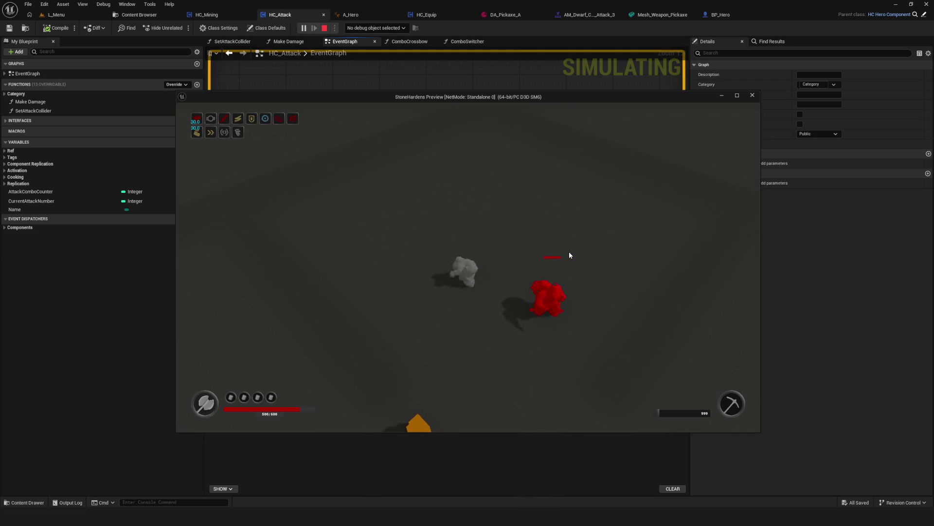
key(i)
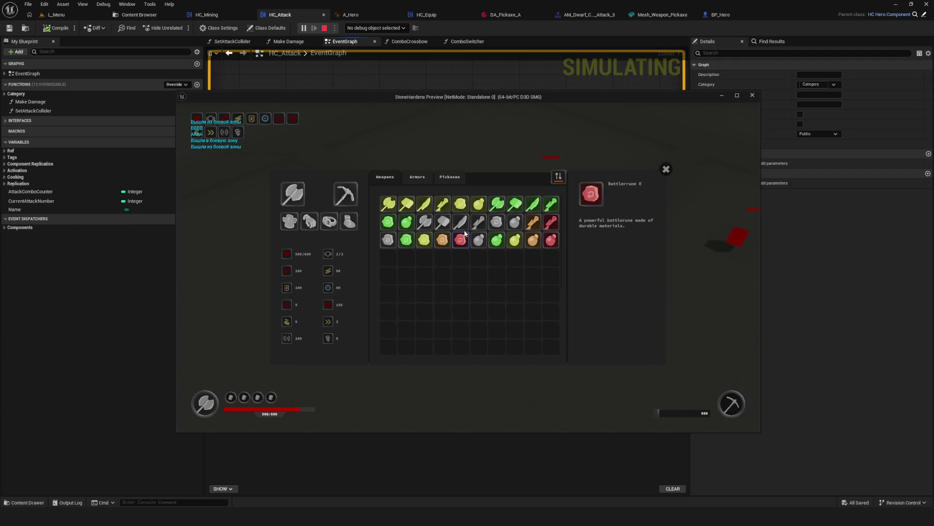
click(665, 169)
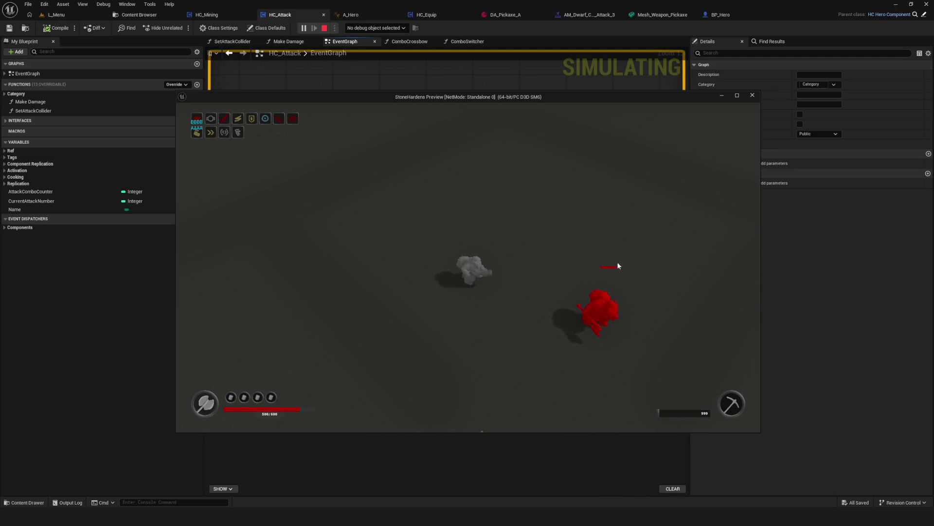
key(Escape)
Step: Open the ComboSwitcher function graph and save HC_Attack
double_click(633, 156)
scroll(356, 216, down, 3)
scroll(356, 216, up, 8)
key(ctrl+s)
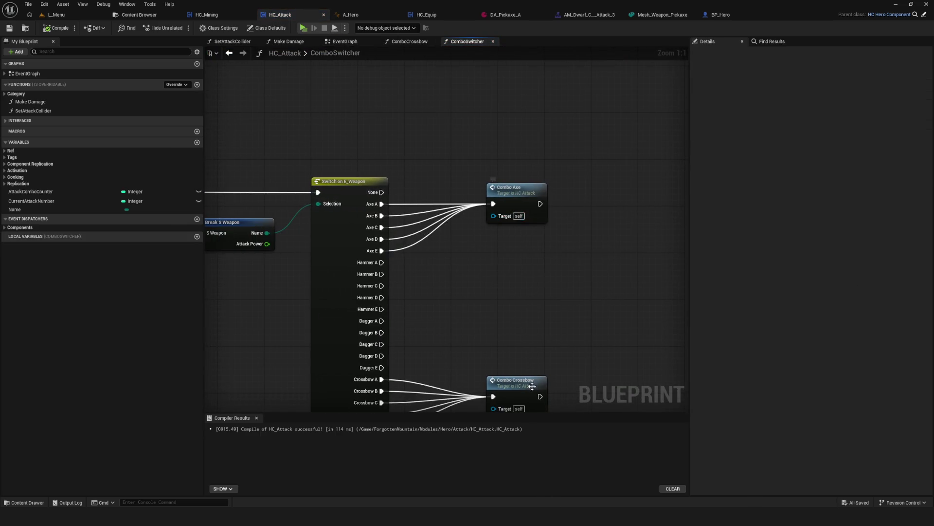
Step: In ComboCrossbow, remove execution pin 3 from Switch on Int and save
double_click(499, 292)
mouse_move(625, 273)
mouse_down()
mouse_move(341, 249)
mouse_move(368, 255)
mouse_up()
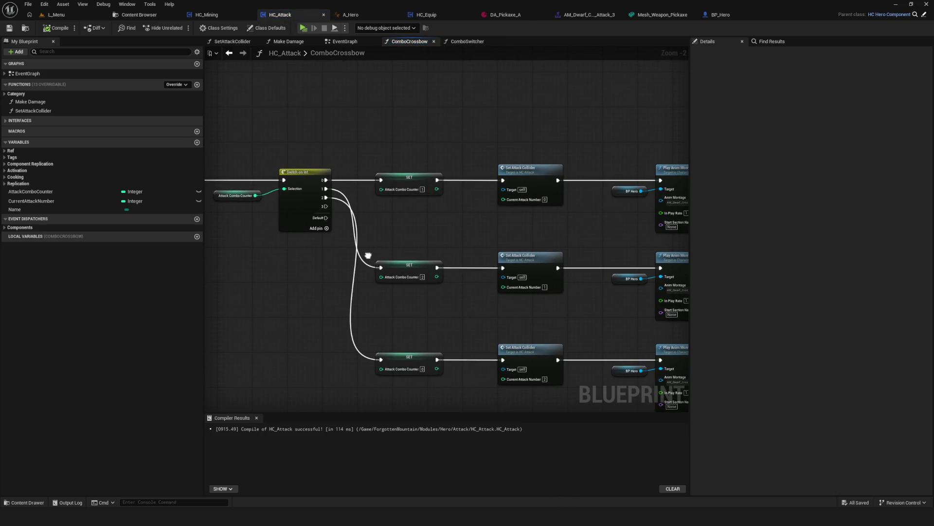
scroll(368, 255, up, 2)
click(302, 158)
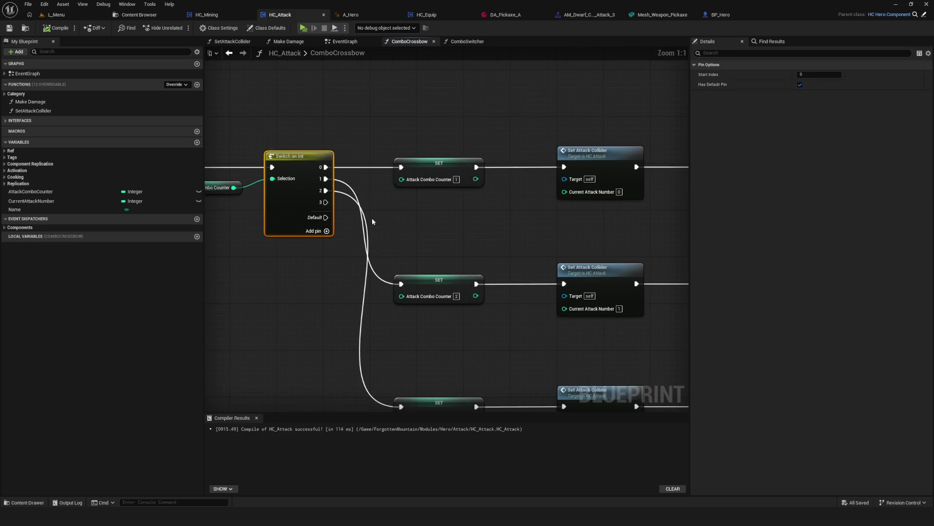
right_click(325, 202)
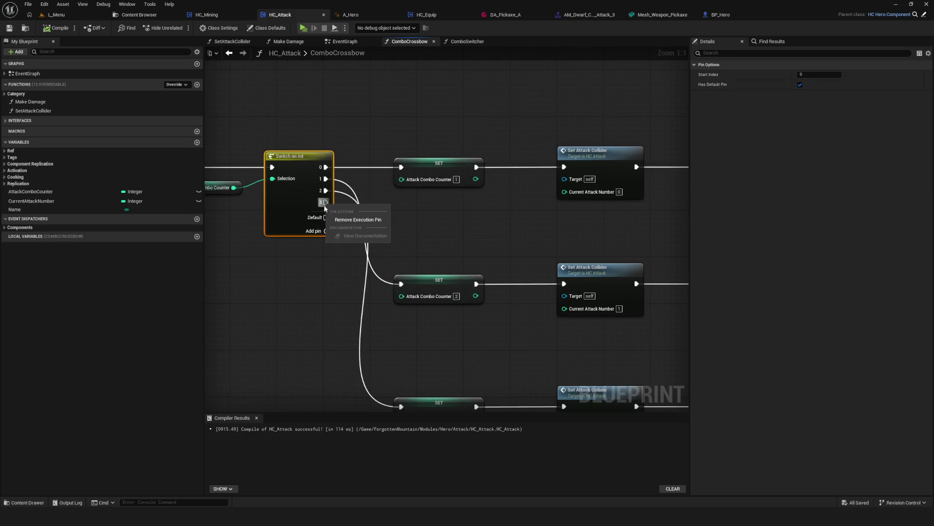
click(356, 219)
mouse_move(386, 232)
mouse_down()
mouse_move(558, 235)
mouse_move(263, 159)
mouse_up()
key(ctrl+s)
Step: Inspect the SetAttackCollider function's asset loading, cast and Set Static Mesh nodes
click(372, 191)
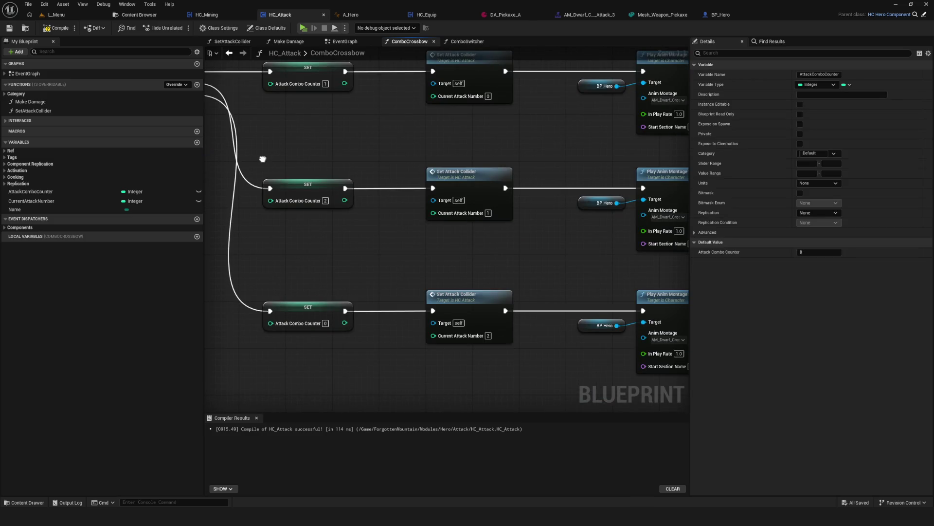
drag(263, 159, 260, 202)
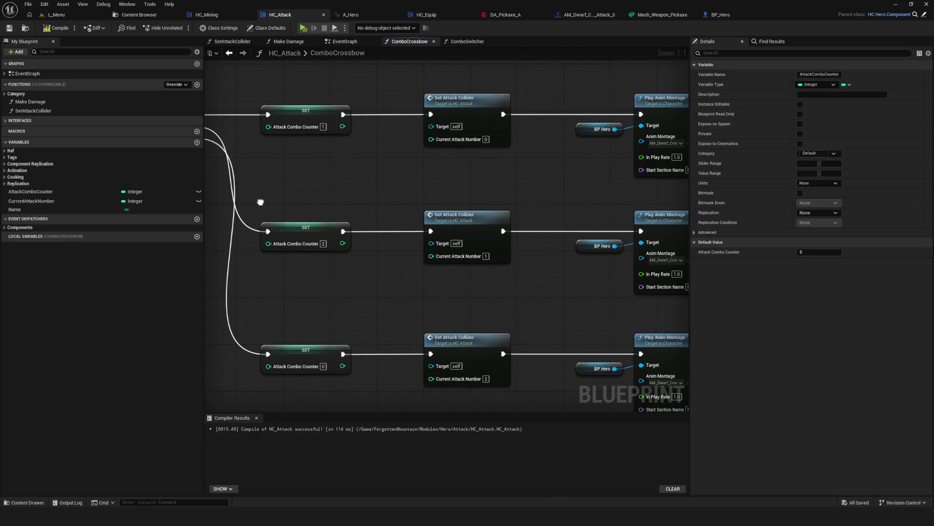
double_click(473, 108)
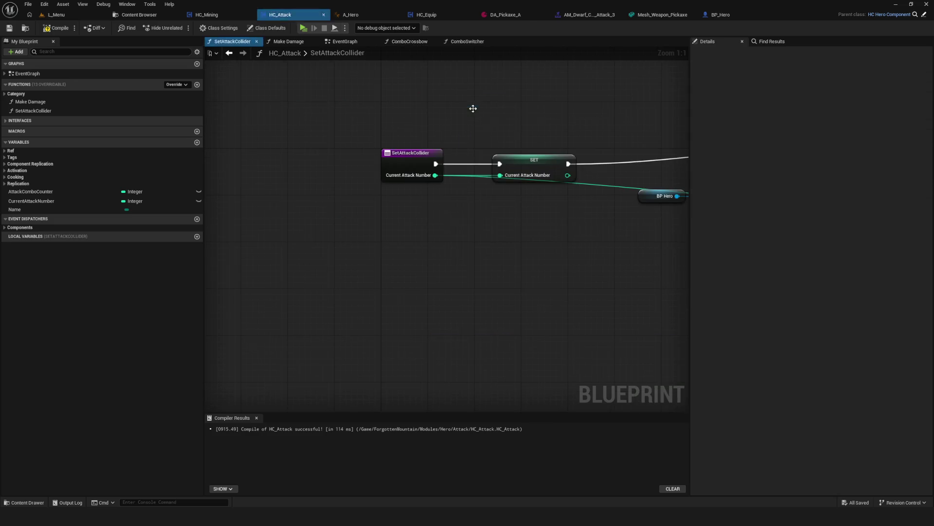
mouse_move(258, 186)
mouse_down()
mouse_move(170, 146)
mouse_move(97, 161)
mouse_move(136, 186)
mouse_move(88, 151)
mouse_up()
mouse_move(340, 219)
mouse_down()
mouse_move(287, 214)
mouse_move(236, 46)
mouse_up()
click(229, 53)
scroll(458, 172, down, 6)
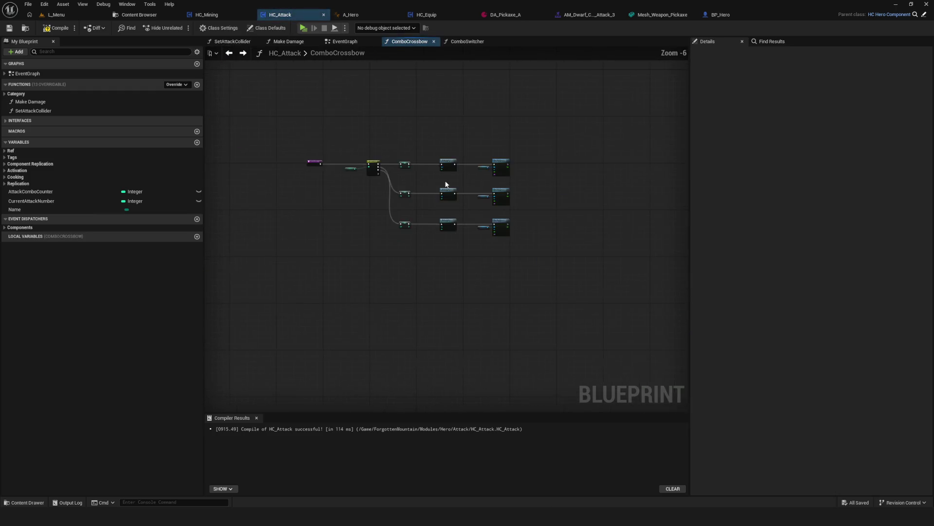
scroll(457, 173, up, 6)
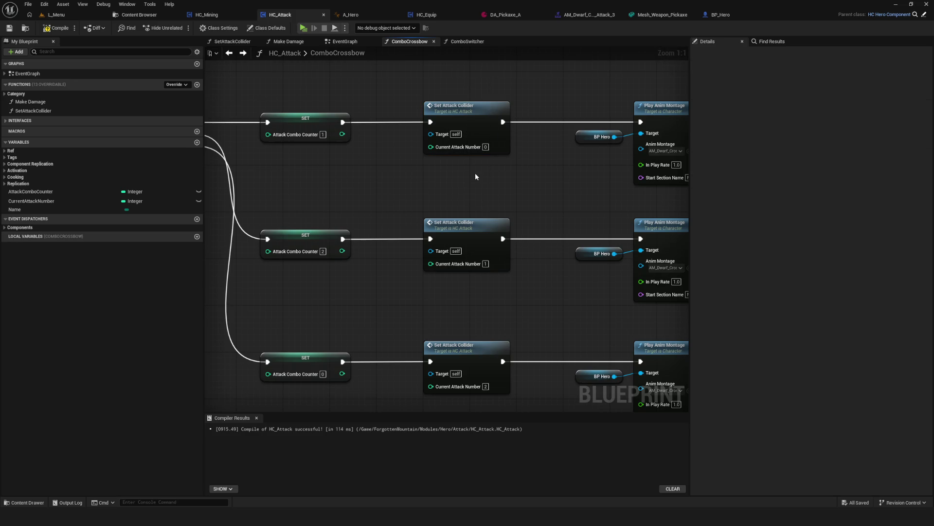
Step: Delete the three Set Attack Collider nodes, wire each SET to its Play Anim Montage, and save
mouse_move(399, 83)
mouse_down()
mouse_move(511, 404)
mouse_move(518, 263)
mouse_up()
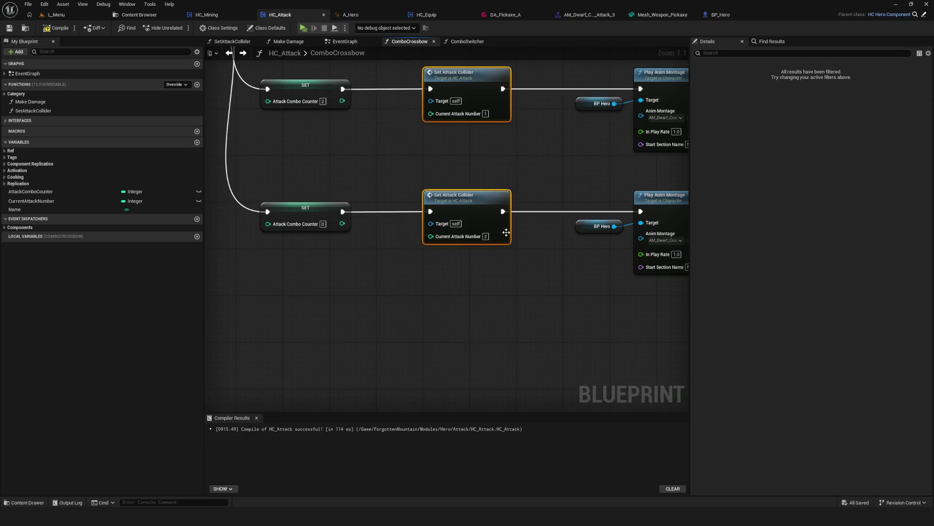
key(Delete)
drag(339, 100, 638, 100)
drag(339, 217, 638, 217)
mouse_move(340, 340)
mouse_down()
mouse_move(646, 341)
mouse_move(638, 339)
mouse_up()
key(ctrl+s)
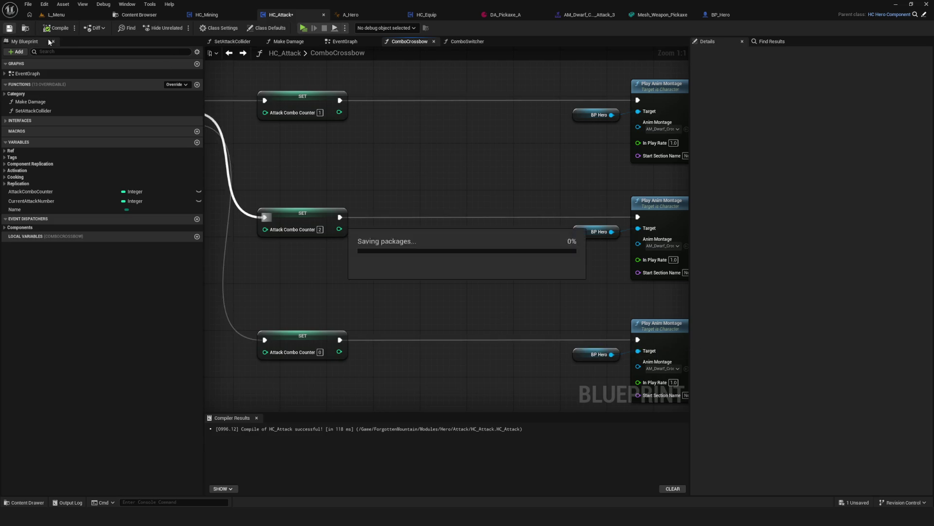
Step: Glance at the ComboSwitcher graph, then browse HC_Attack's EventGraph
click(467, 41)
scroll(475, 185, down, 5)
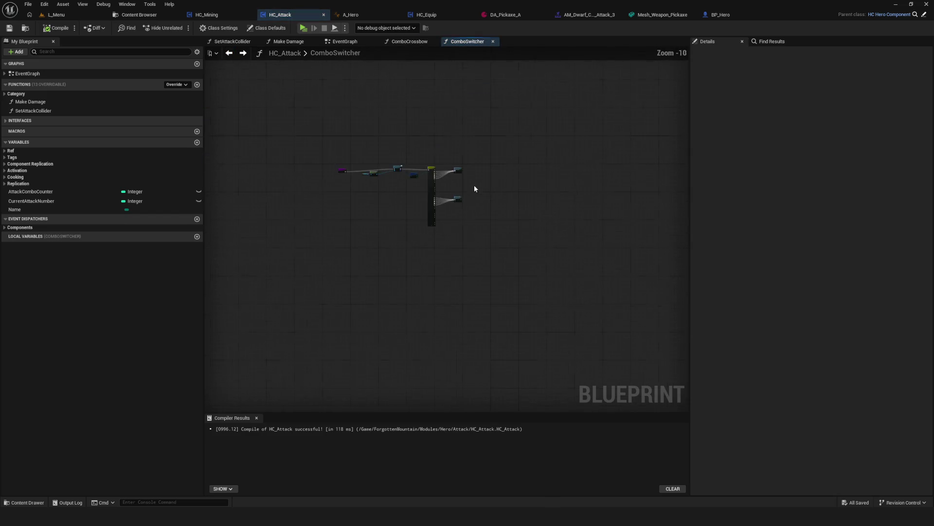
click(345, 41)
scroll(504, 171, down, 5)
drag(440, 191, 453, 188)
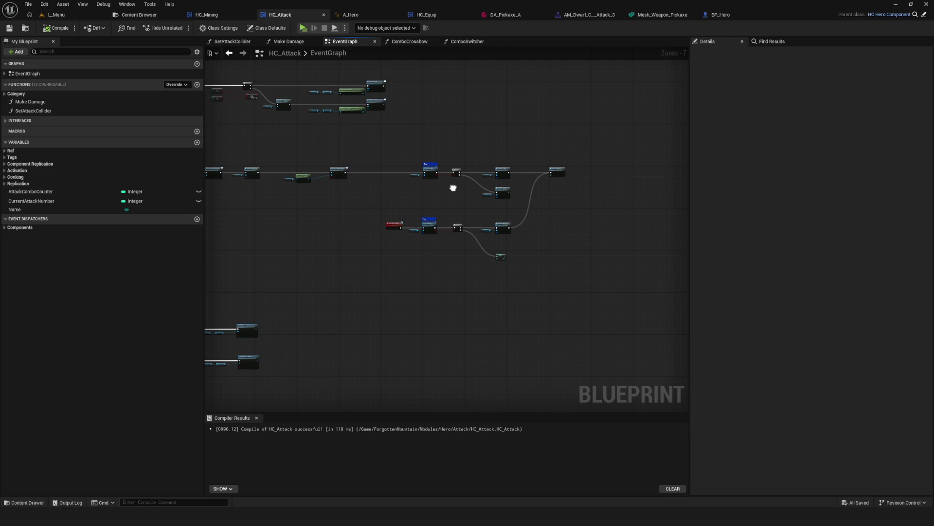
scroll(487, 195, up, 8)
scroll(464, 233, down, 1)
Step: Find the Tag Checker, Add Hero Tag and Combo Switcher nodes, and open ComboSwitcher from its call
mouse_move(462, 232)
mouse_down()
mouse_move(390, 284)
mouse_move(526, 283)
mouse_up()
scroll(425, 259, down, 4)
scroll(392, 265, up, 2)
drag(392, 265, 668, 266)
scroll(432, 258, up, 4)
drag(585, 268, 215, 259)
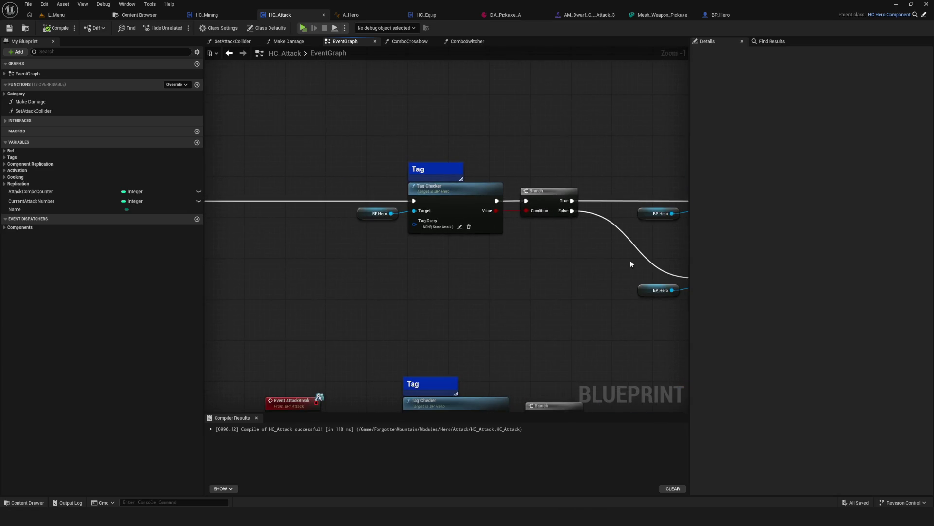
drag(617, 261, 301, 256)
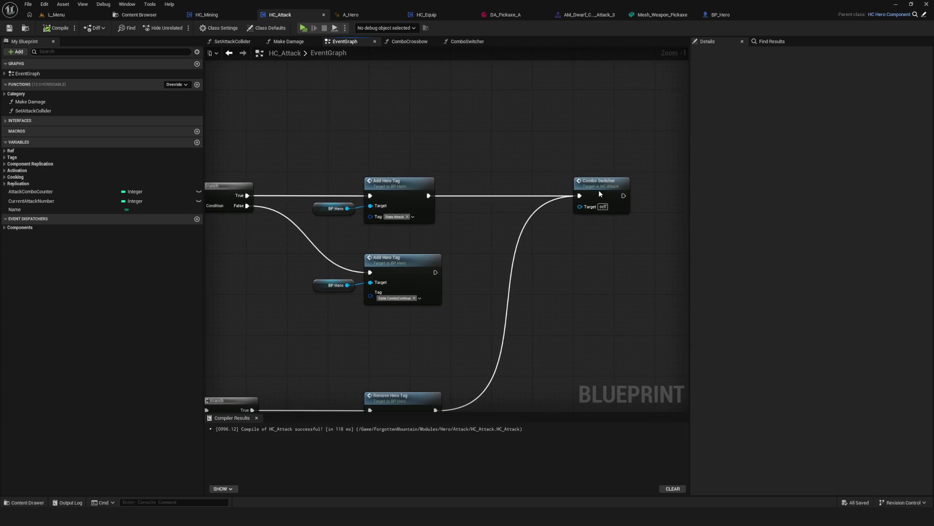
double_click(599, 190)
scroll(535, 167, up, 2)
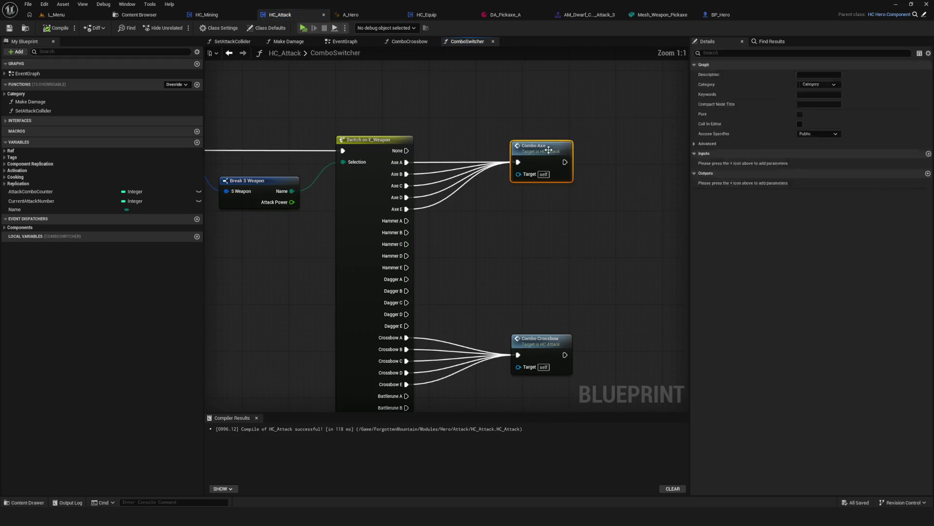
Step: Open ComboAxe and move its entry node up beside the Switch on Int
double_click(538, 158)
scroll(342, 170, up, 1)
scroll(340, 167, up, 2)
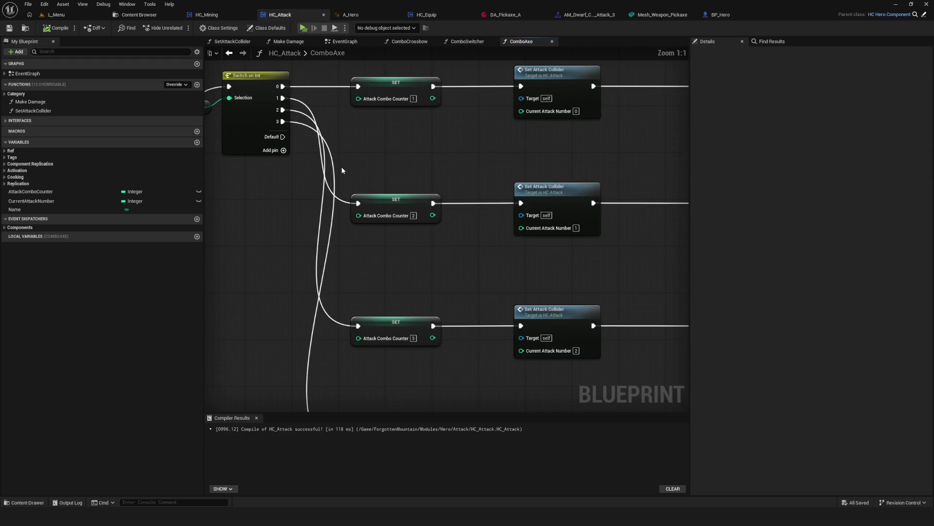
scroll(340, 168, up, 1)
drag(354, 182, 609, 184)
mouse_move(372, 204)
mouse_down()
mouse_move(392, 276)
mouse_move(328, 106)
mouse_move(349, 107)
mouse_up()
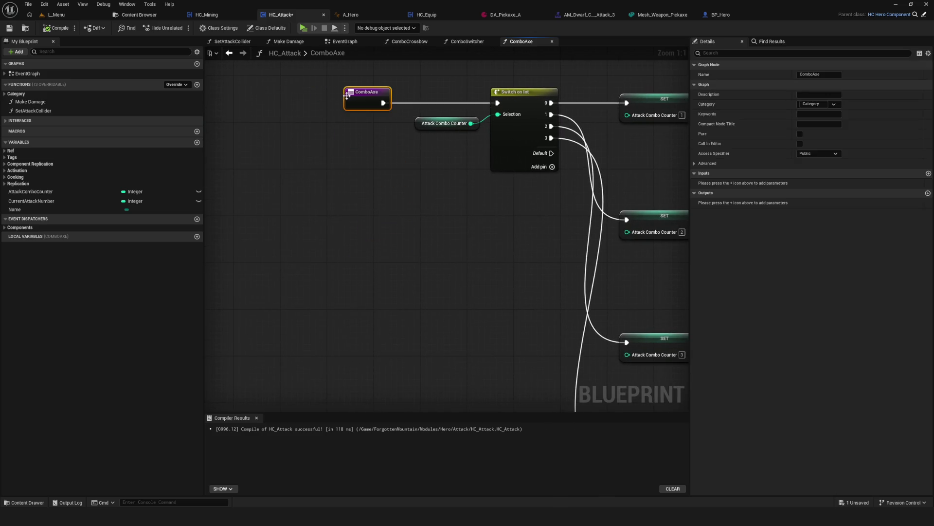
drag(487, 88, 324, 93)
mouse_move(579, 208)
mouse_down()
mouse_move(362, 160)
mouse_move(382, 174)
mouse_up()
scroll(387, 176, down, 3)
Step: Save HC_Attack and navigate back through the EventGraph to the ComboSwitcher graph
click(230, 53)
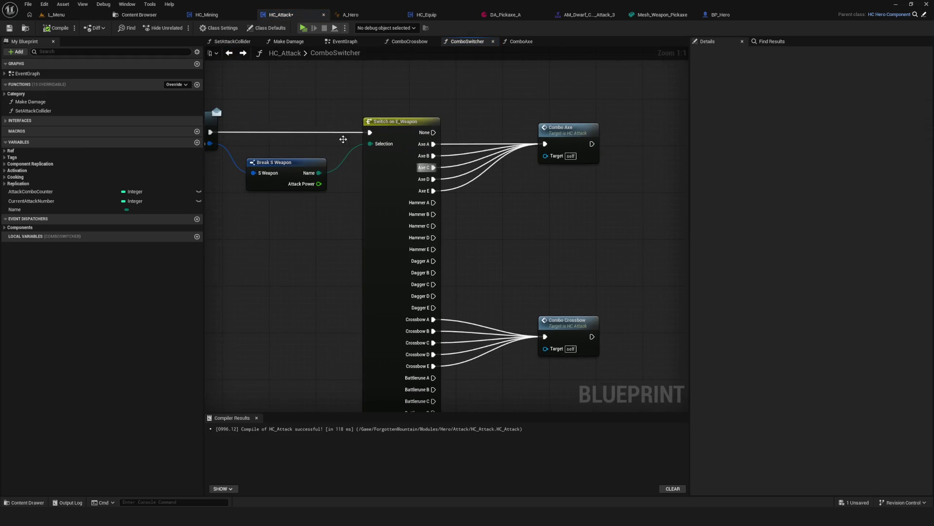
click(9, 29)
click(229, 53)
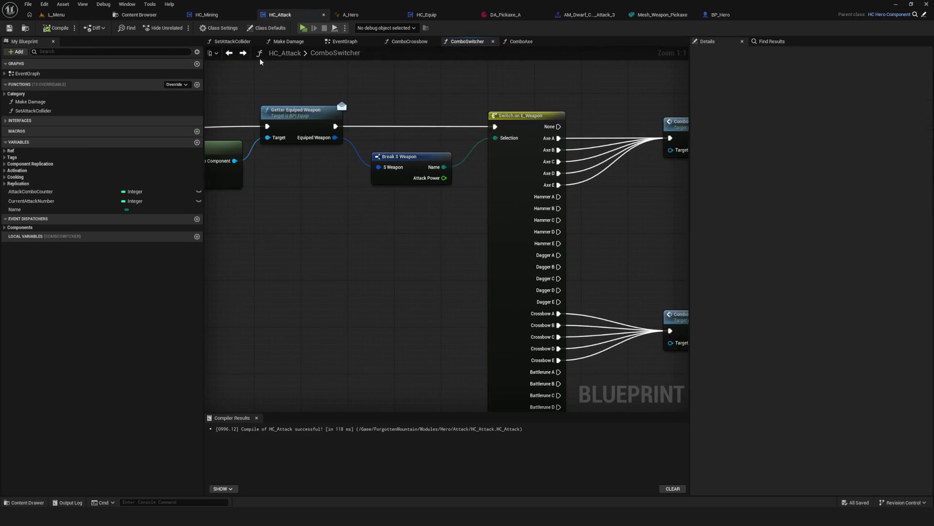
click(229, 53)
scroll(494, 134, down, 3)
scroll(494, 133, up, 4)
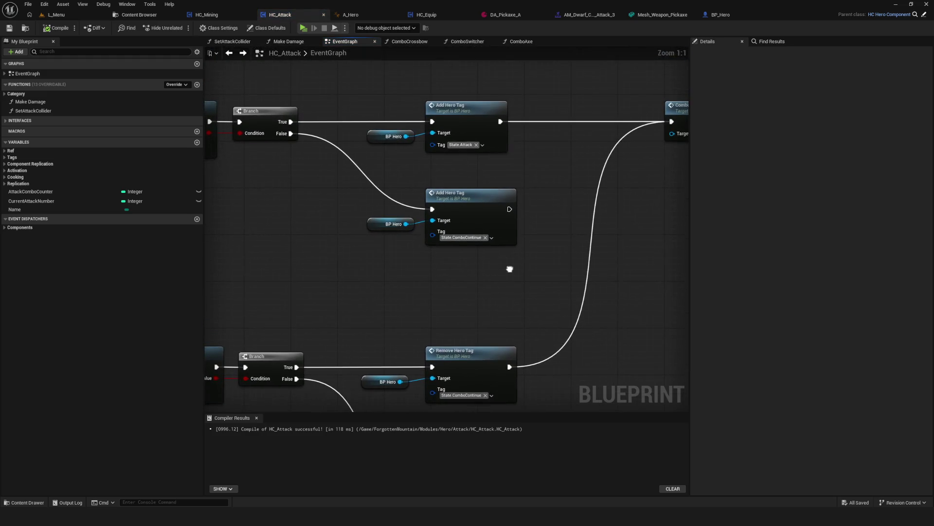
click(464, 42)
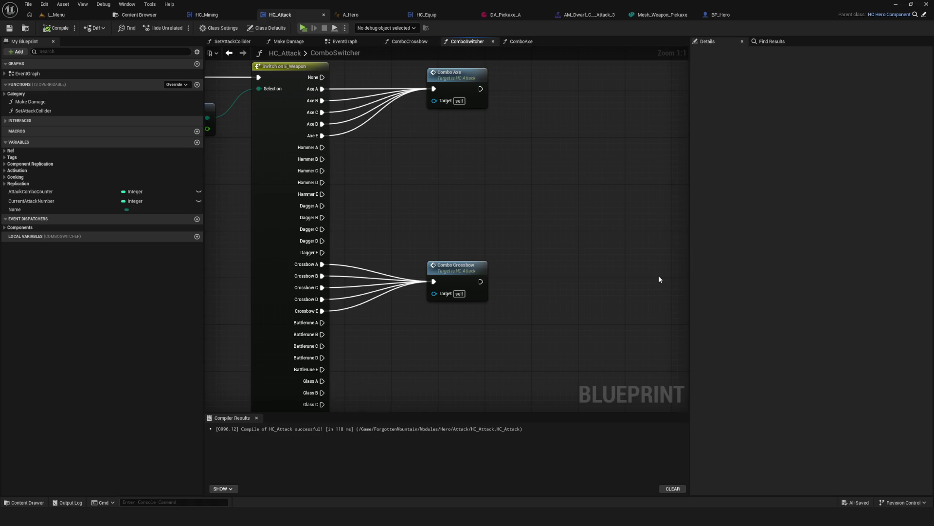
Step: Nudge the Combo Crossbow node upward in ComboSwitcher and recompile HC_Attack
scroll(656, 273, down, 4)
scroll(485, 234, up, 4)
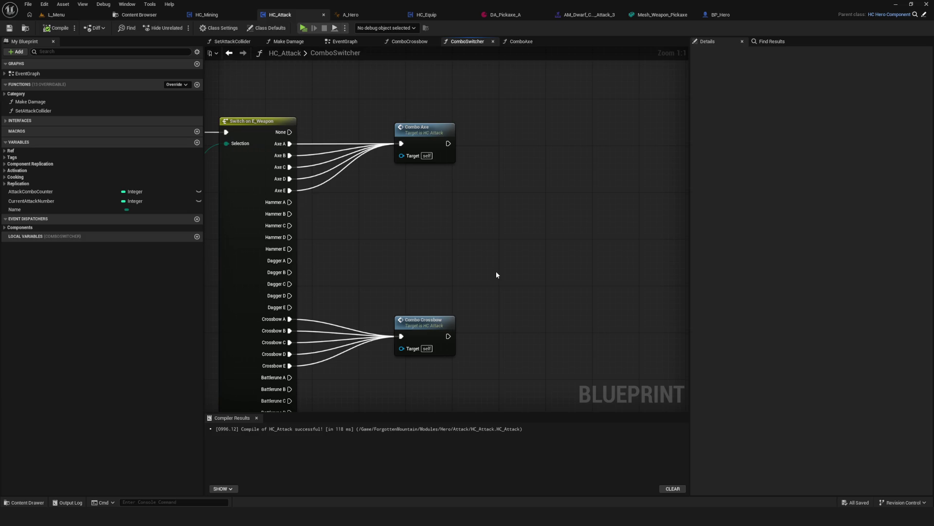
scroll(429, 292, down, 7)
scroll(442, 312, up, 4)
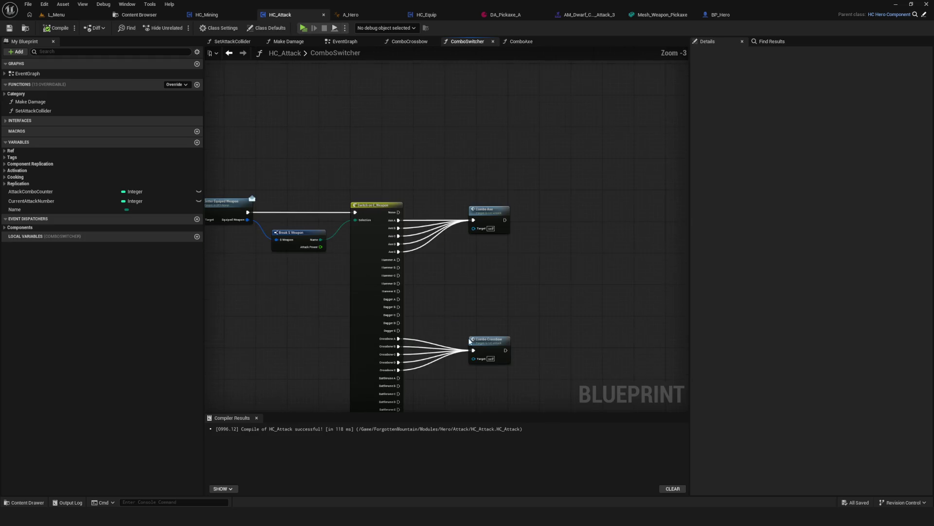
mouse_move(426, 304)
mouse_down()
mouse_move(422, 291)
mouse_move(530, 252)
mouse_up()
click(428, 166)
click(527, 271)
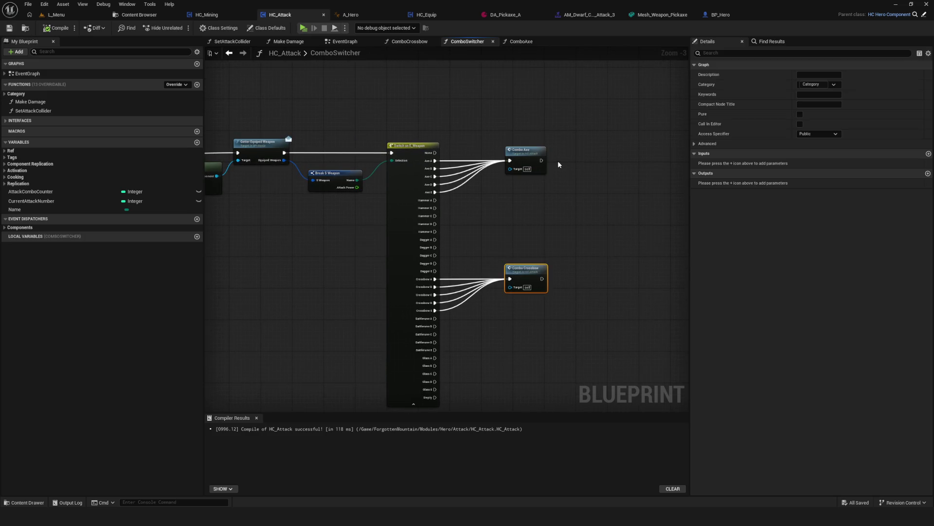
drag(558, 160, 533, 171)
click(57, 28)
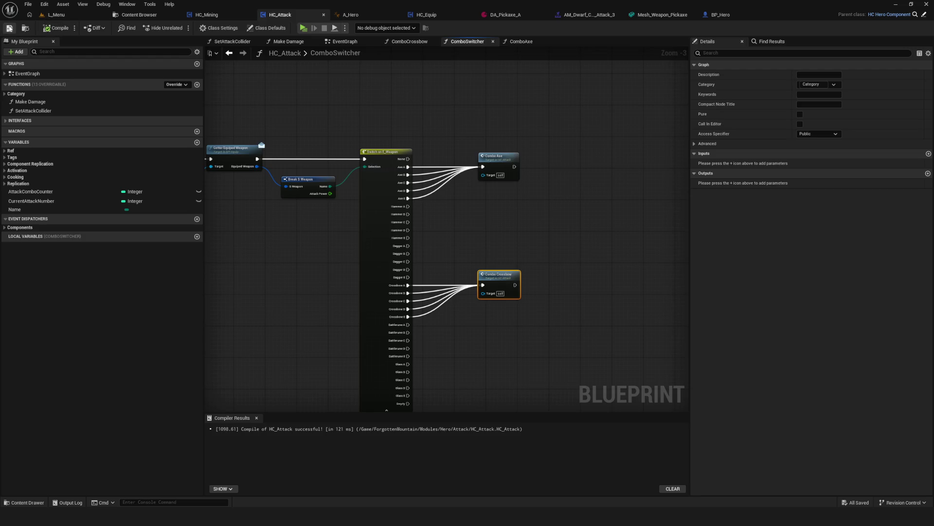
Step: Open the ComboCrossbow function graph to view its Switch on Int and SET Attack Combo Counter nodes
scroll(488, 292, down, 5)
scroll(488, 292, up, 8)
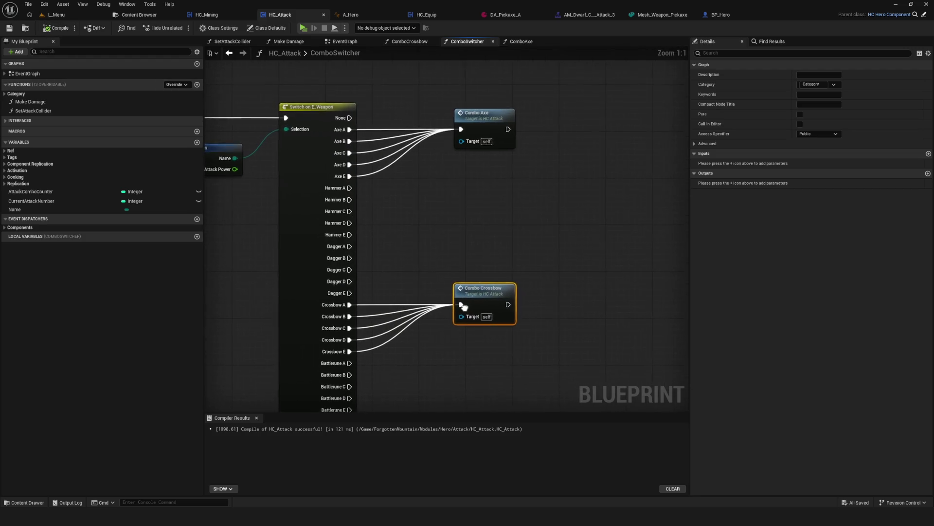
drag(472, 312, 492, 320)
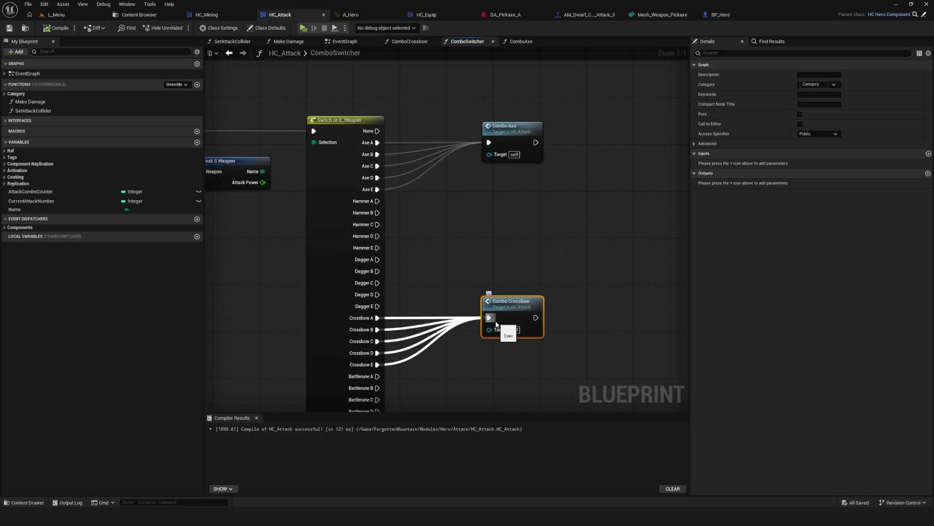
mouse_move(562, 258)
mouse_down()
mouse_move(617, 248)
mouse_move(387, 261)
mouse_up()
double_click(419, 273)
scroll(560, 261, up, 1)
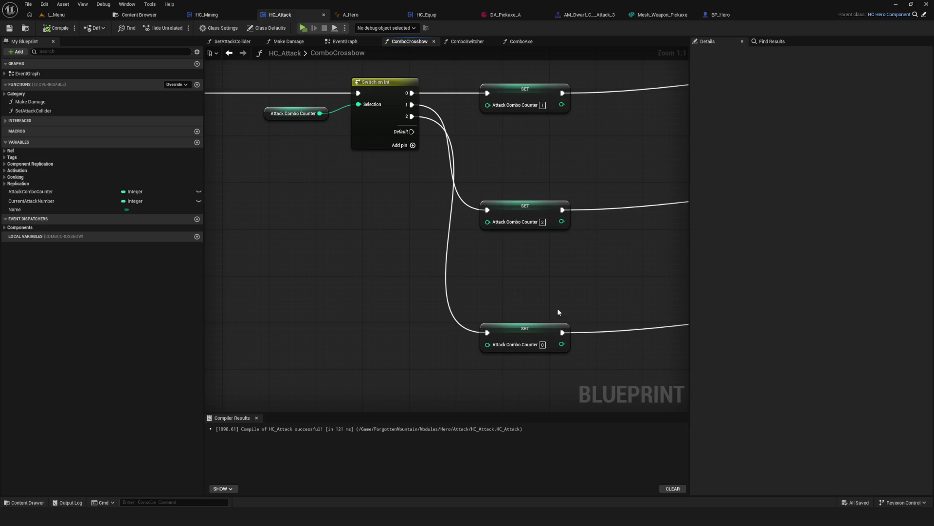
Step: Recompile HC_Attack while viewing ComboCrossbow's Play Anim Montage nodes
mouse_move(629, 352)
mouse_down()
mouse_move(239, 351)
mouse_move(629, 353)
mouse_up()
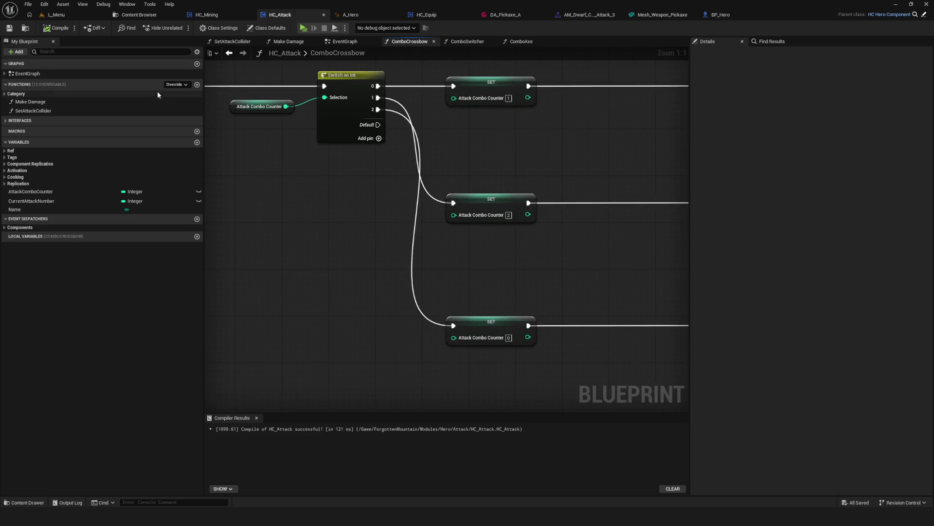
click(57, 28)
drag(521, 125, 428, 124)
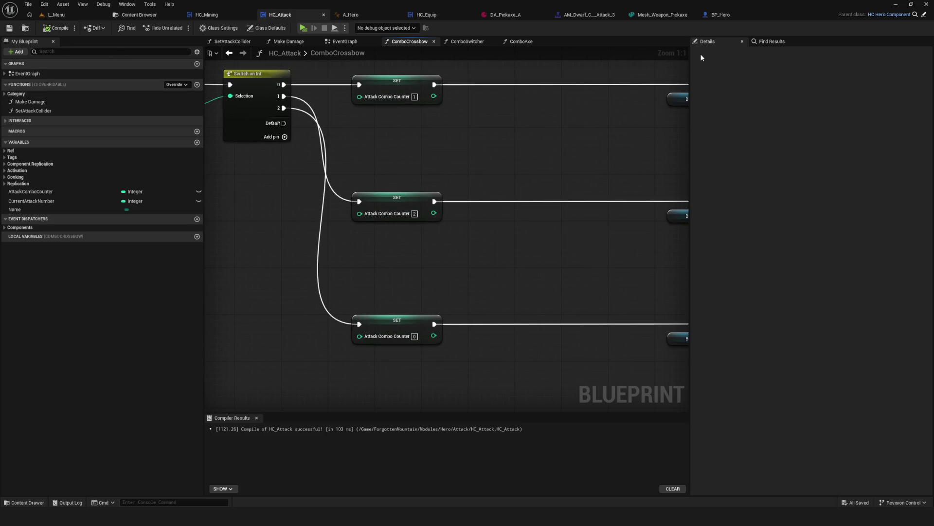
scroll(506, 182, down, 5)
scroll(252, 78, up, 3)
Step: Return through ComboSwitcher to the EventGraph and view the Add and Remove Hero Tag nodes
click(228, 52)
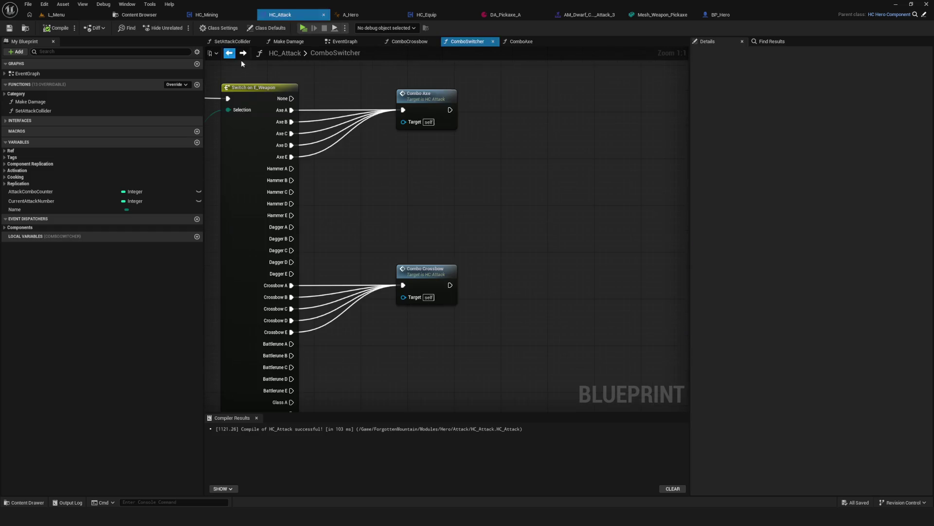
drag(296, 175, 652, 169)
click(229, 53)
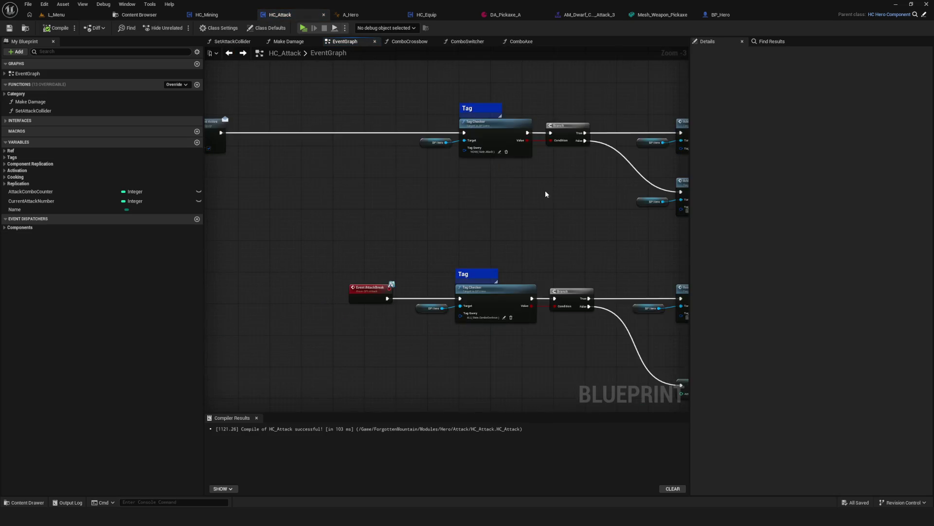
scroll(544, 215, up, 4)
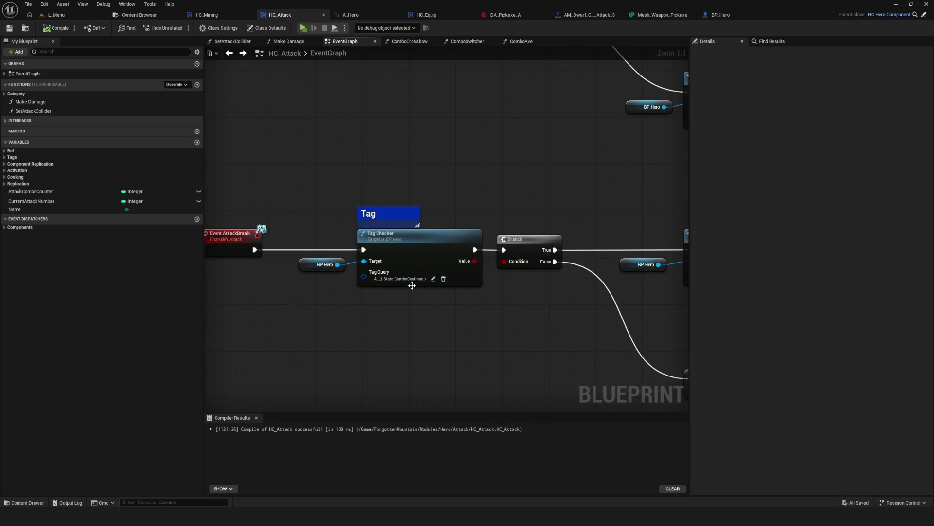
mouse_move(593, 289)
mouse_down()
mouse_move(355, 291)
mouse_move(420, 277)
mouse_up()
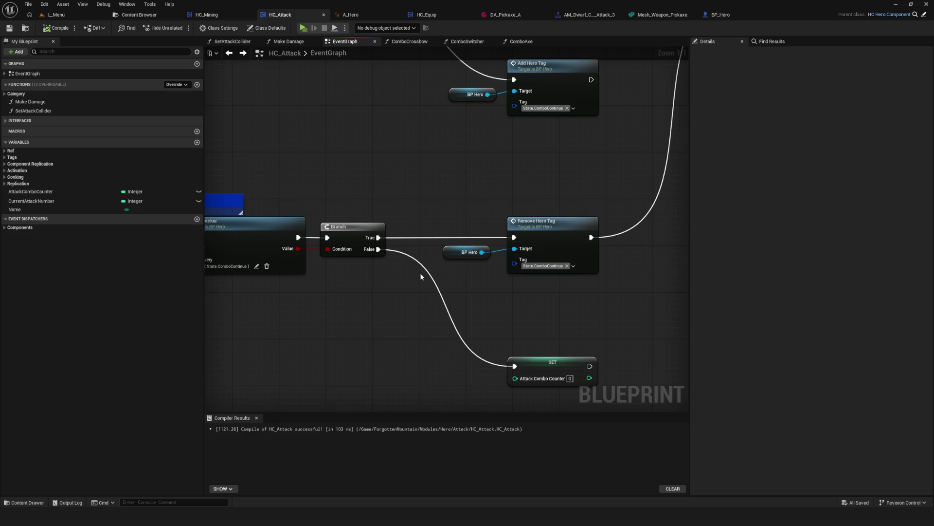
Step: Inspect the AttackBreak, Tag Checker and Branch chain, then save HC_Attack with Ctrl+S
scroll(391, 192, down, 8)
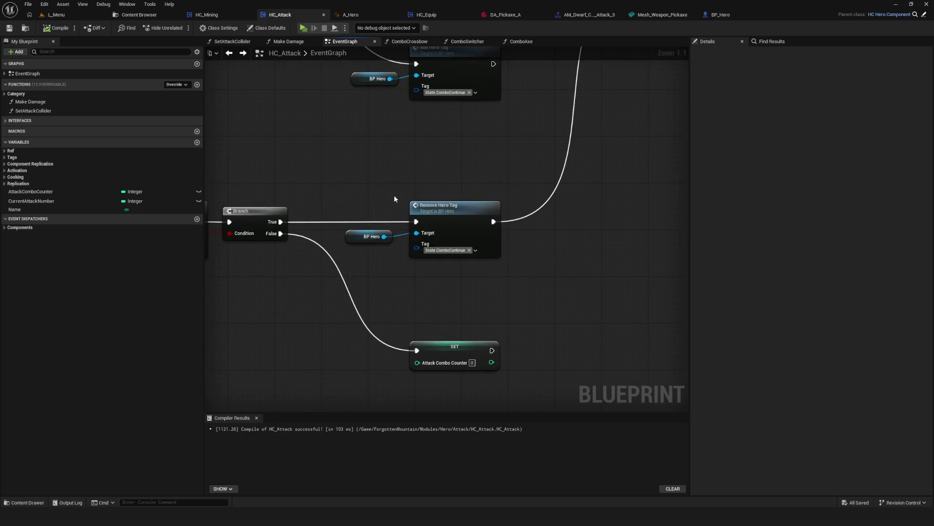
scroll(389, 193, up, 3)
scroll(482, 206, up, 1)
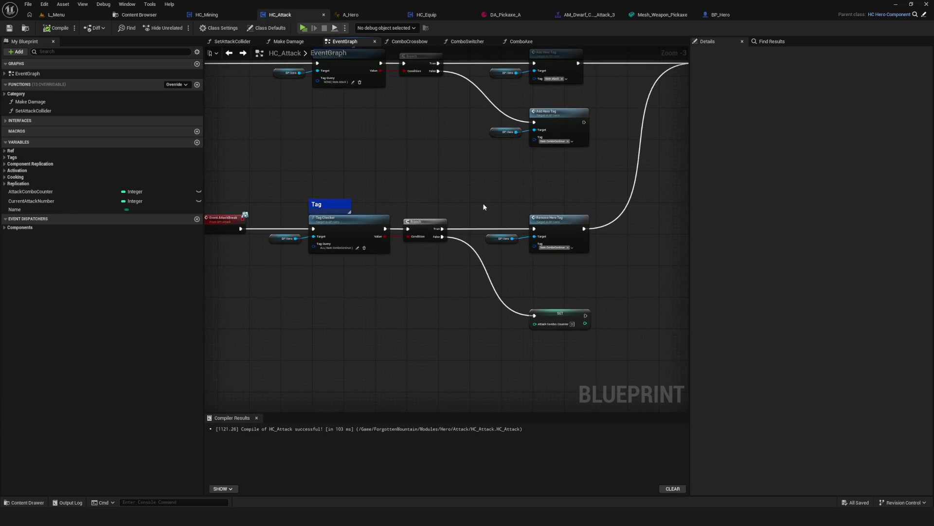
scroll(472, 206, down, 5)
scroll(472, 206, up, 4)
key(ctrl+s)
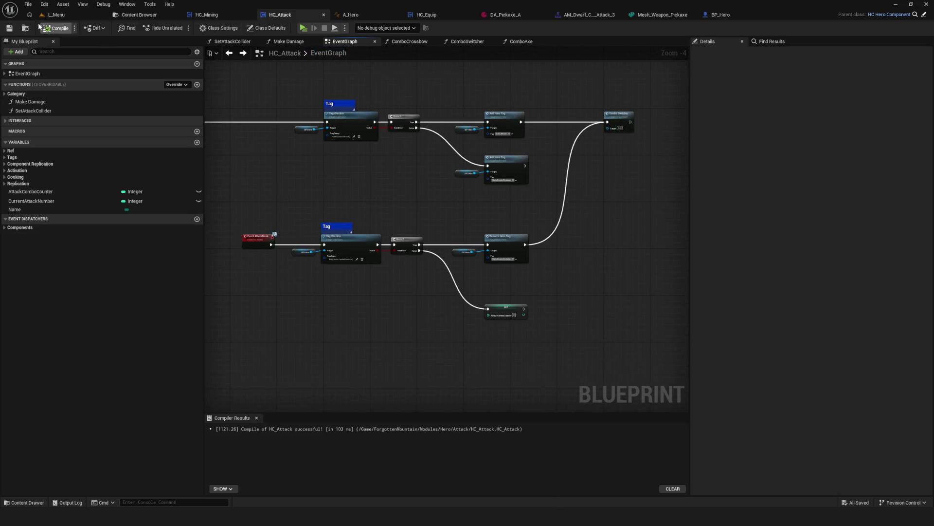
Step: Marquee-select the lower event, Tag Checker and Branch nodes, then recompile HC_Attack
drag(301, 193, 533, 310)
click(533, 309)
mouse_move(298, 200)
mouse_down()
mouse_move(584, 344)
mouse_move(480, 334)
mouse_up()
scroll(506, 277, down, 5)
scroll(486, 219, up, 6)
mouse_move(477, 198)
mouse_down()
mouse_move(654, 389)
mouse_move(761, 376)
mouse_move(632, 341)
mouse_up()
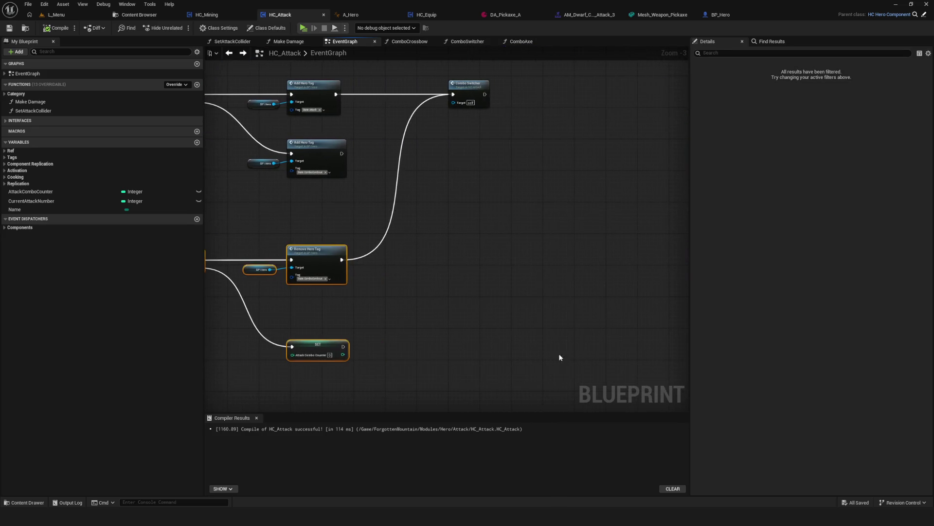
scroll(578, 323, down, 5)
scroll(579, 324, up, 4)
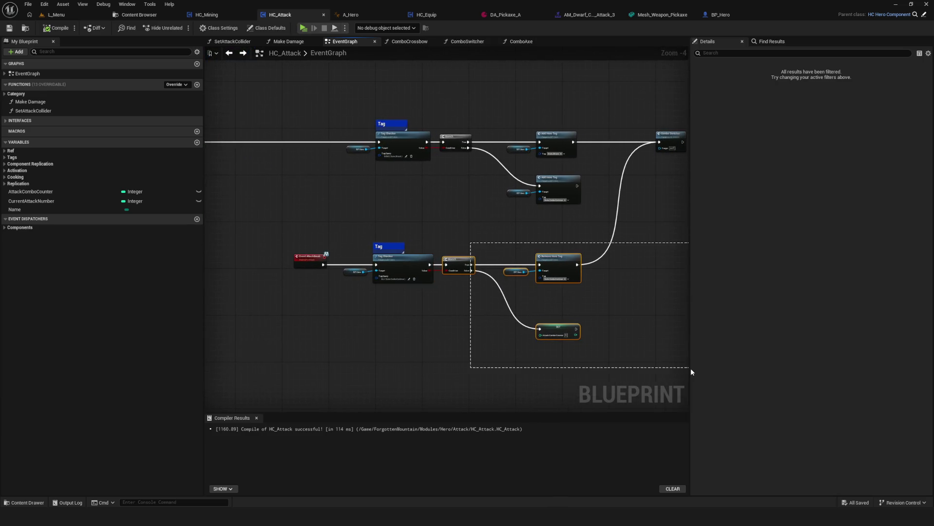
click(51, 30)
Step: Pan around the EventGraph and recompile HC_Attack a second time
mouse_move(509, 228)
mouse_down()
mouse_move(377, 232)
mouse_move(392, 230)
mouse_up()
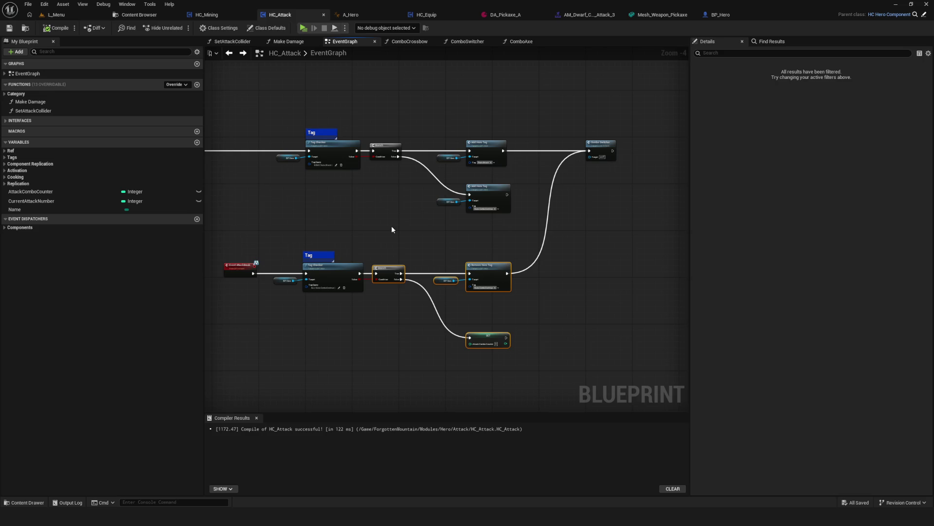
drag(393, 228, 411, 226)
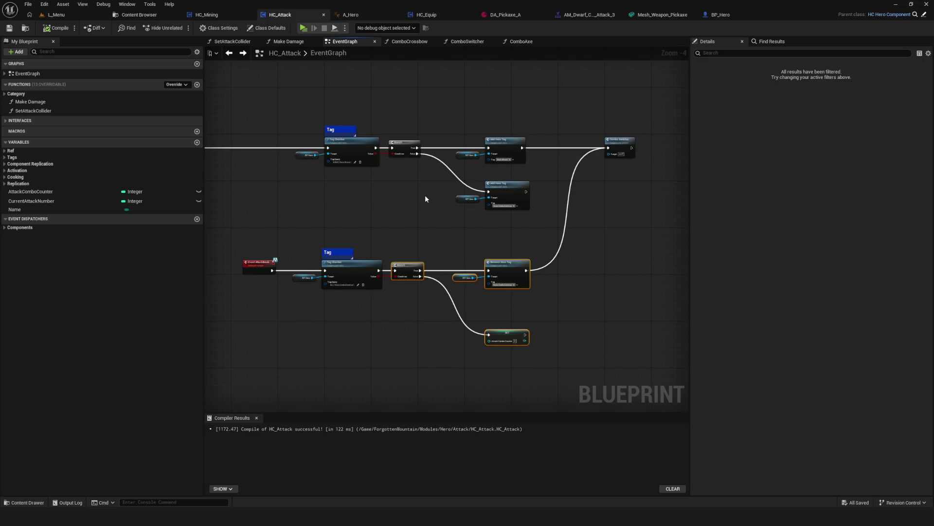
scroll(373, 180, down, 2)
scroll(371, 192, up, 2)
scroll(456, 247, up, 1)
drag(456, 251, 358, 181)
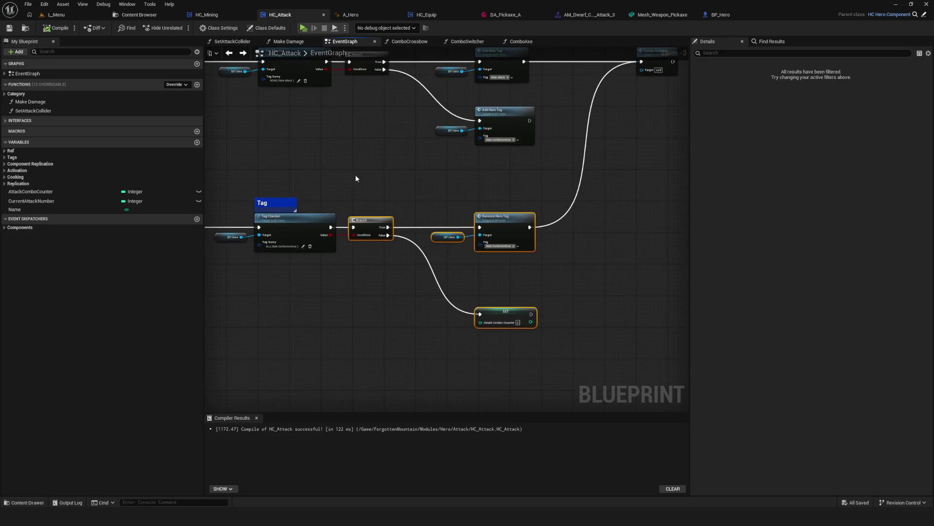
scroll(361, 171, down, 3)
scroll(370, 203, up, 1)
scroll(371, 203, up, 4)
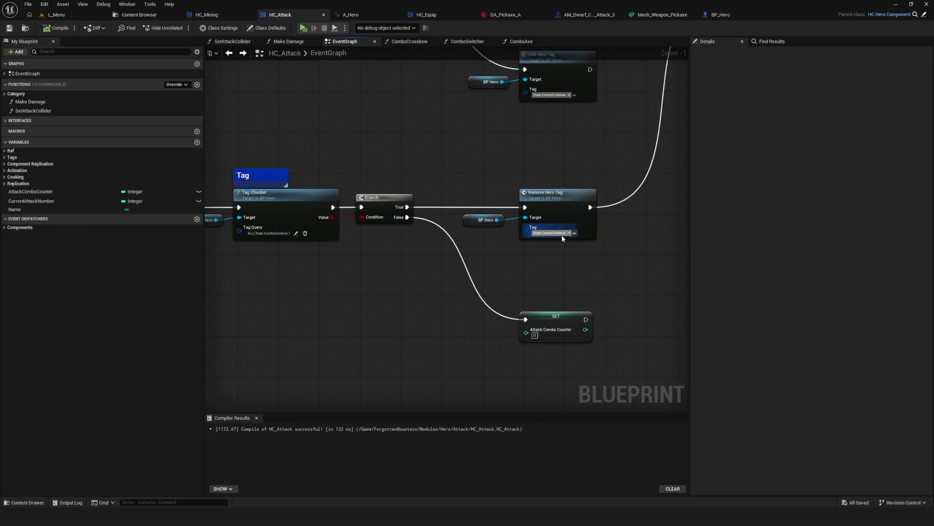
scroll(526, 258, down, 2)
right_click(525, 261)
click(592, 196)
scroll(329, 287, up, 3)
click(55, 28)
Step: Open the ComboSwitcher function graph with its Switch on E_Weapon node
mouse_move(686, 307)
mouse_down()
mouse_move(426, 305)
mouse_move(530, 398)
mouse_up()
scroll(437, 239, down, 3)
scroll(356, 250, up, 3)
drag(356, 250, 456, 200)
double_click(456, 200)
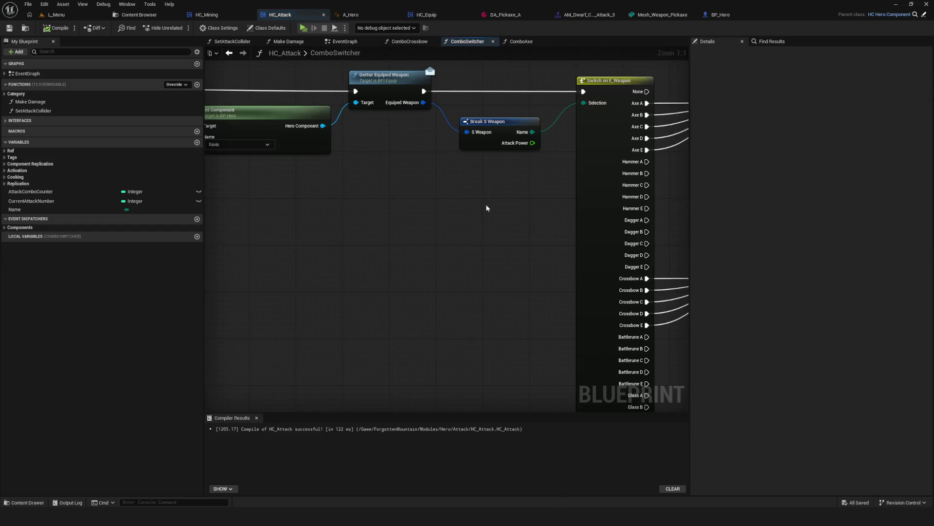
Step: Add a Print String reading 'Первая' after the first Play Anim Montage in ComboCrossbow
double_click(441, 301)
drag(537, 155, 597, 162)
text(print)
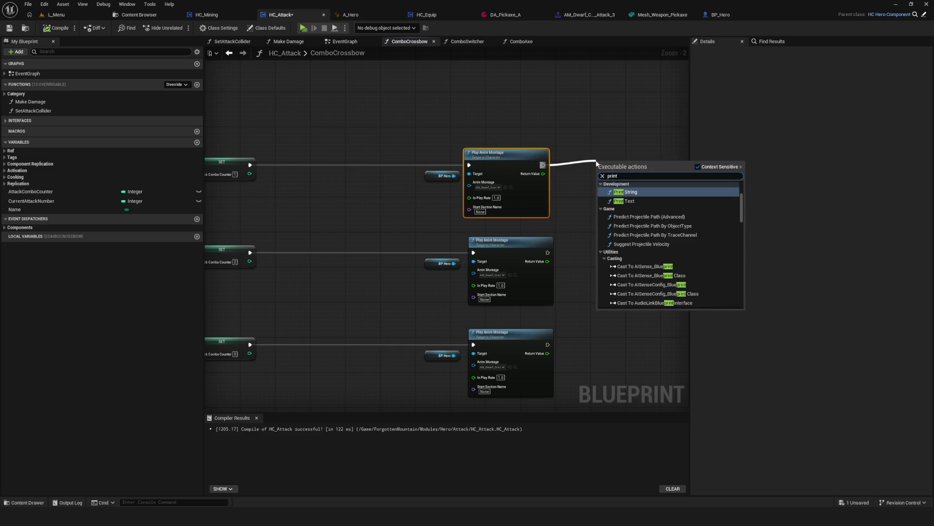
click(651, 192)
drag(632, 164, 653, 161)
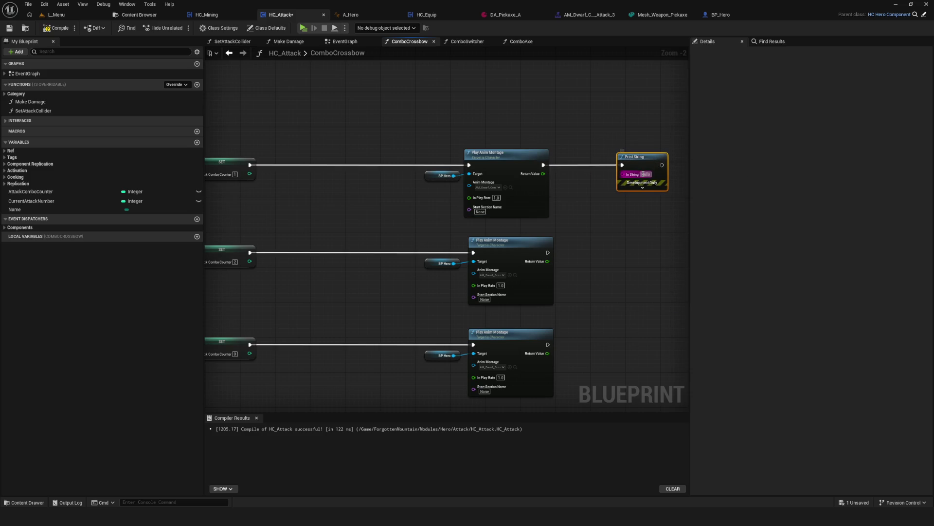
text(Первая)
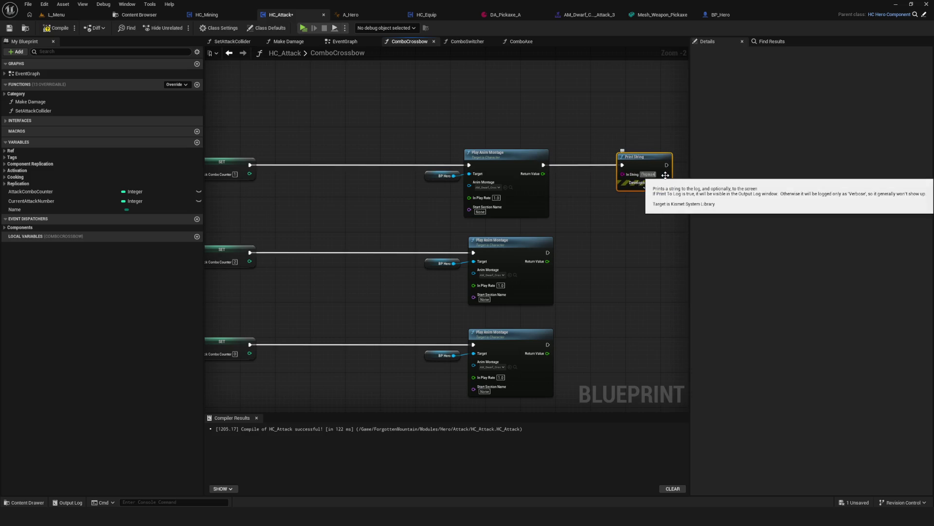
Step: Paste Print String copies reading 'Вторая' and 'Третья' after the second and third montages, then compile and save
key(ctrl+c)
key(ctrl+v)
drag(547, 252, 626, 255)
text(Вторая)
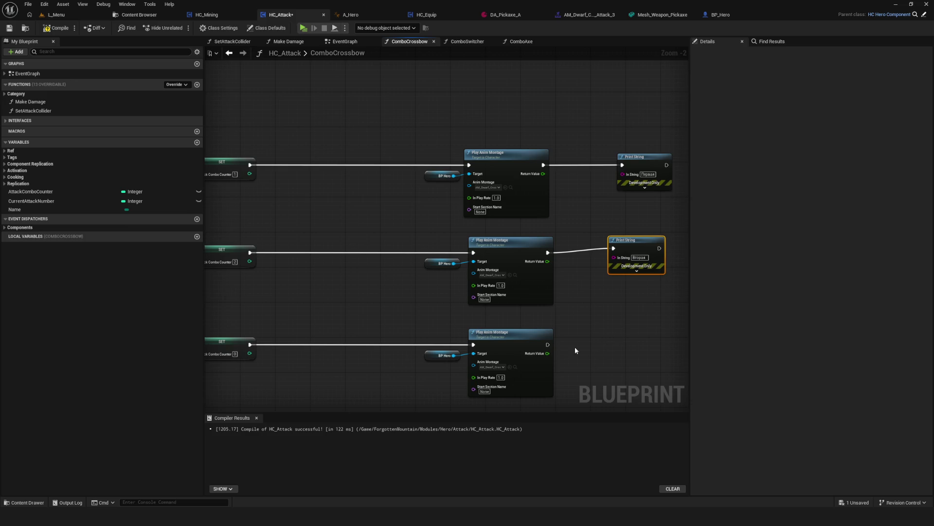
key(ctrl+v)
mouse_move(548, 344)
mouse_down()
mouse_move(623, 332)
mouse_move(645, 354)
mouse_up()
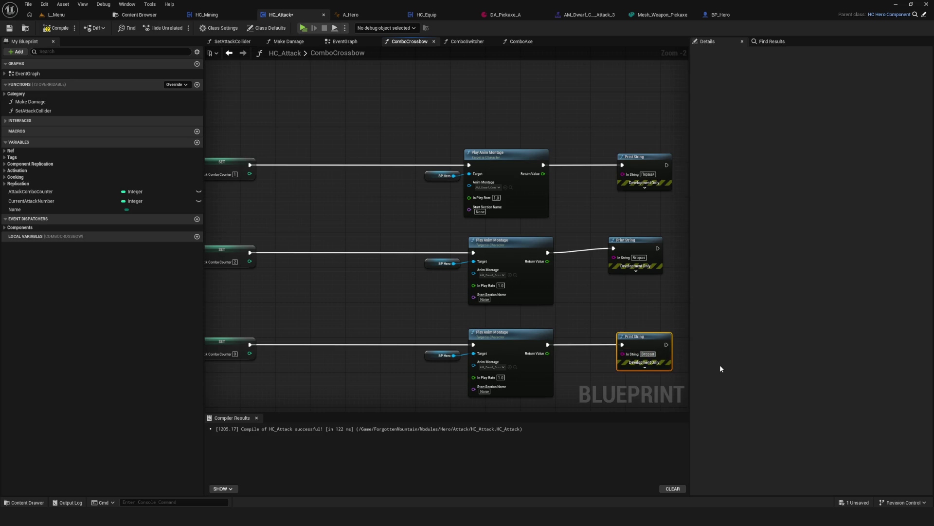
text(Третья)
click(56, 28)
Step: Start a maximized play session, equip the dagger, then stop the game
click(305, 28)
click(515, 219)
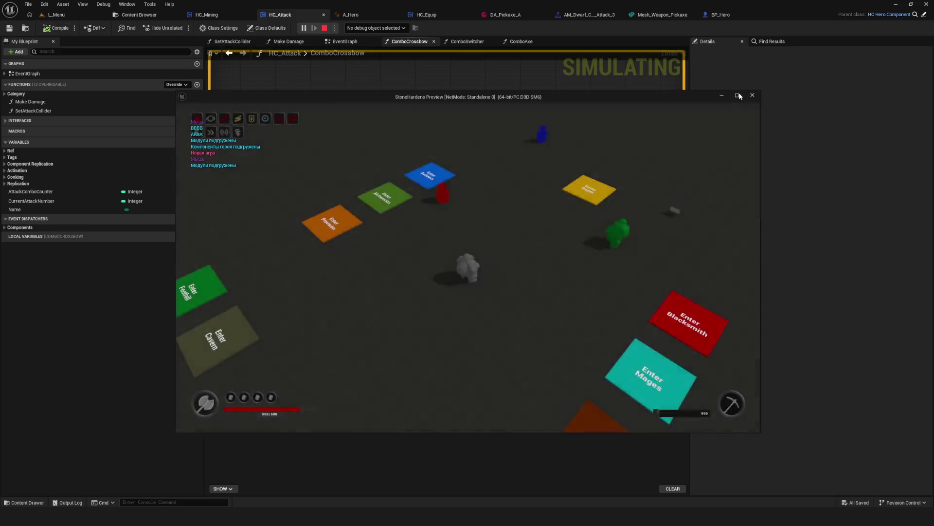
click(739, 96)
key(w)
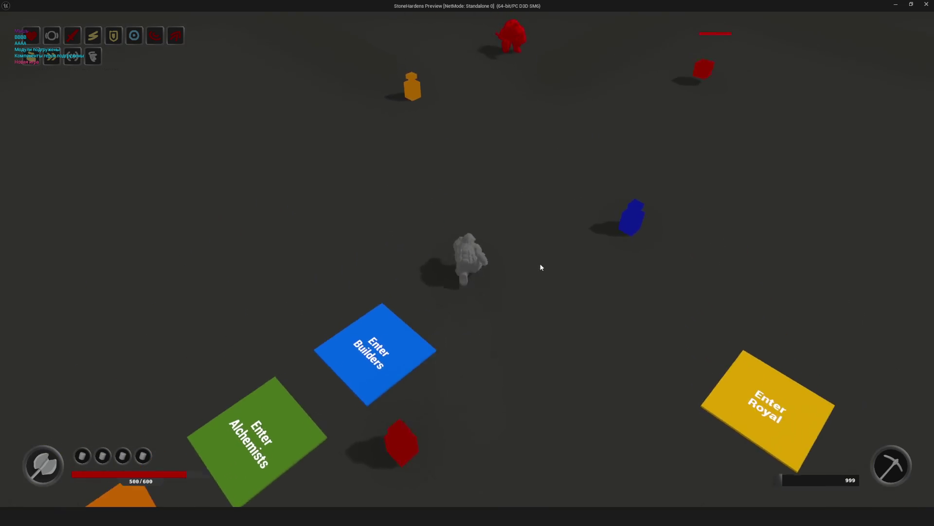
key(i)
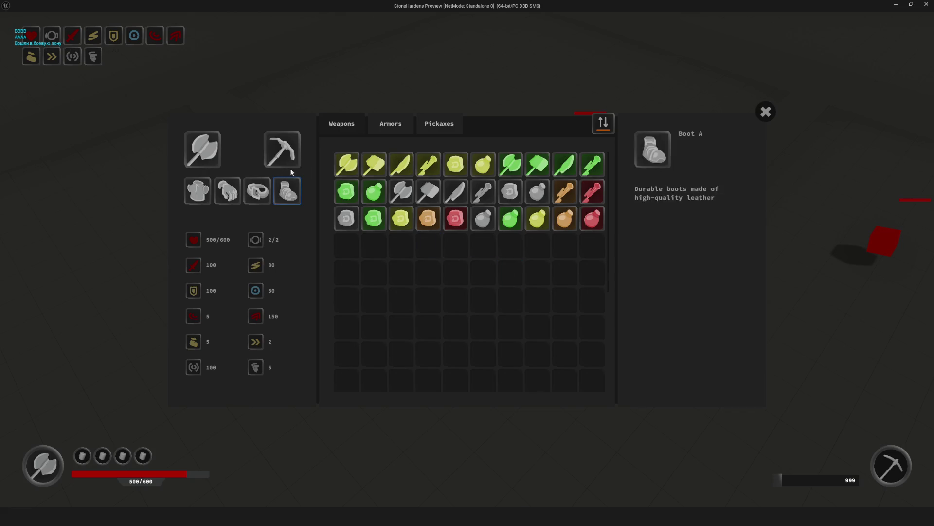
click(476, 196)
key(Escape)
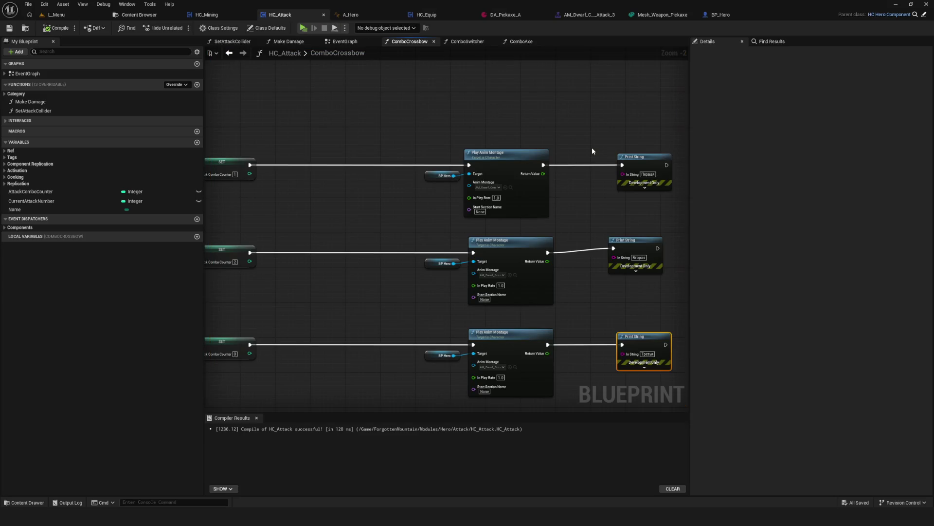
Step: Relaunch the game full-screen and equip the green crossbow from the inventory
click(303, 28)
click(495, 218)
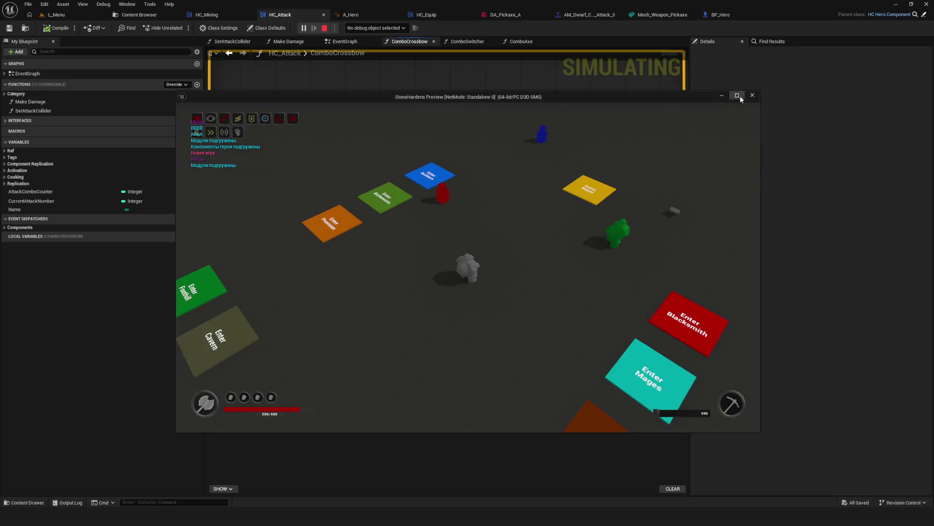
click(737, 95)
key(w)
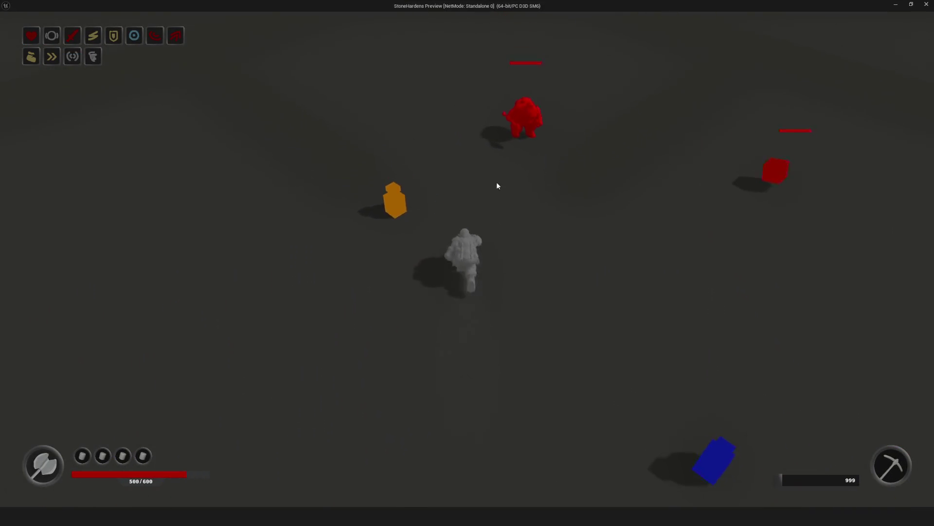
key(i)
click(593, 164)
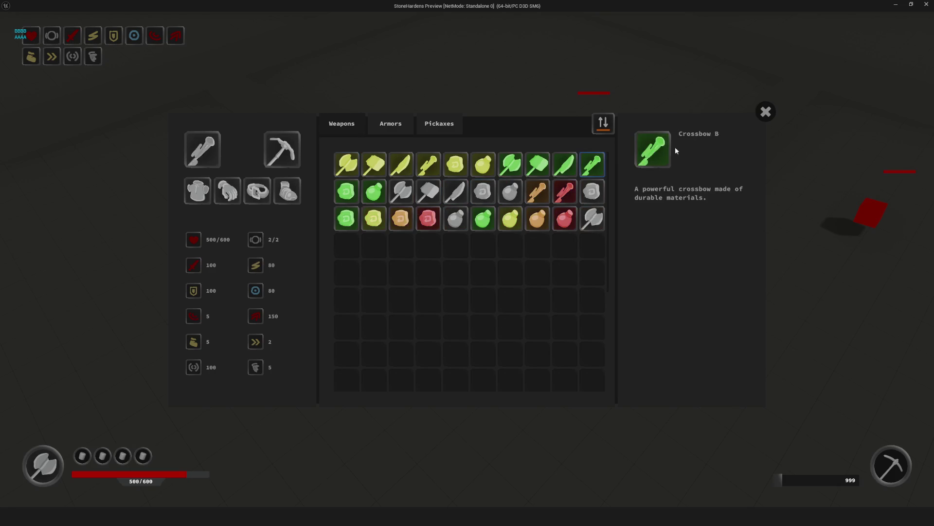
key(i)
key(w)
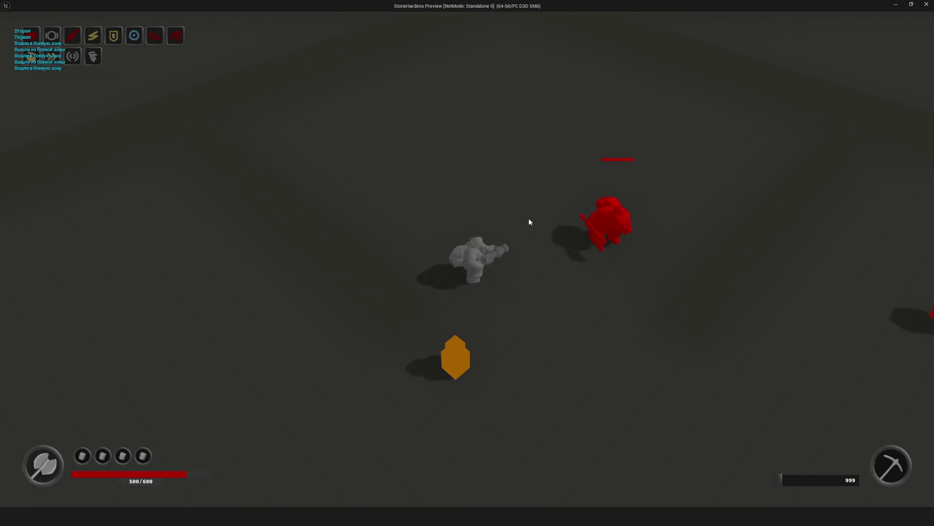
Step: Fire repeated crossbow combo attacks toward the red enemy
click(529, 222)
click(530, 222)
click(529, 222)
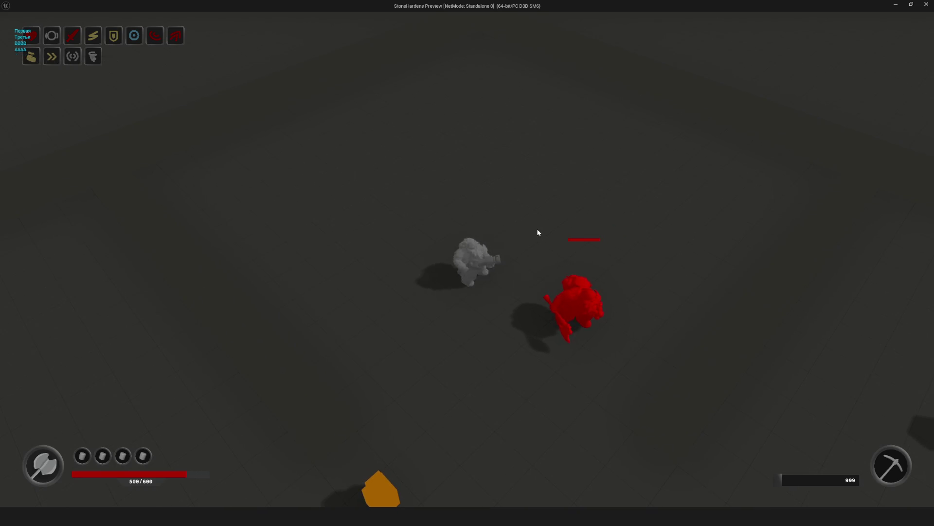
click(536, 228)
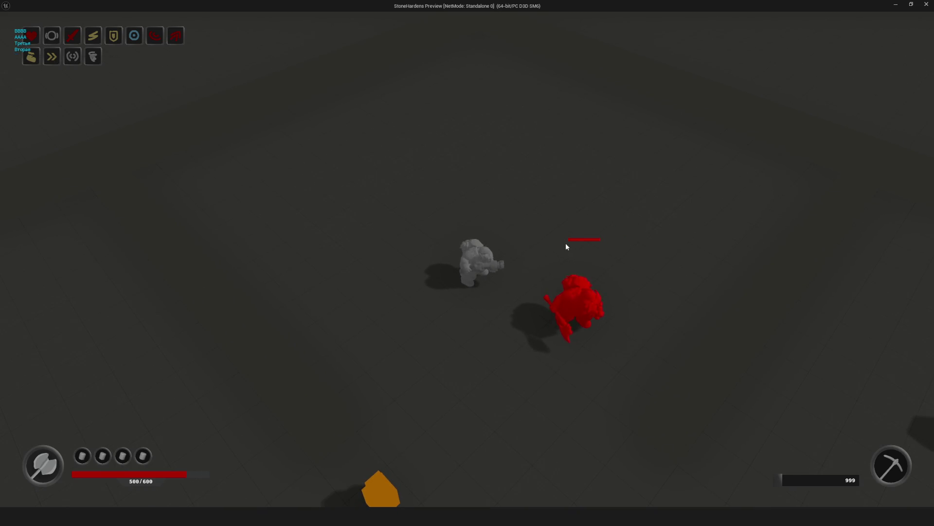
click(543, 255)
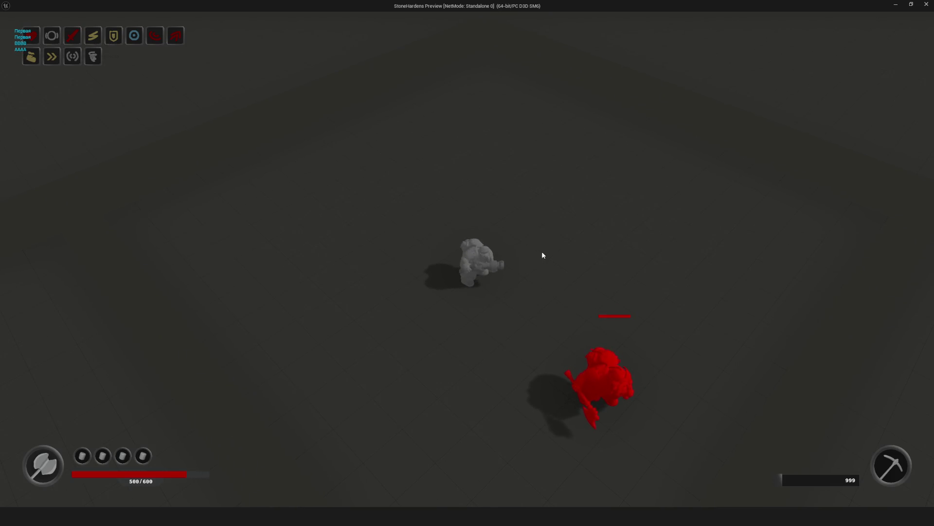
click(546, 267)
click(521, 265)
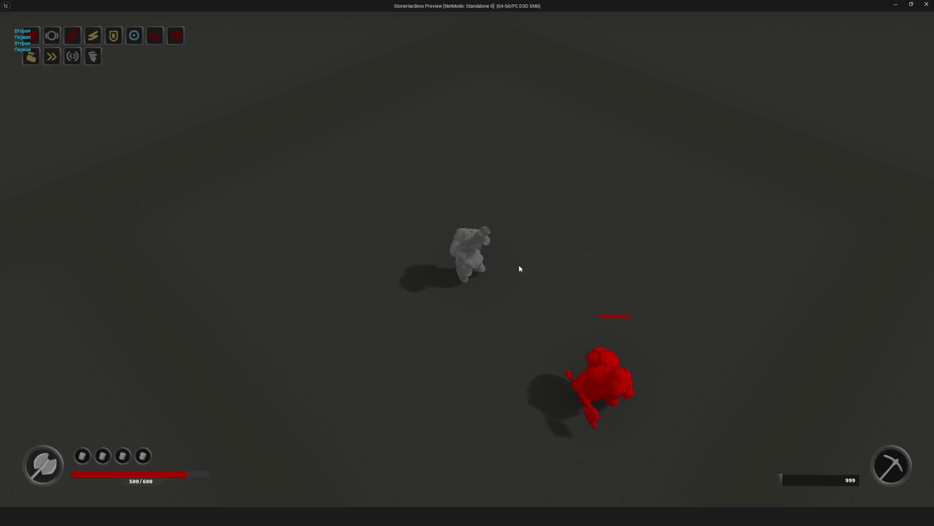
click(553, 247)
click(543, 263)
click(521, 281)
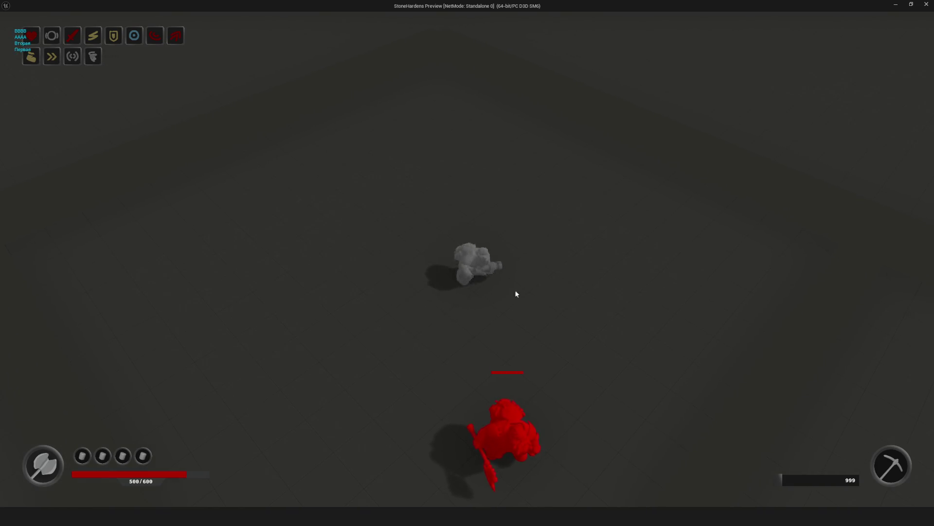
click(535, 289)
Step: Keep chaining crossbow combos at the approaching red enemy, then open the inventory window
click(537, 290)
click(538, 289)
click(537, 289)
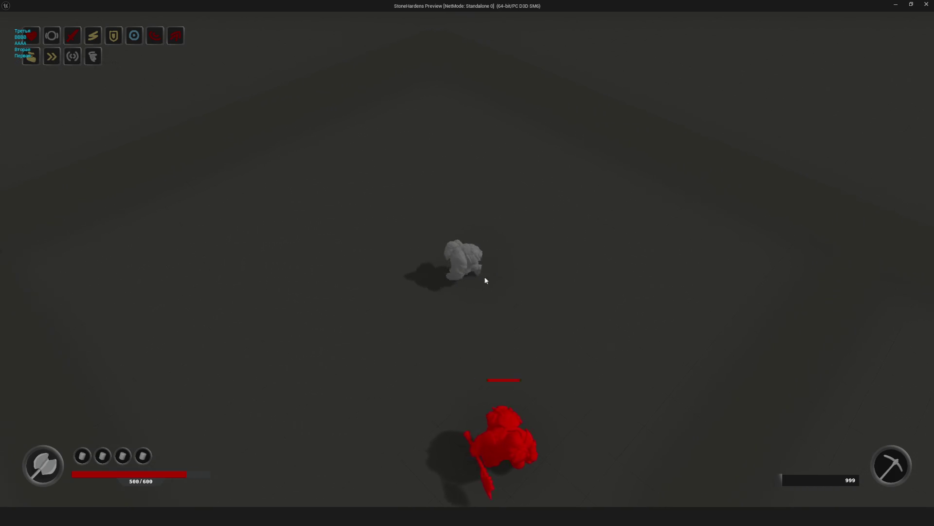
click(539, 278)
click(535, 277)
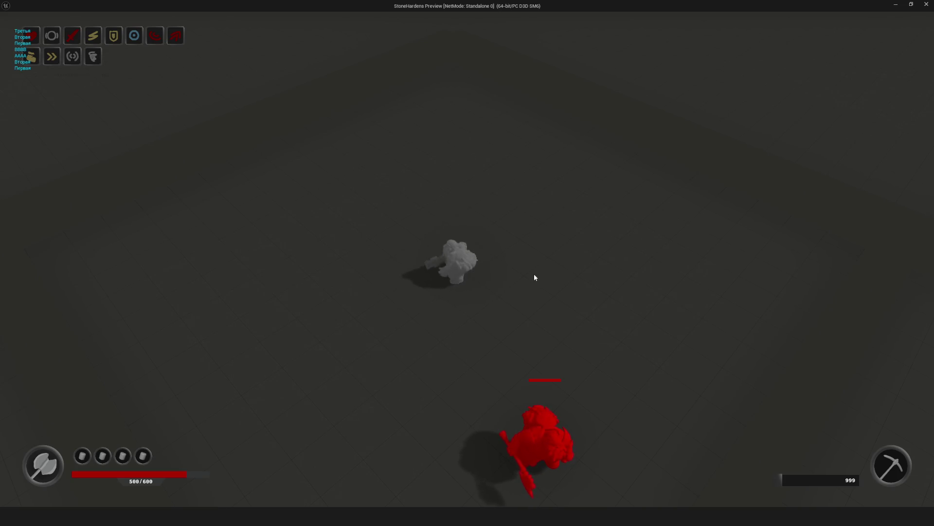
click(580, 271)
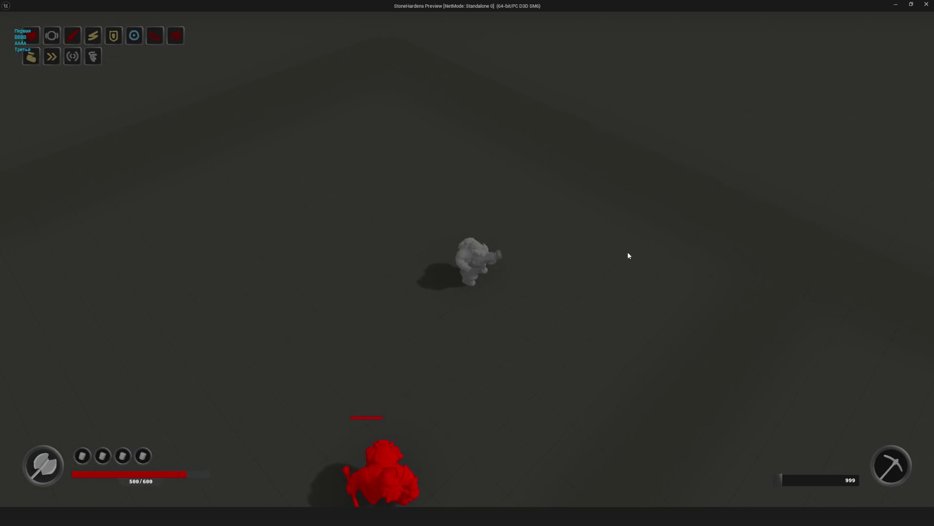
click(598, 273)
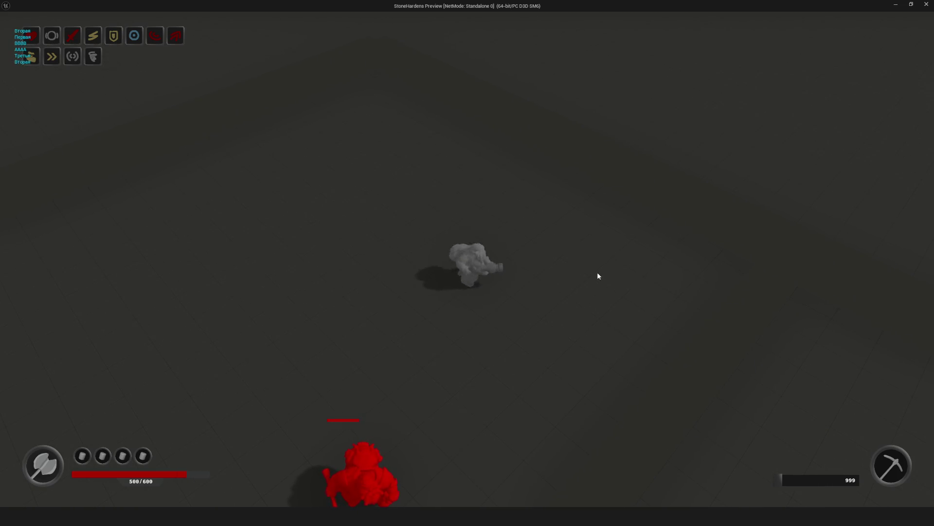
click(560, 282)
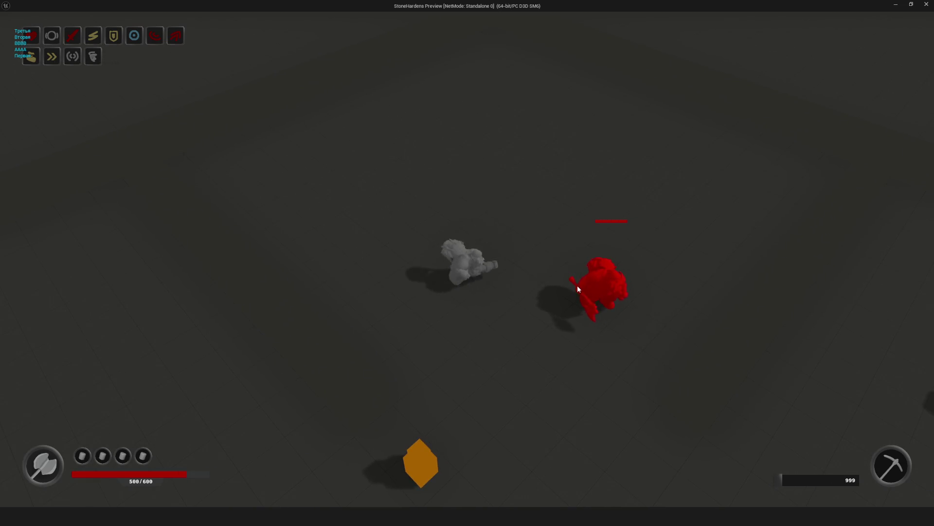
click(623, 296)
click(623, 296)
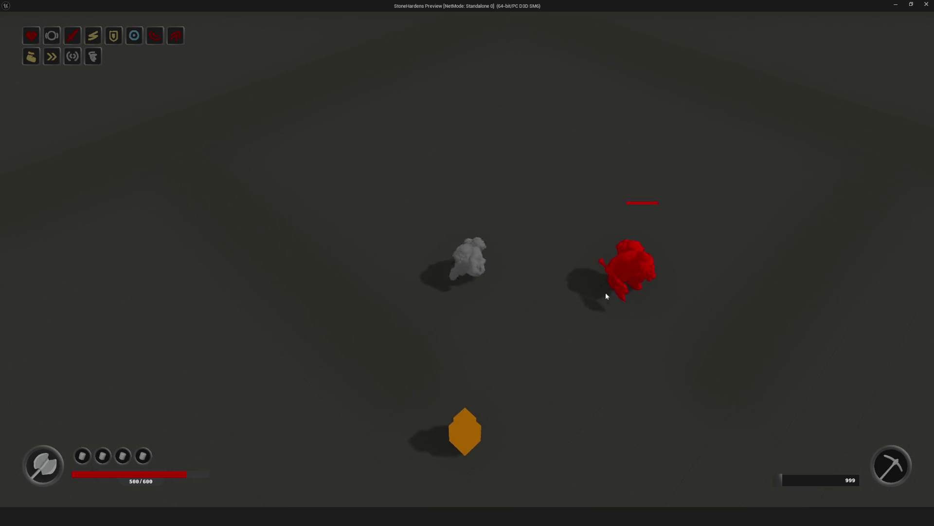
key(b)
click(367, 426)
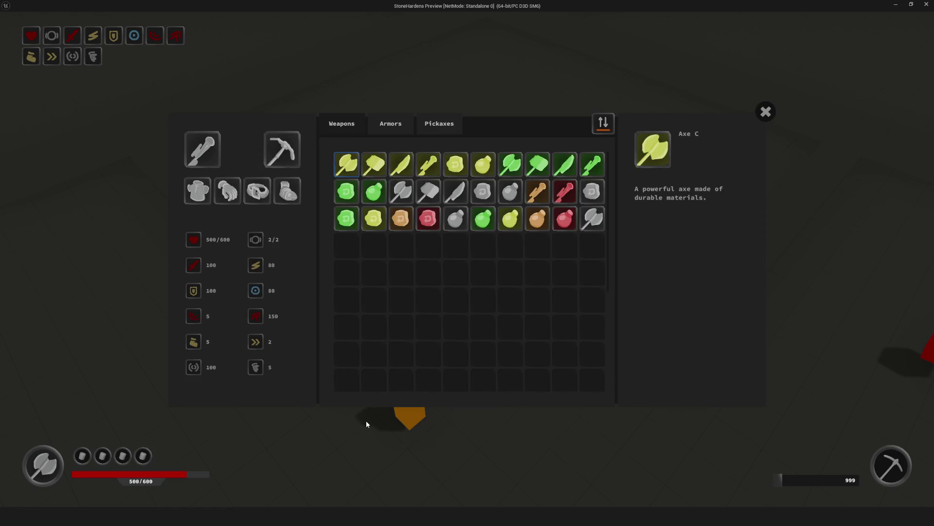
Step: Inspect the Body A, Crossbow A and Axe C items, then close the inventory and build bar
click(209, 188)
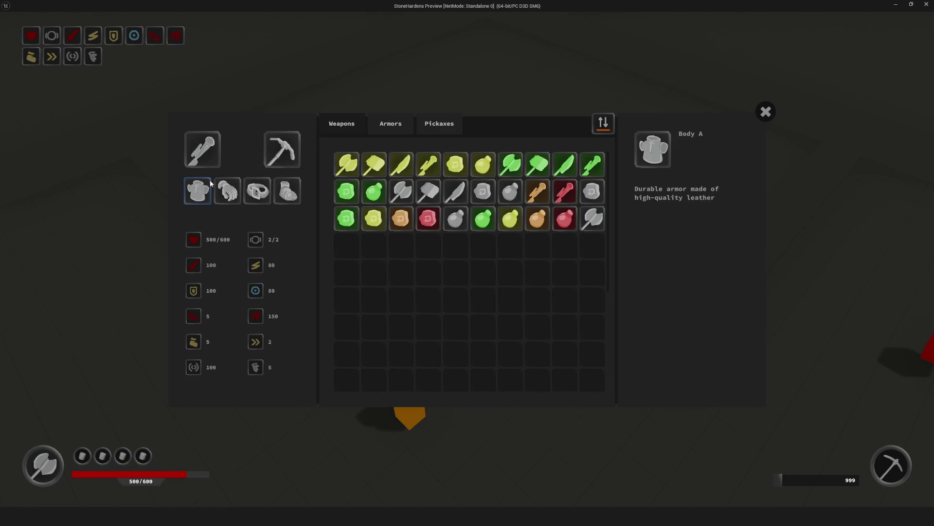
click(202, 150)
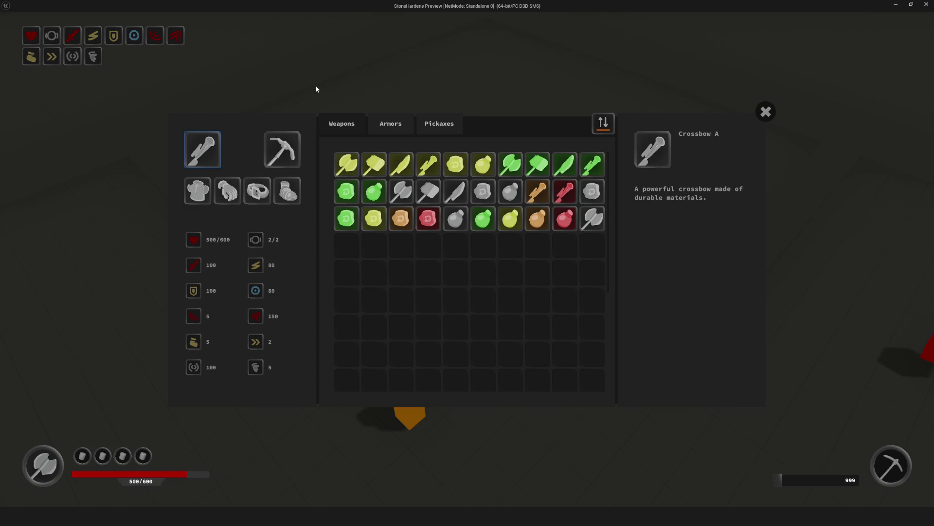
click(346, 171)
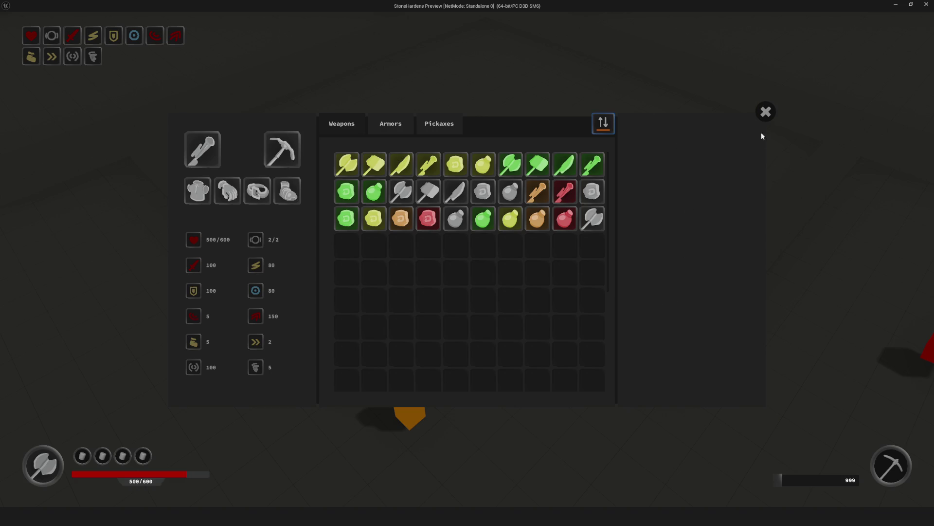
click(760, 117)
click(588, 409)
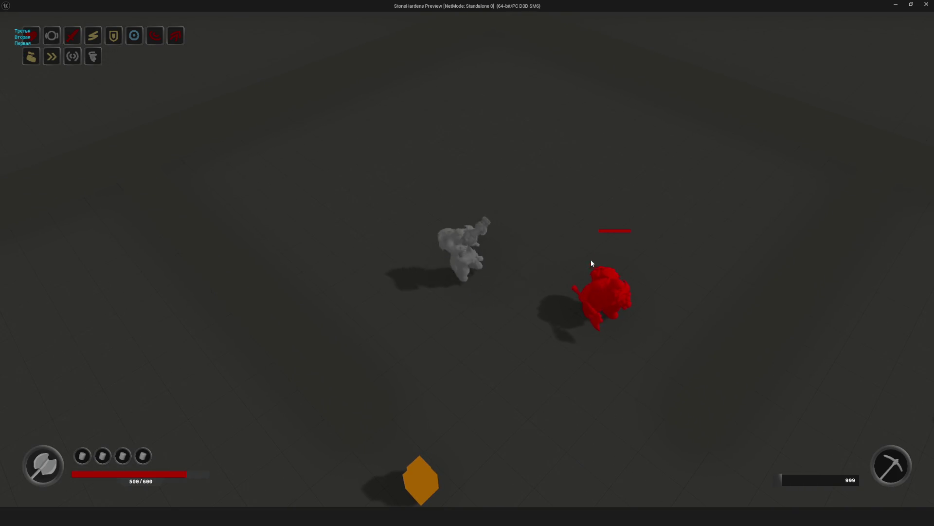
Step: Move around the red enemy while firing crossbow combo attacks at it
key(a)
click(604, 261)
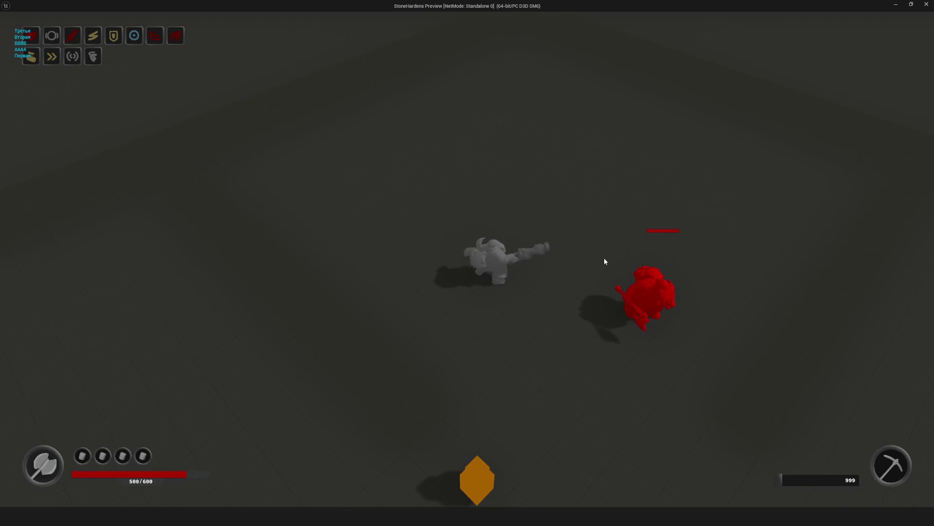
key(s)
click(670, 286)
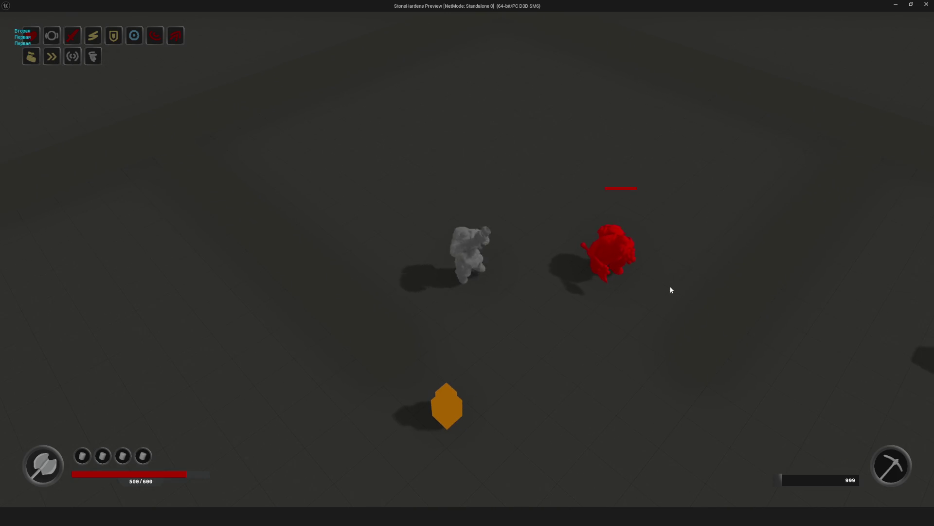
key(d)
click(601, 286)
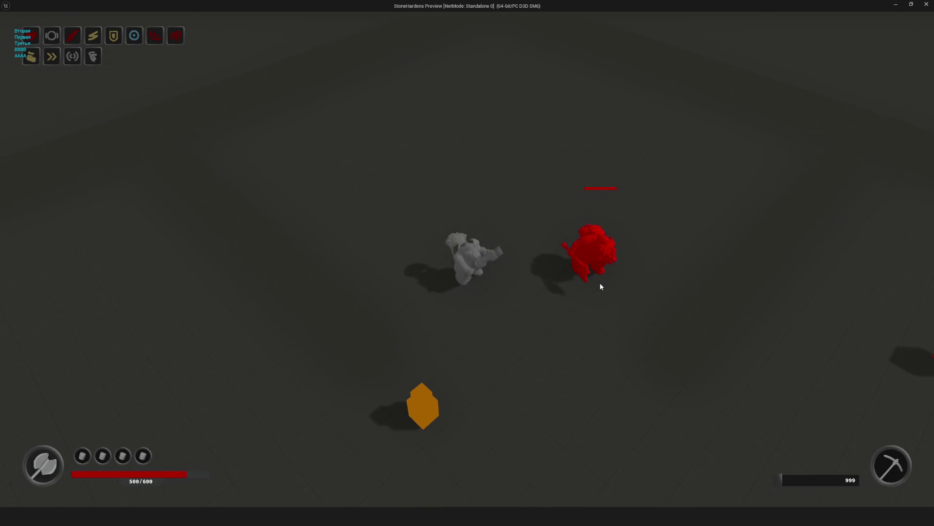
key(d)
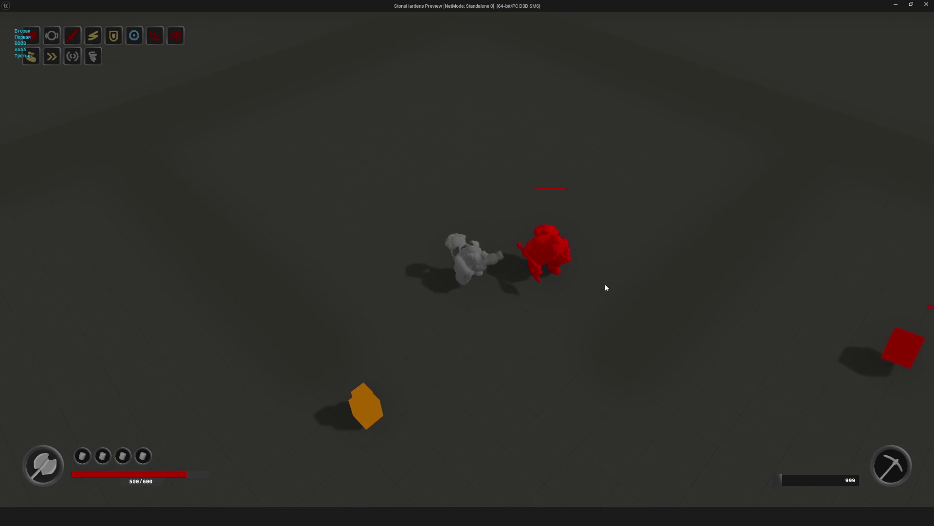
key(a)
click(606, 287)
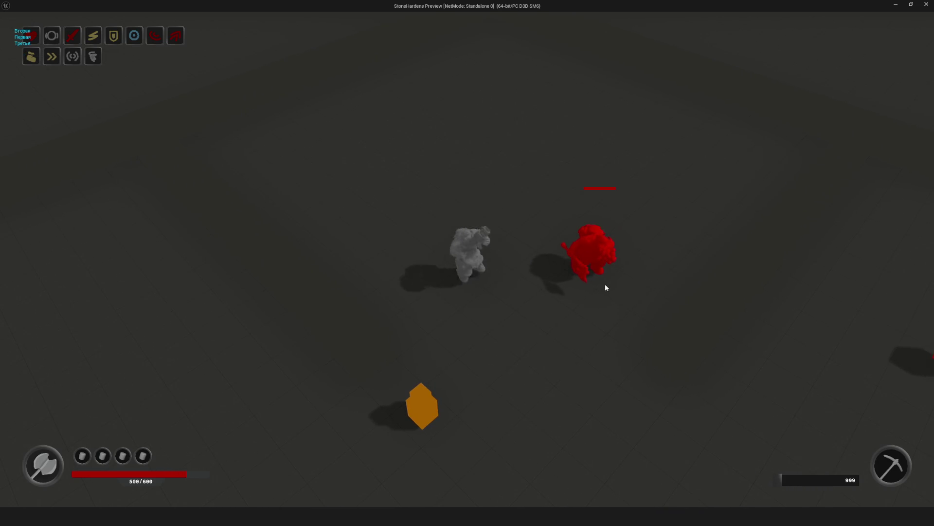
Step: Keep repositioning and attacking to test the combo, then stop the play session with Esc
key(a)
click(605, 287)
key(s)
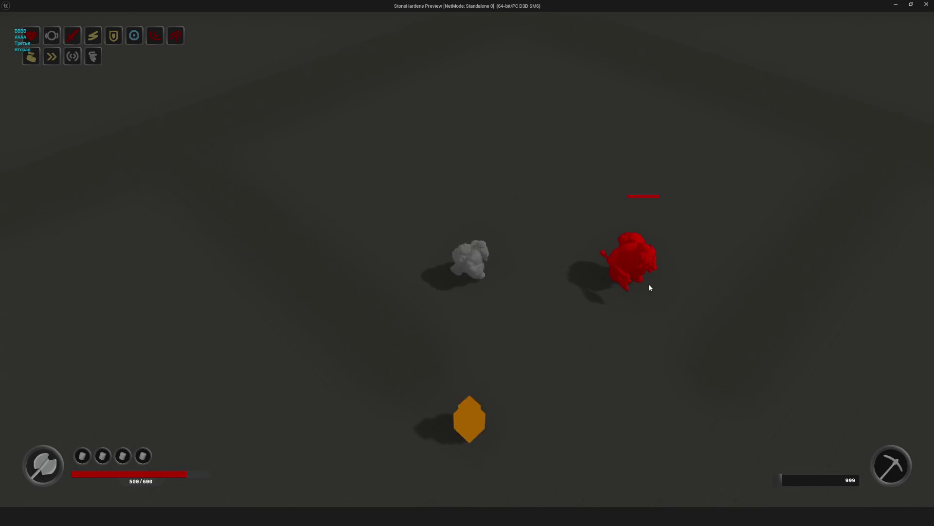
click(616, 297)
key(d)
click(616, 297)
key(a)
click(615, 293)
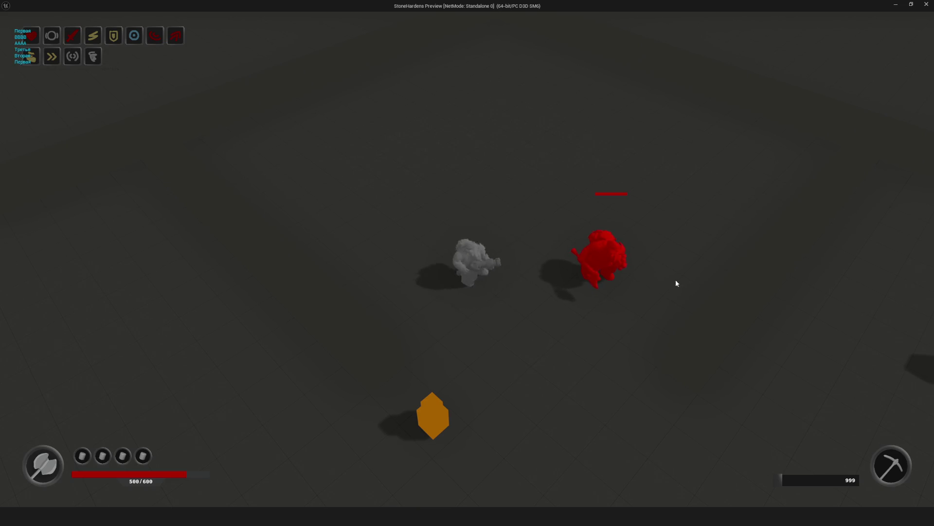
key(Escape)
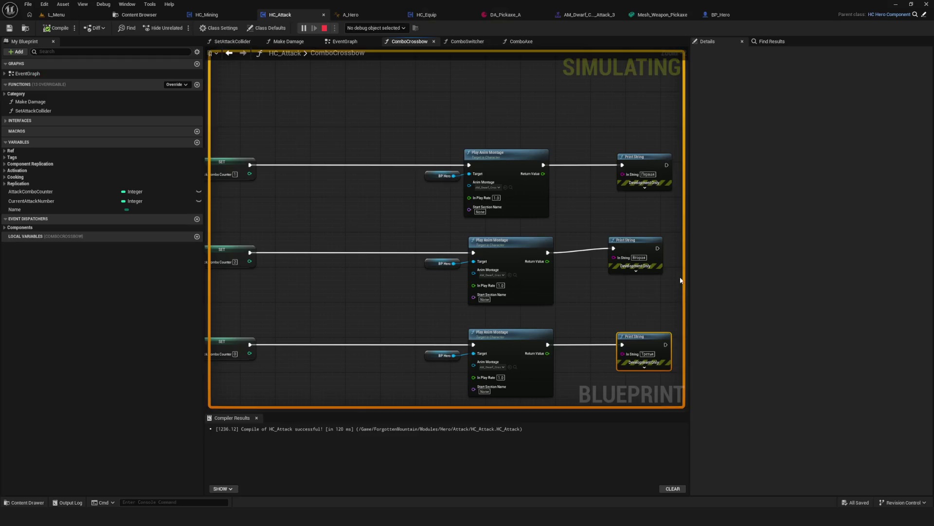
Step: In the Content Browser, browse to the Entity > Projectiles folder
click(139, 14)
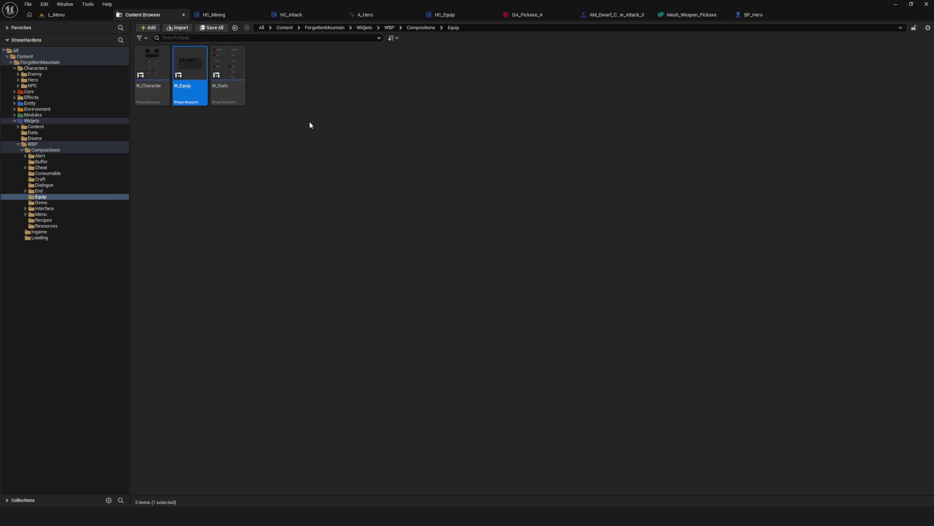
click(14, 104)
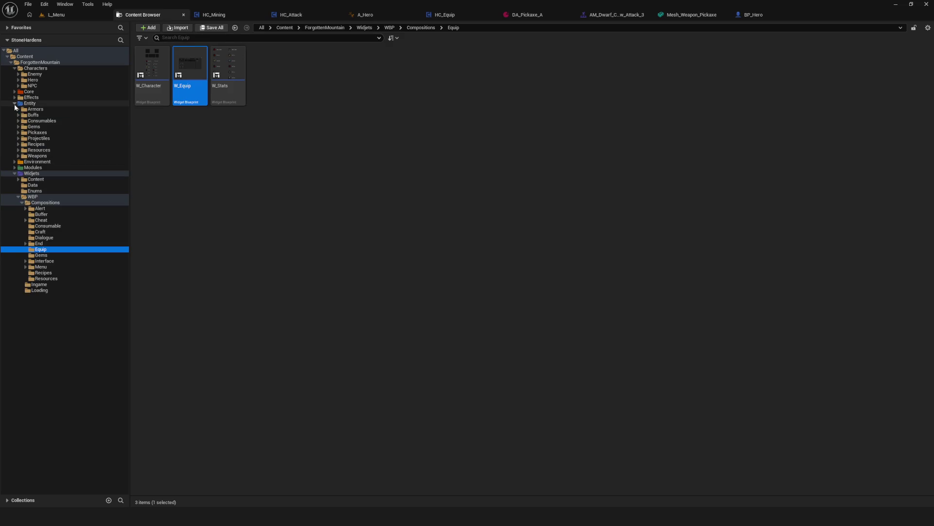
click(38, 138)
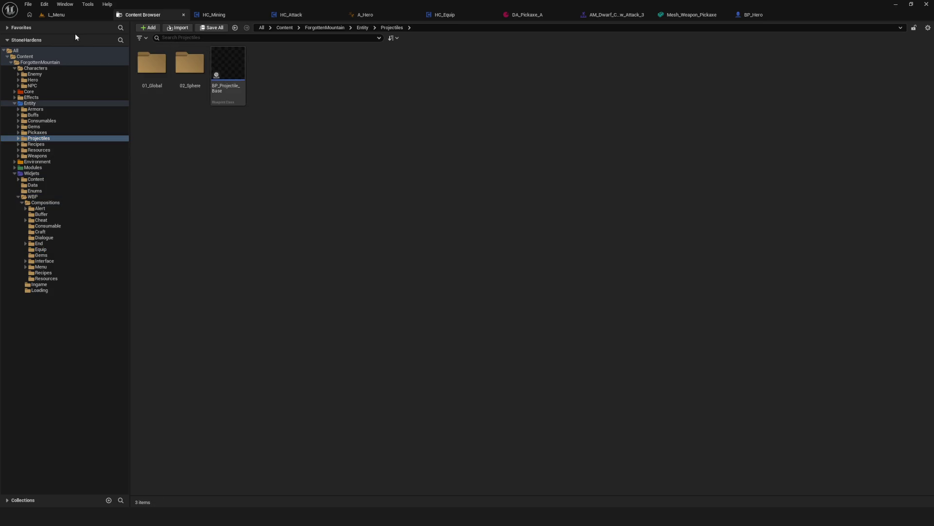
Step: Open BP_Projectile_Base, review its Event Graph nodes, then return to the Content Browser
double_click(222, 71)
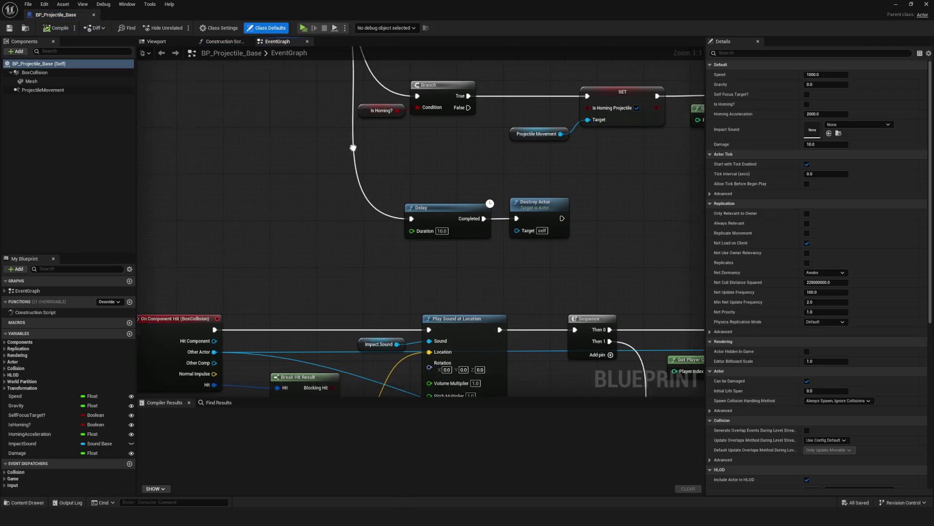
scroll(284, 367, down, 5)
scroll(376, 146, up, 5)
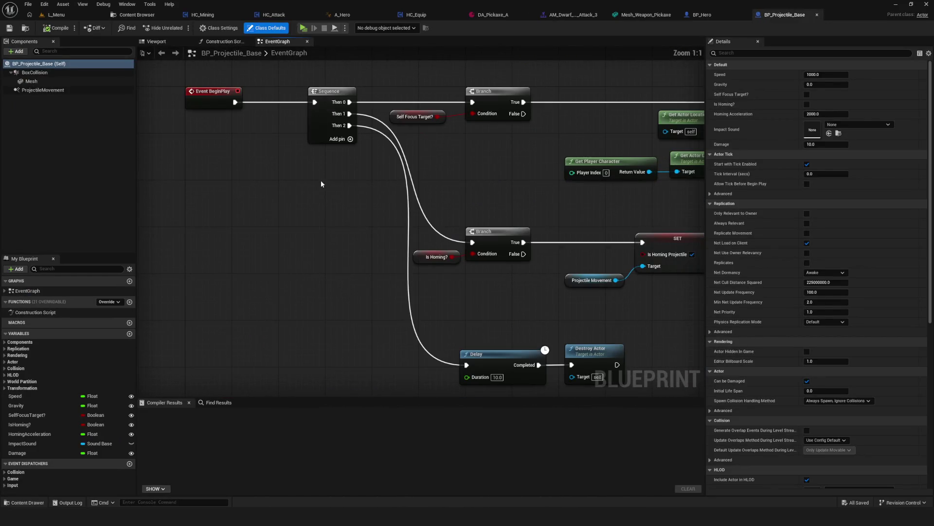
drag(568, 220, 103, 228)
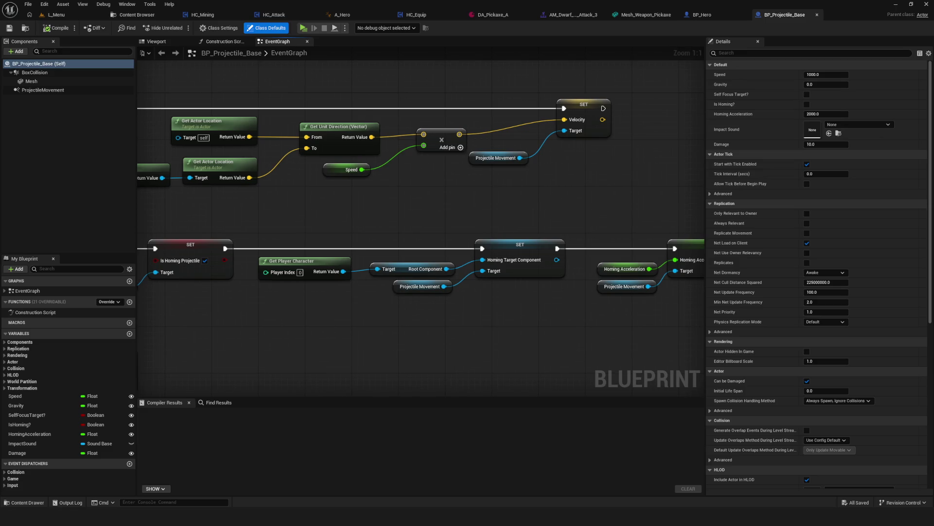
mouse_move(284, 322)
mouse_down()
mouse_move(618, 168)
mouse_move(543, 241)
mouse_up()
click(132, 15)
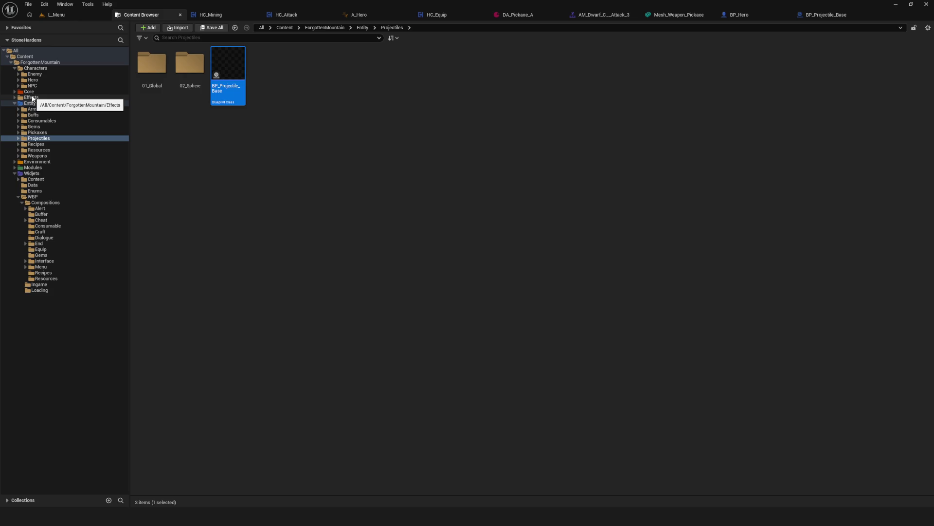
Step: Navigate the Content Browser to Characters > Hero > Content > Main
mouse_move(230, 97)
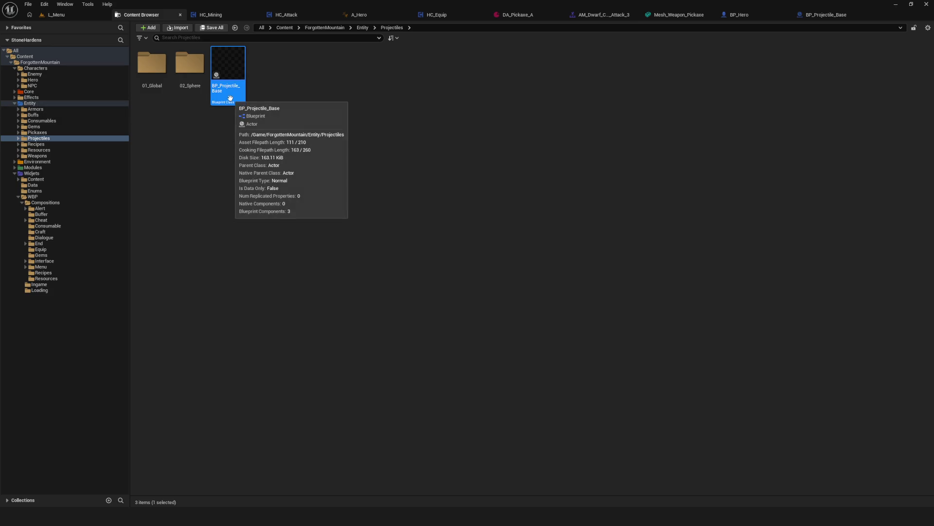
click(14, 92)
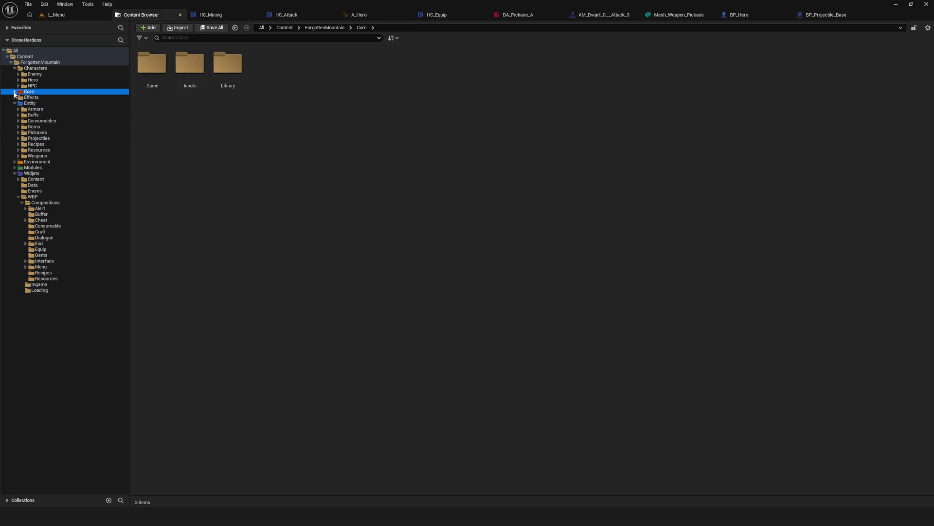
click(14, 92)
click(35, 68)
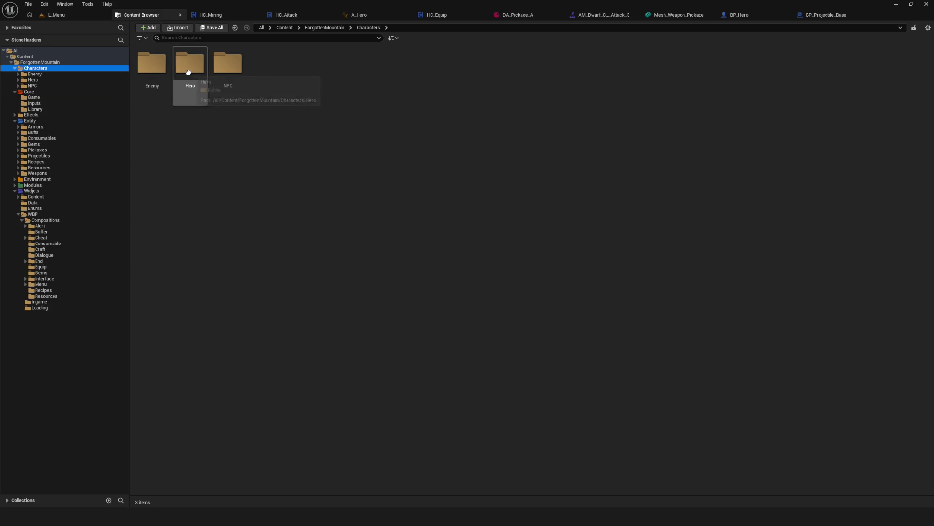
double_click(192, 73)
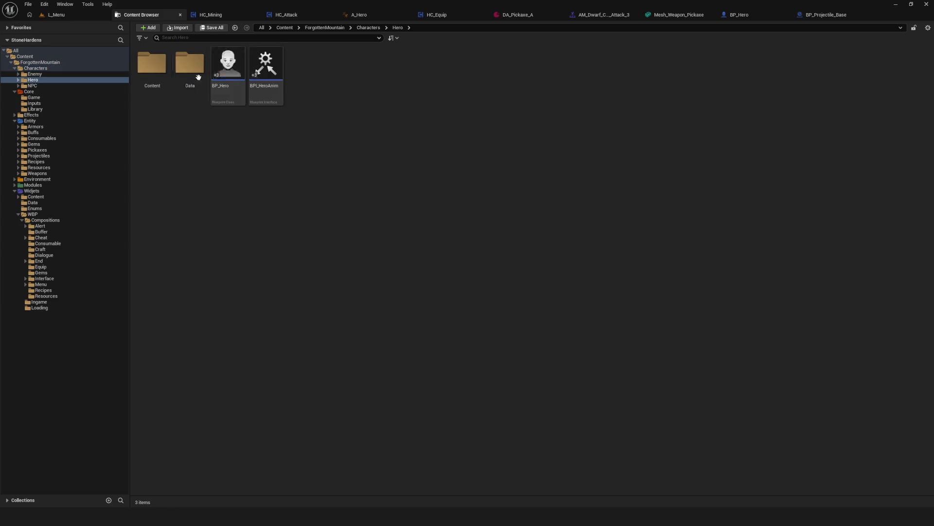
double_click(155, 71)
click(198, 76)
double_click(199, 76)
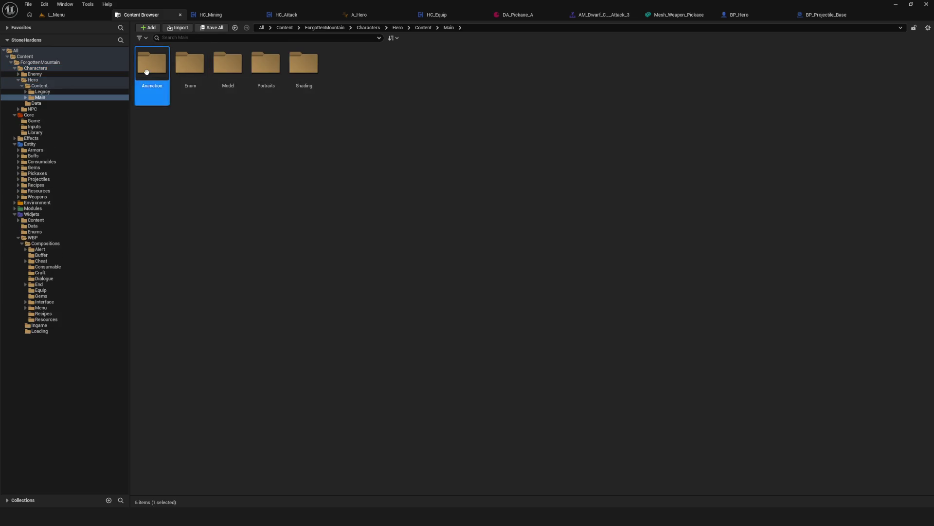
Step: Open Dwarf_Crossbow_Attack_1 from Animation > AttackCrossbow and orbit the dwarf preview
double_click(152, 63)
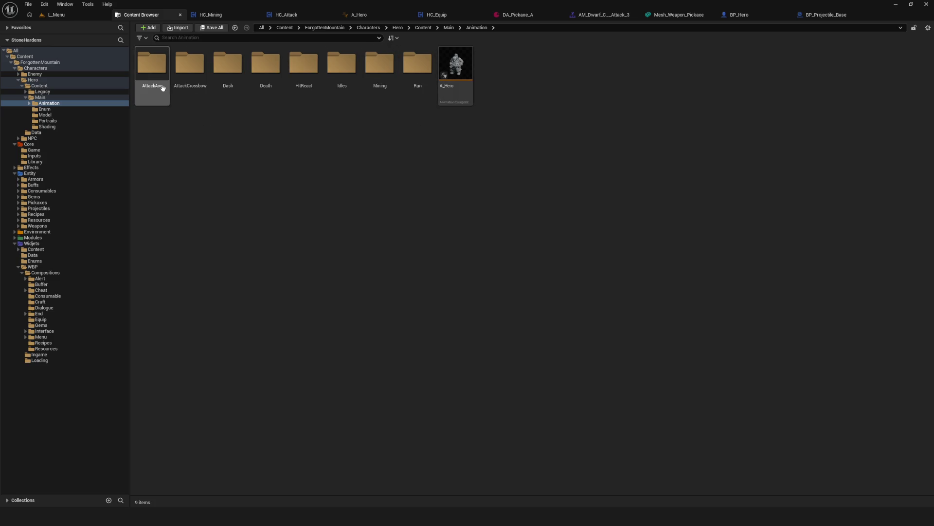
click(190, 90)
double_click(190, 90)
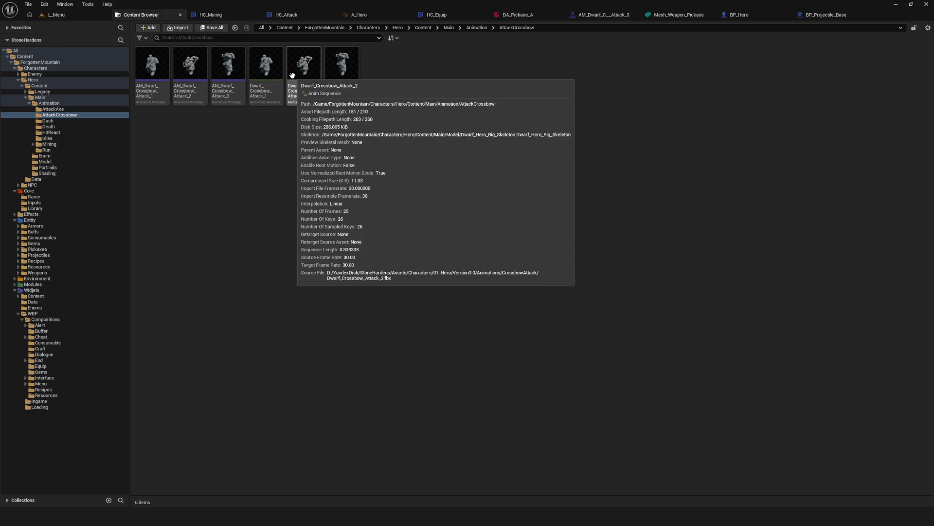
double_click(262, 73)
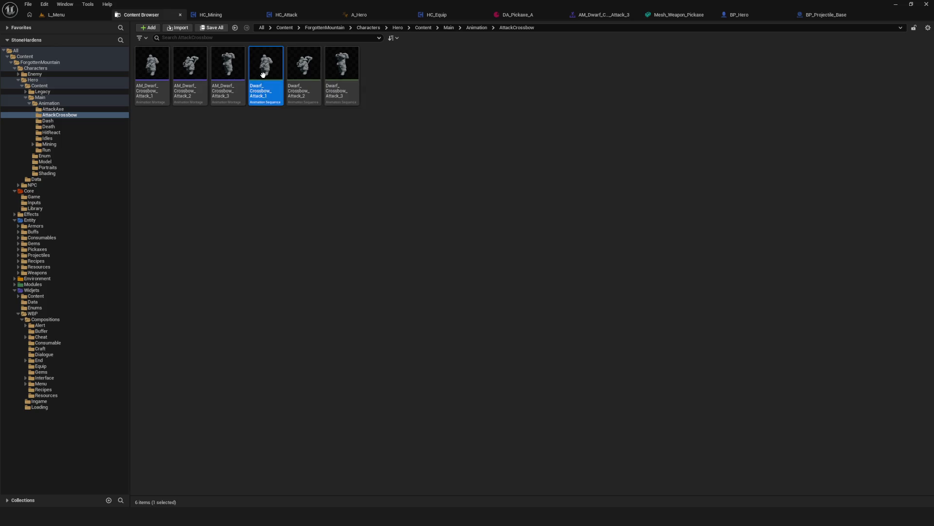
drag(341, 127, 490, 161)
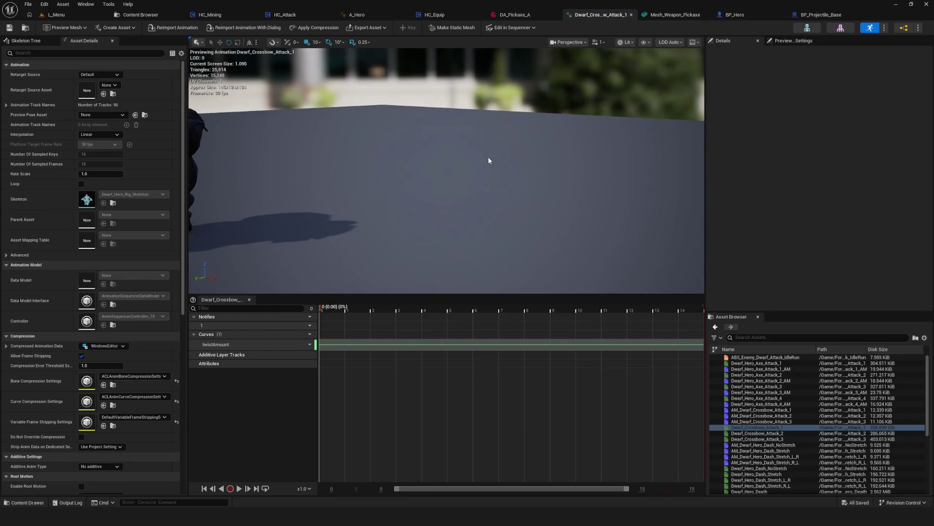
Step: Open the AM_Dwarf_Crossbow_Attack_1 montage and scrub its preview to about frame 9
click(138, 14)
double_click(152, 68)
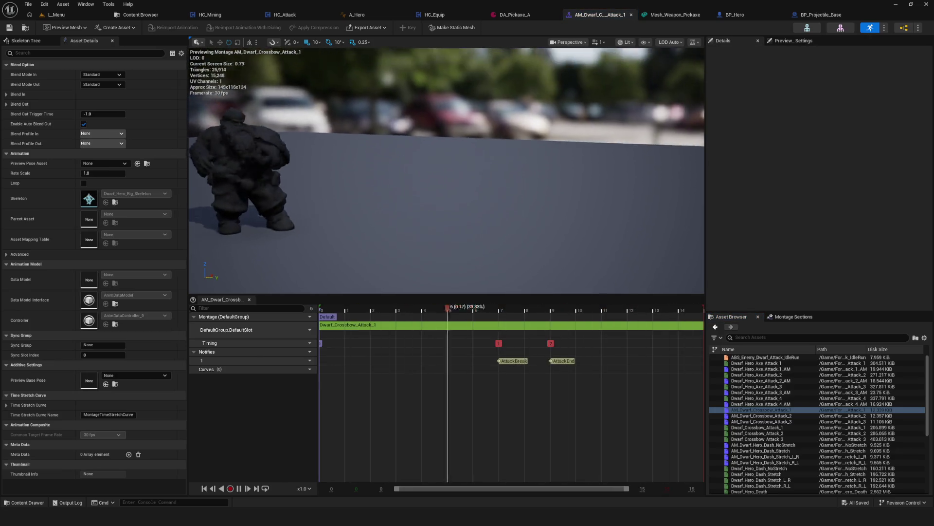
mouse_move(365, 188)
mouse_down()
mouse_move(366, 209)
mouse_move(365, 188)
mouse_up()
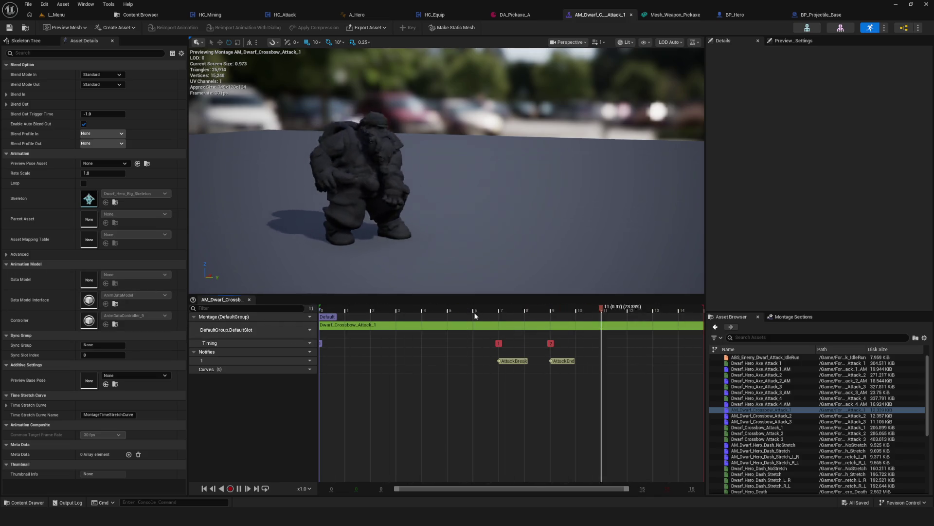
click(357, 313)
mouse_move(357, 313)
mouse_down()
mouse_move(681, 333)
mouse_move(279, 337)
mouse_move(382, 341)
mouse_move(353, 346)
mouse_move(370, 349)
mouse_up()
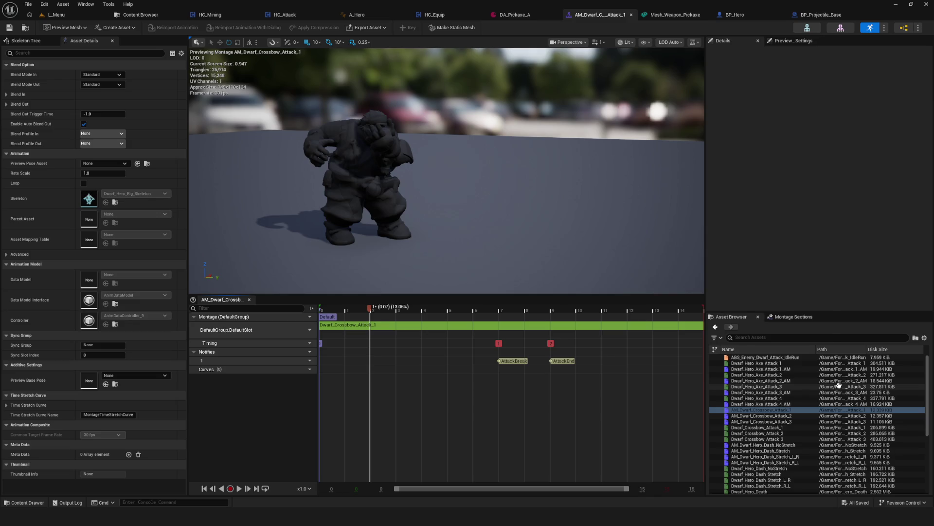
Step: Show the montage's Blend In and Blend Out settings, both 0.25 Hermite-Cubic
mouse_move(842, 380)
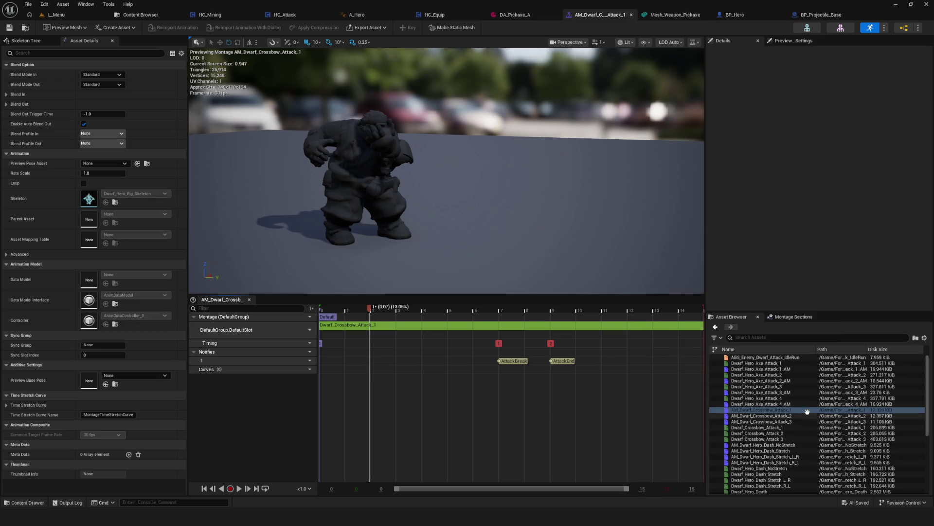
mouse_move(906, 365)
click(793, 410)
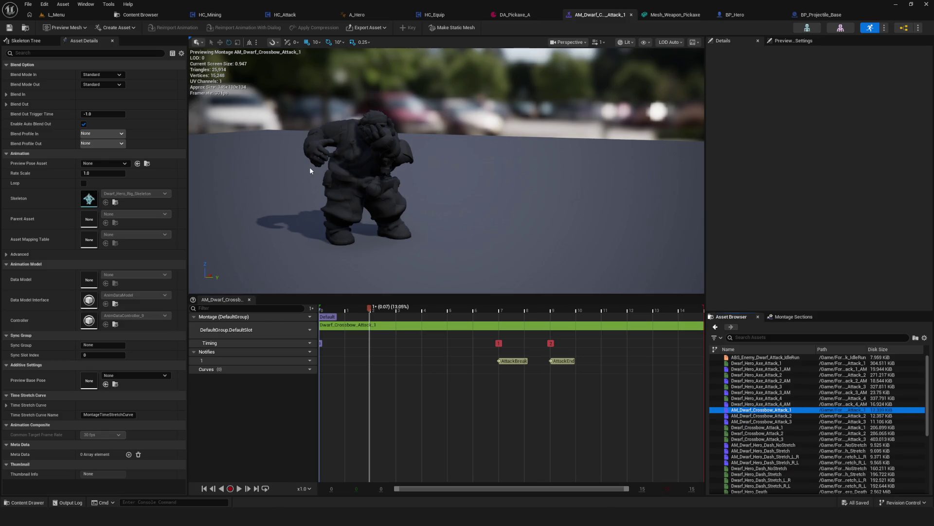
click(6, 94)
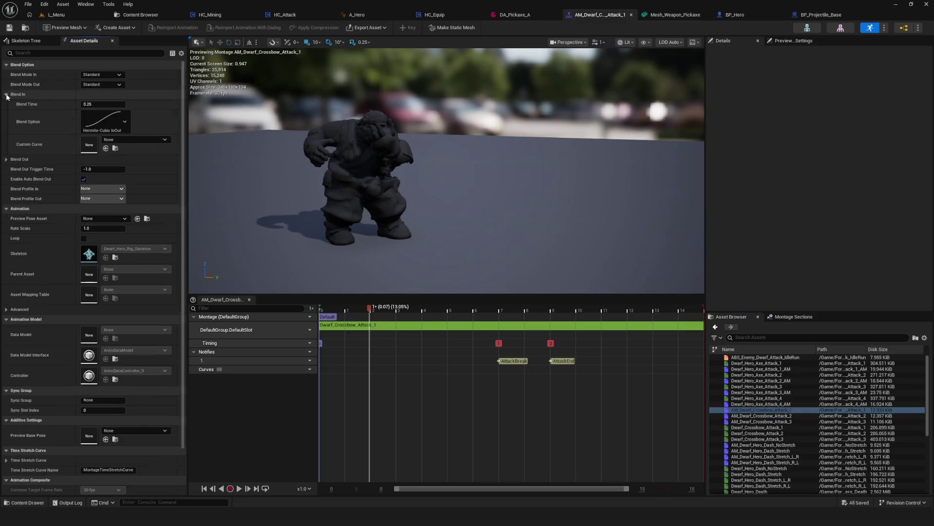
click(6, 159)
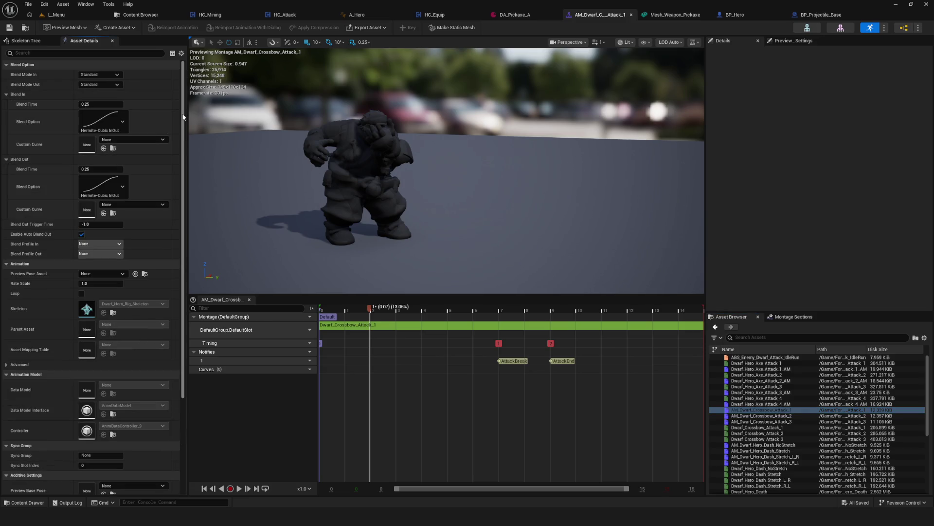
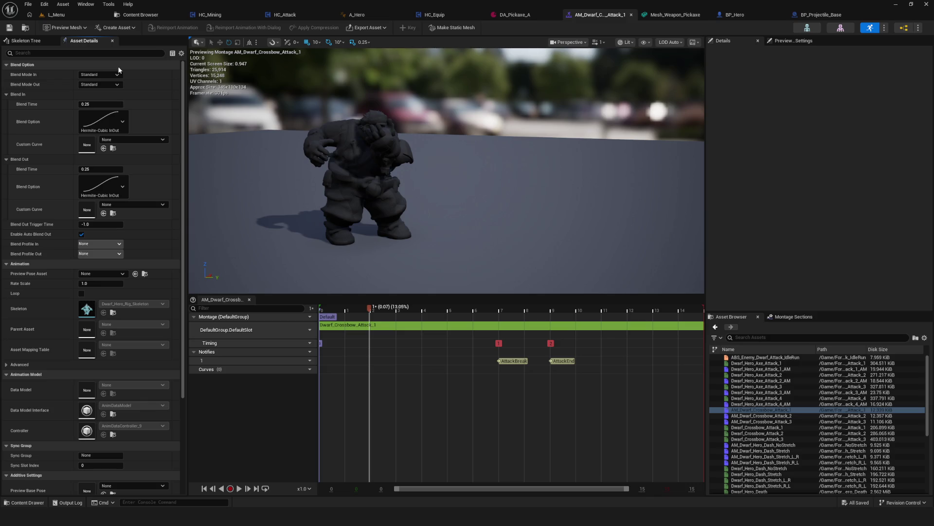
Step: Give AM_Dwarf_Crossbow_Attack_1 0.05 blend-in and blend-out times with Exponential InOut curves, and save
click(111, 103)
text(0.05)
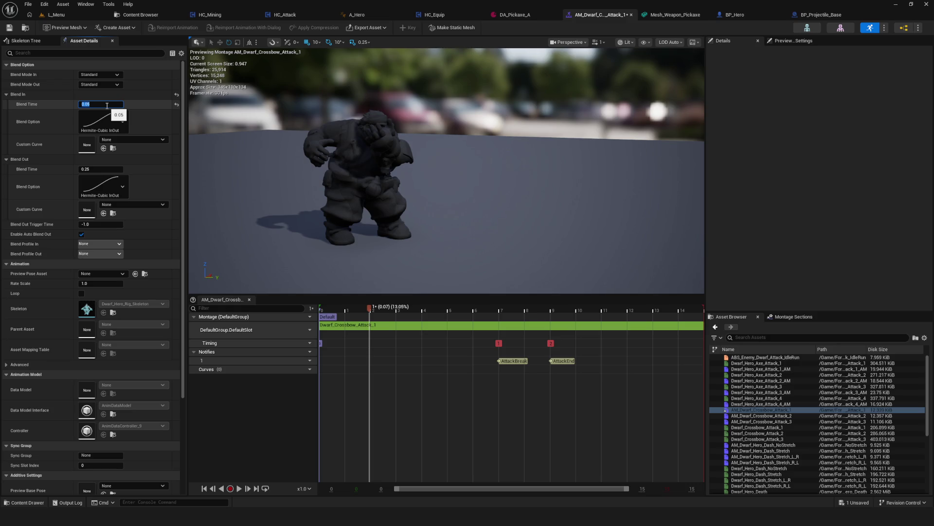
click(111, 170)
text(0.05)
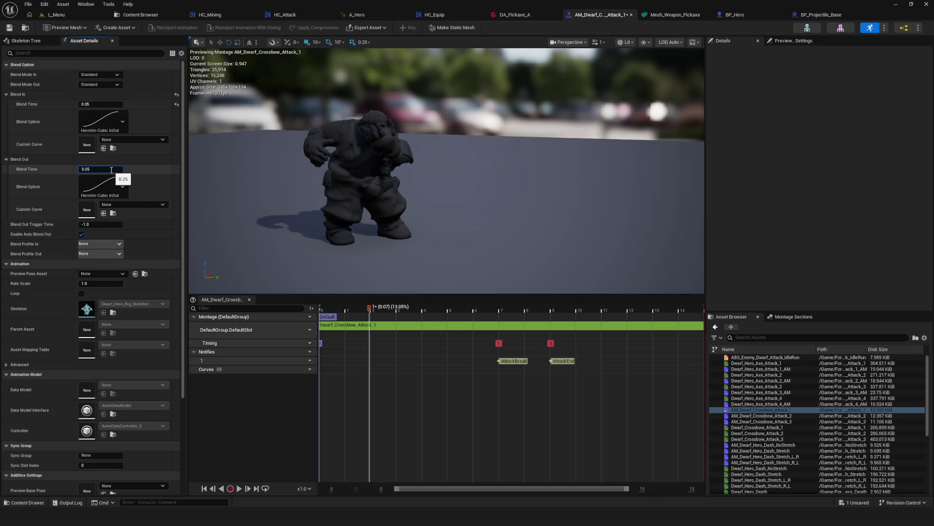
click(100, 122)
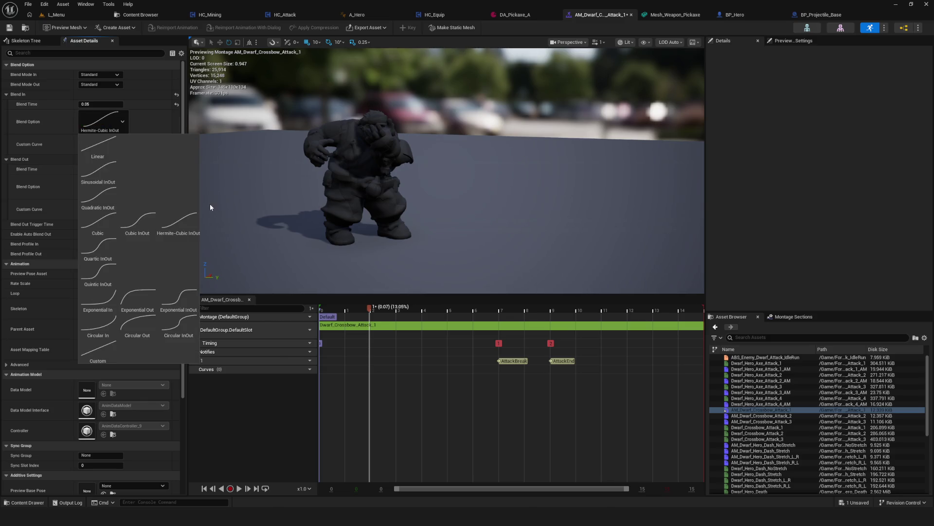
click(179, 299)
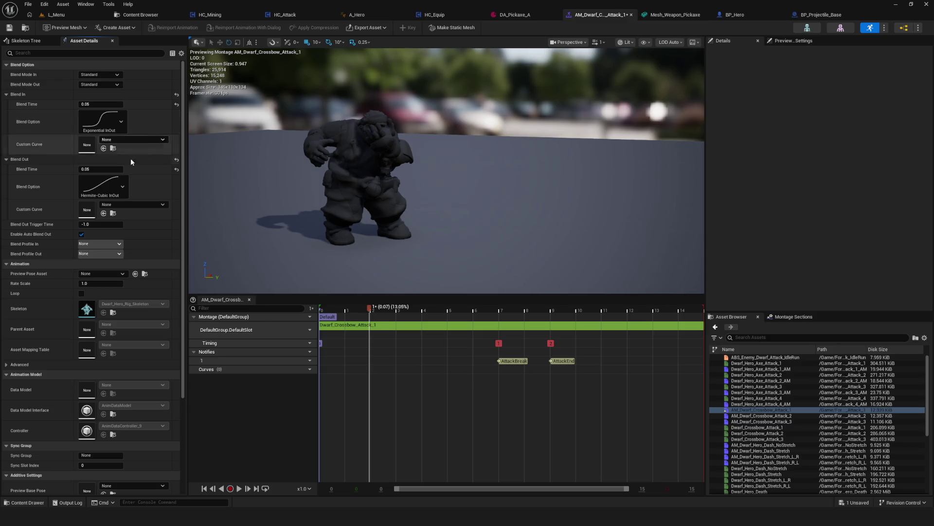
click(105, 187)
click(178, 370)
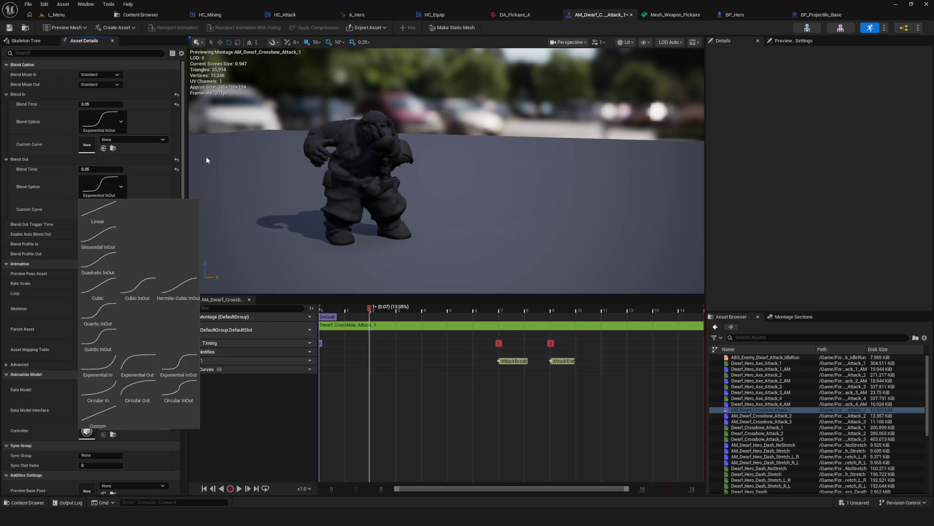
click(13, 29)
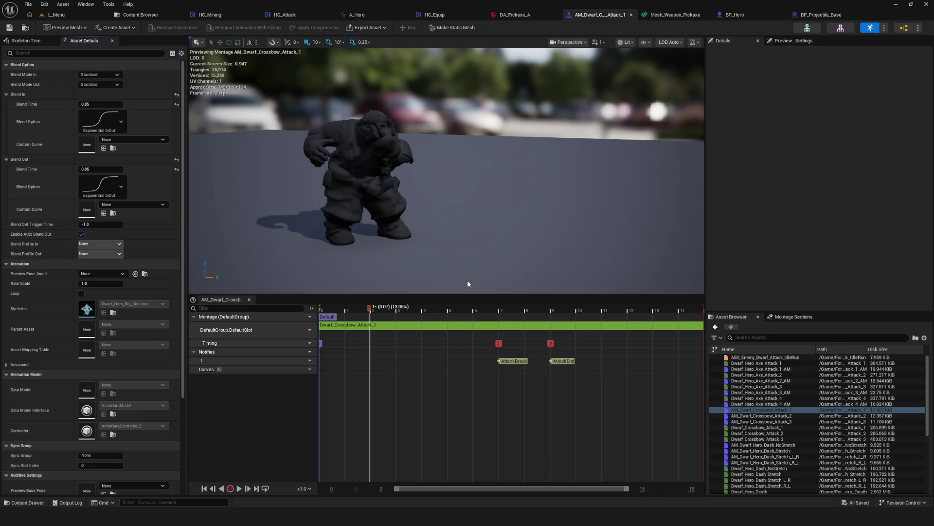
drag(469, 276, 469, 277)
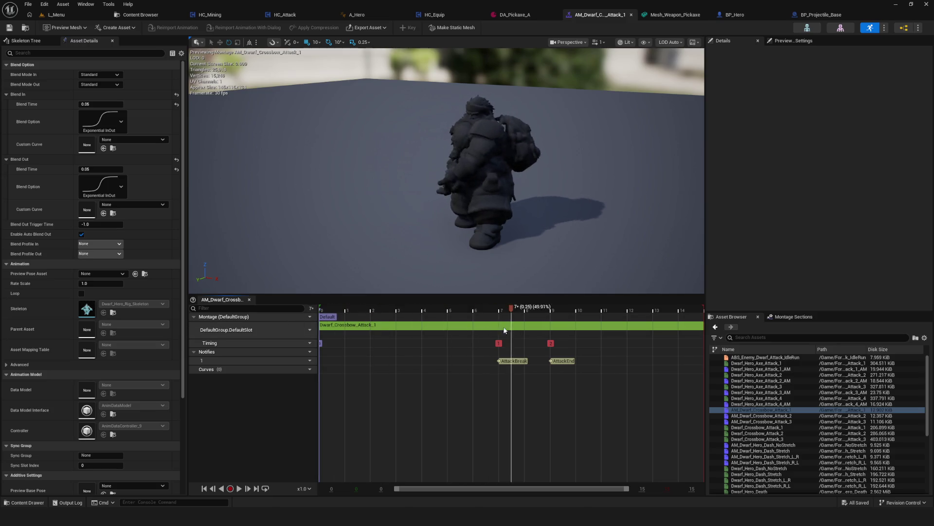
click(99, 104)
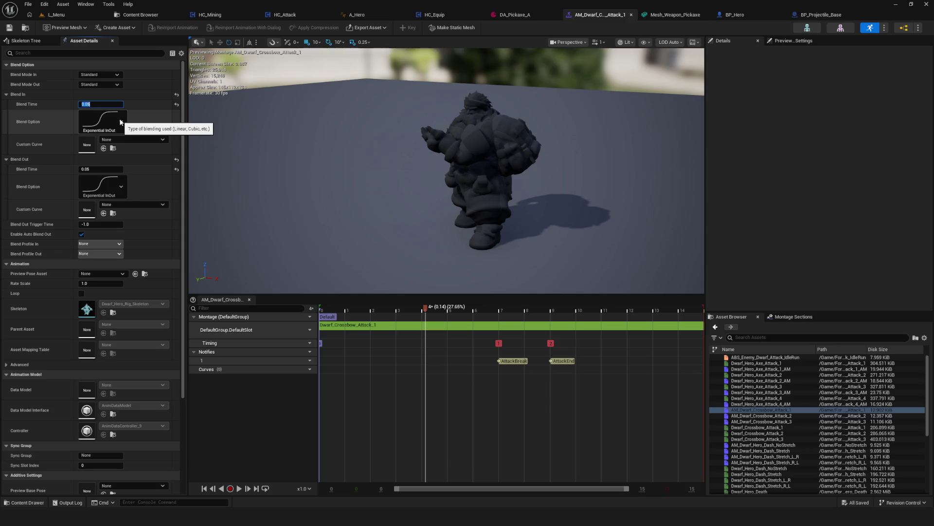
click(104, 169)
click(99, 104)
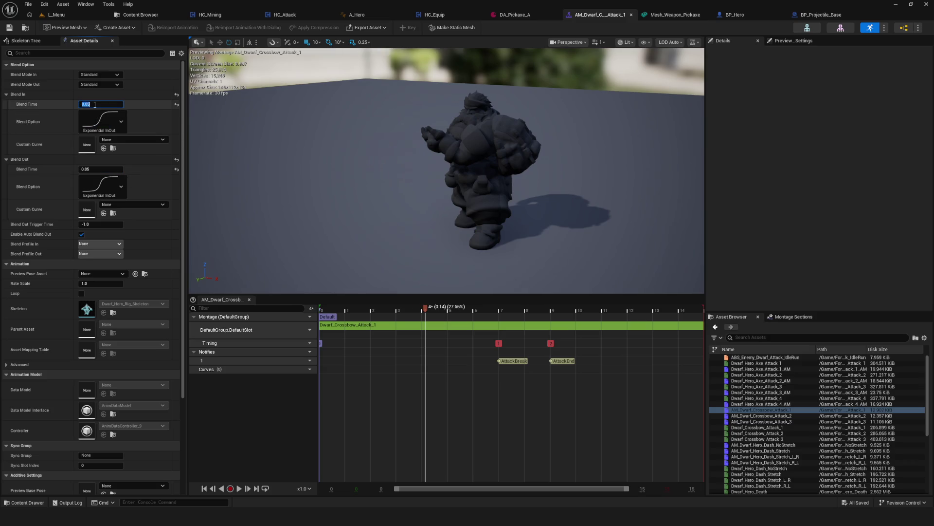
click(7, 30)
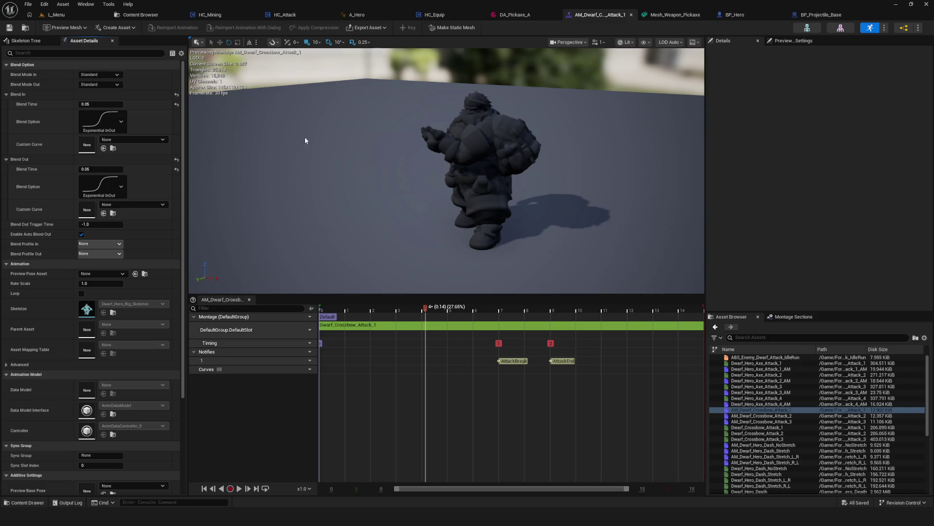
click(95, 105)
mouse_move(788, 416)
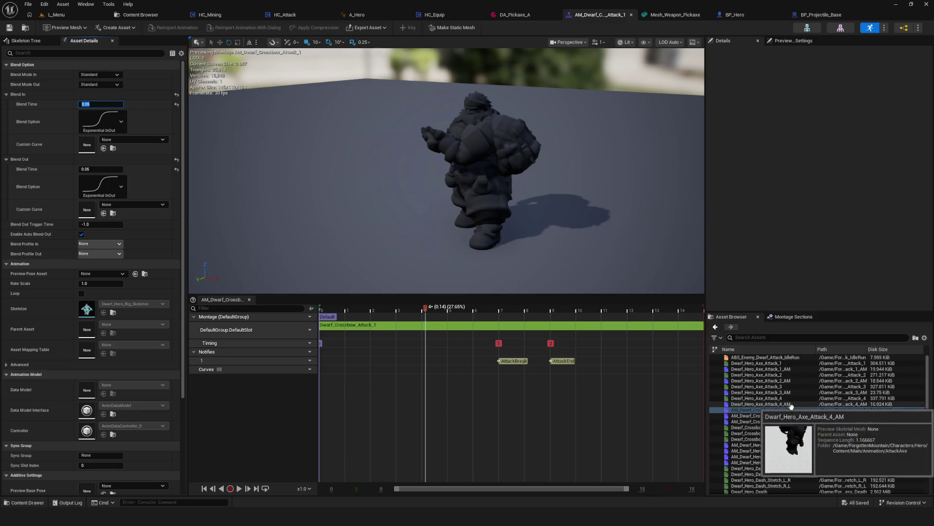
click(9, 30)
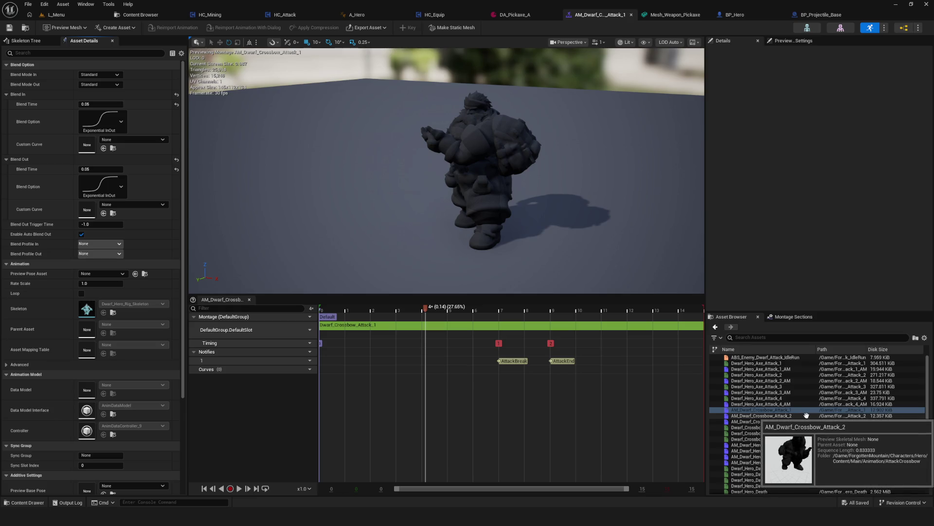
double_click(806, 415)
Step: Set Attack_2's blend-in and blend-out to 0.05 with Exponential InOut curves and save it
click(101, 104)
text(0.05)
click(96, 169)
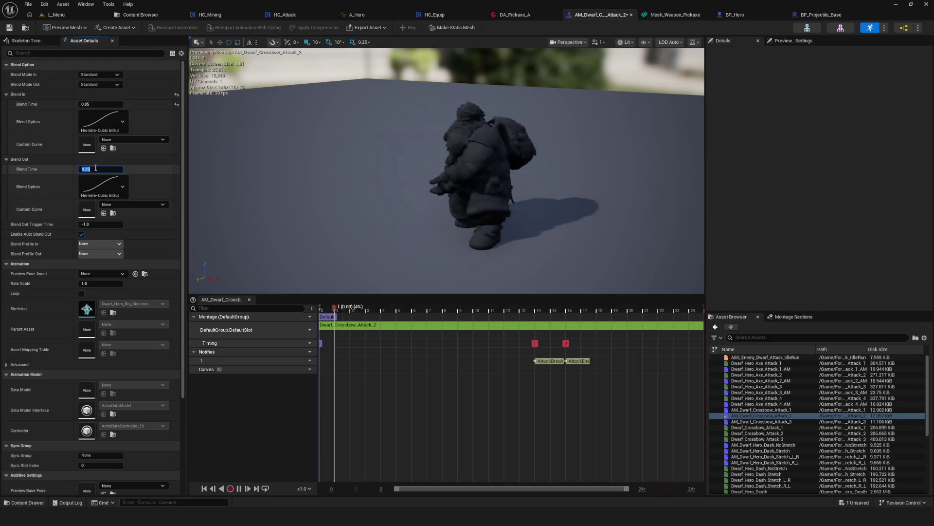
click(103, 121)
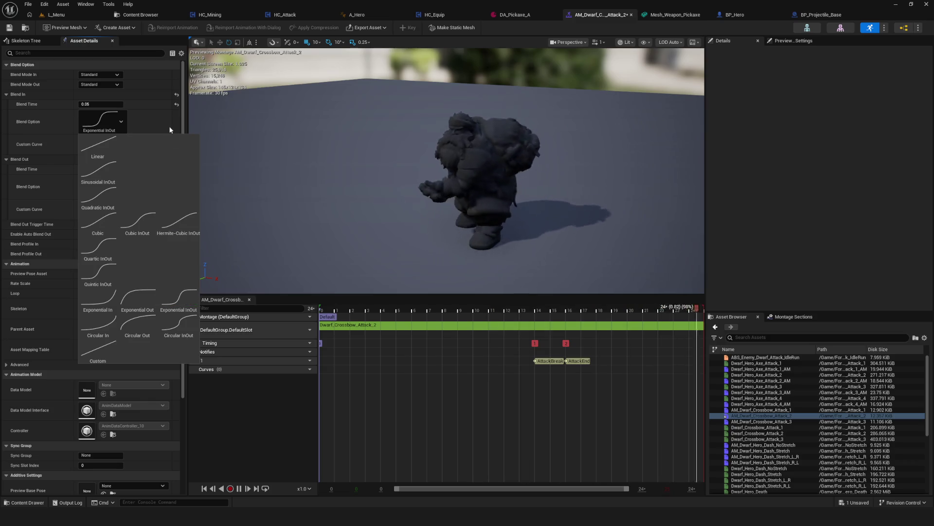
click(188, 301)
click(103, 186)
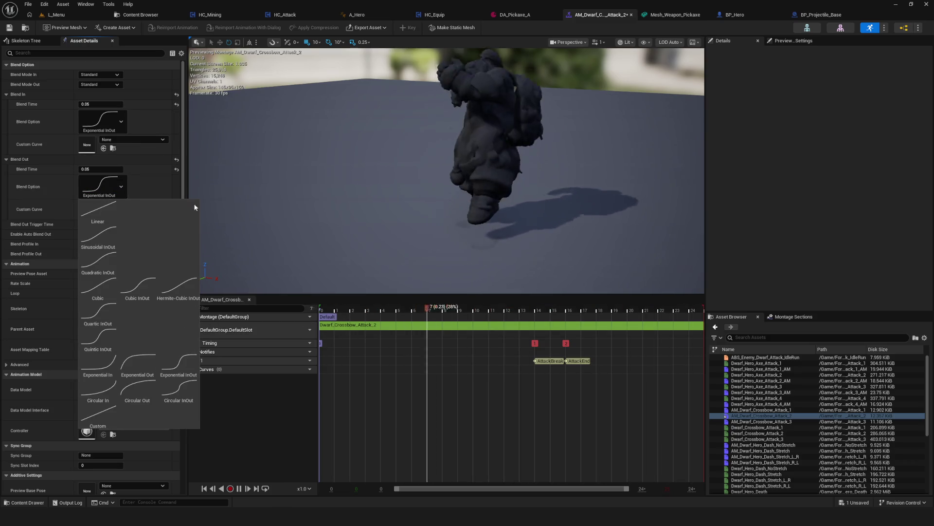
click(178, 365)
key(ctrl+s)
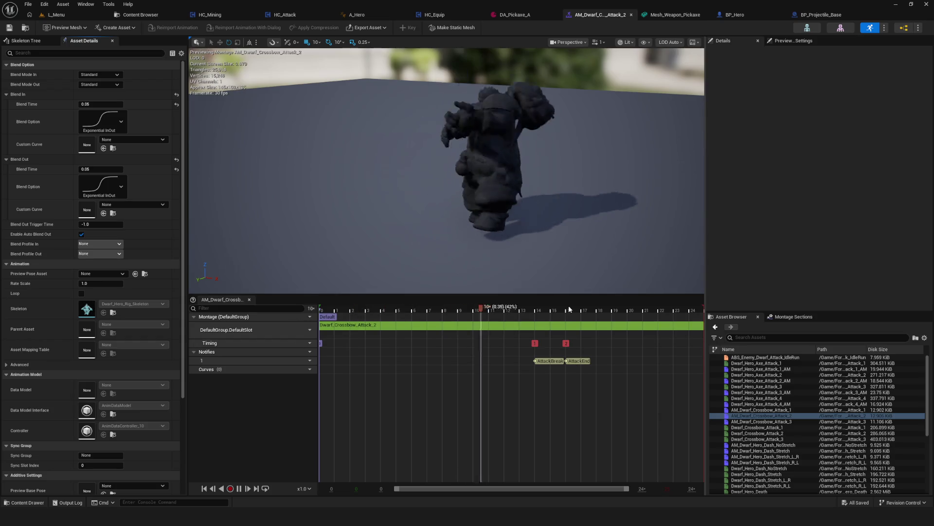
Step: Open AM_Dwarf_Crossbow_Attack_3, apply the same 0.05 Exponential InOut blends, and save it
click(798, 427)
double_click(797, 421)
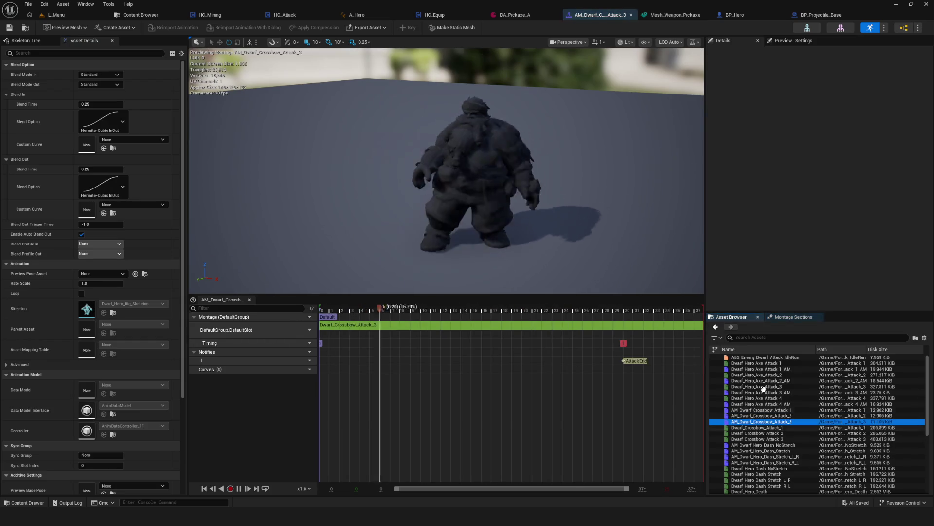
click(100, 104)
text(0.05)
key(Return)
click(99, 121)
click(179, 301)
text(0.05)
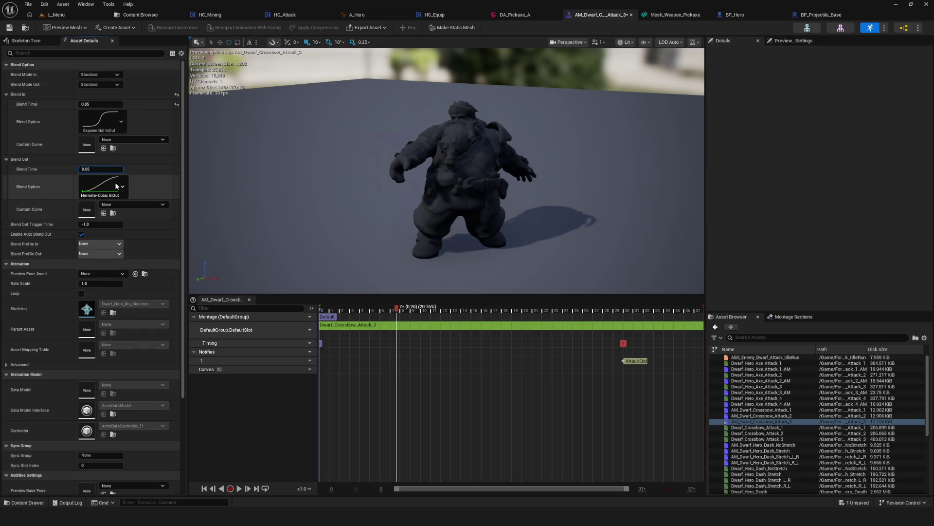
click(115, 182)
key(ctrl+s)
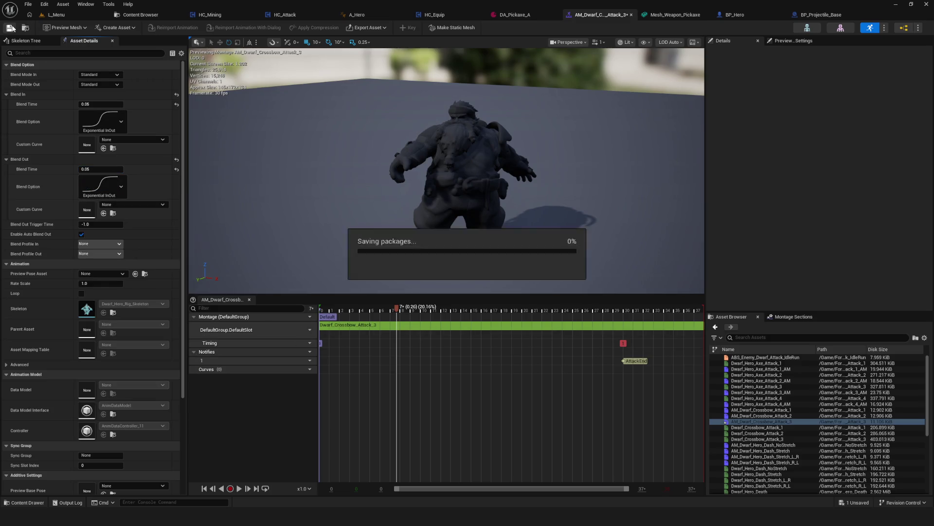
Step: Play-test the game from the L_Menu level in a maximized preview, then stop it
click(49, 16)
click(180, 27)
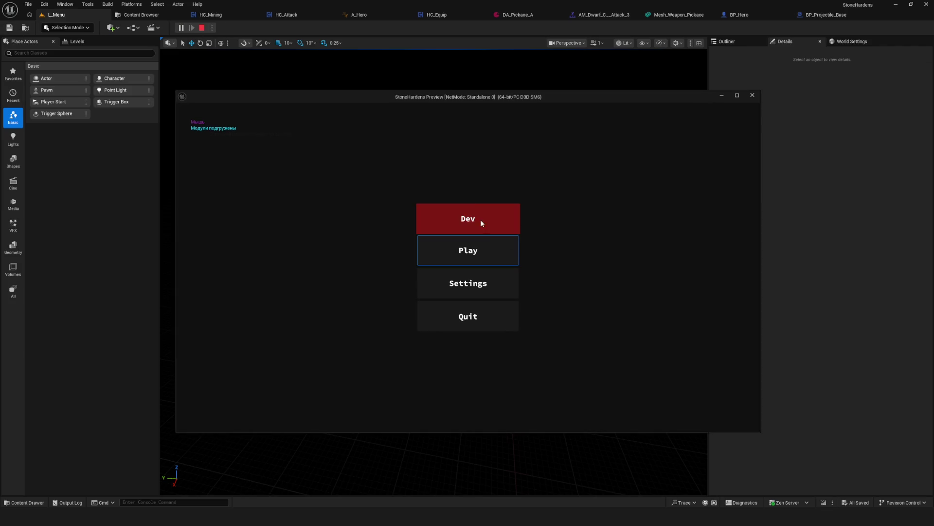
click(506, 232)
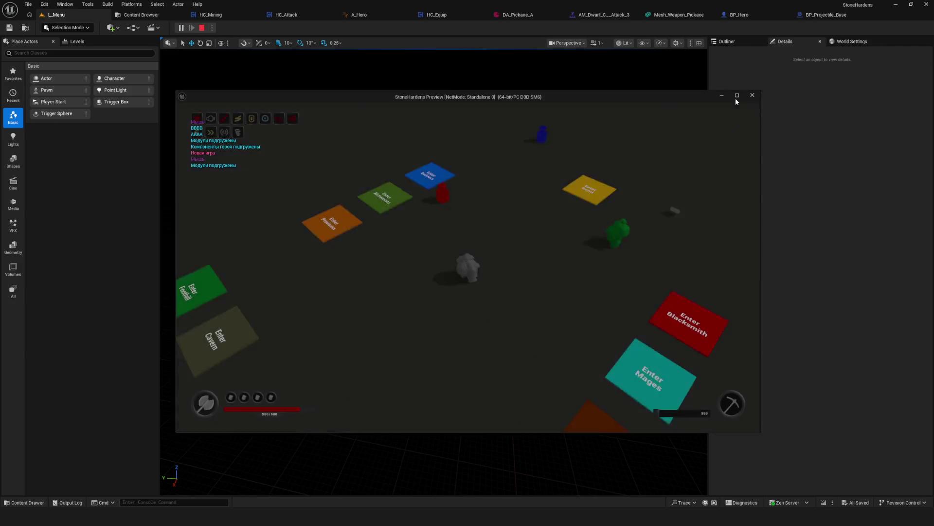
click(738, 95)
key(Escape)
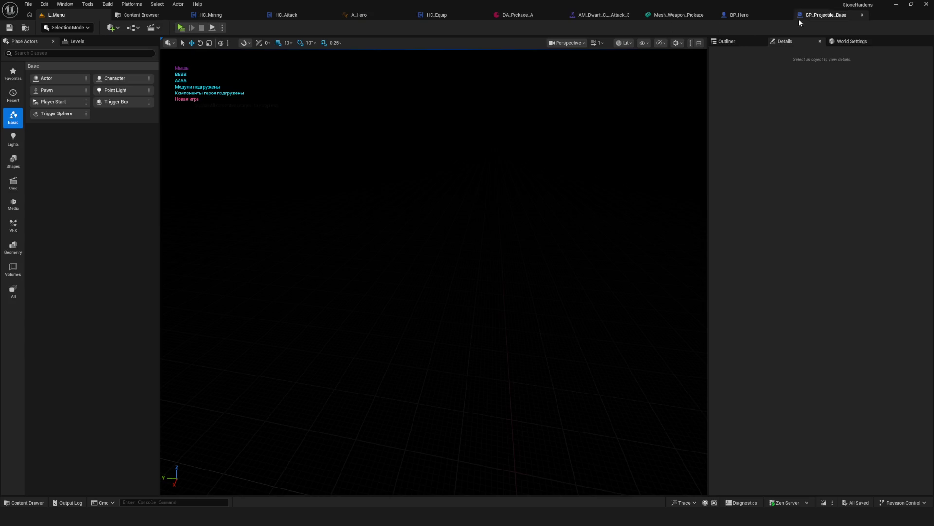
Step: Check the crossbow montages Attack_1 through Attack_3, then return to L_Menu
click(626, 14)
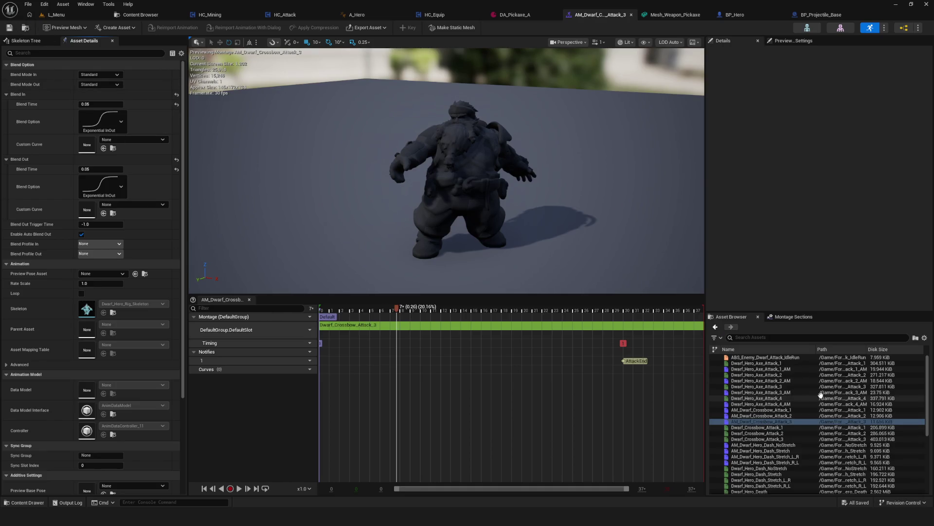
click(778, 410)
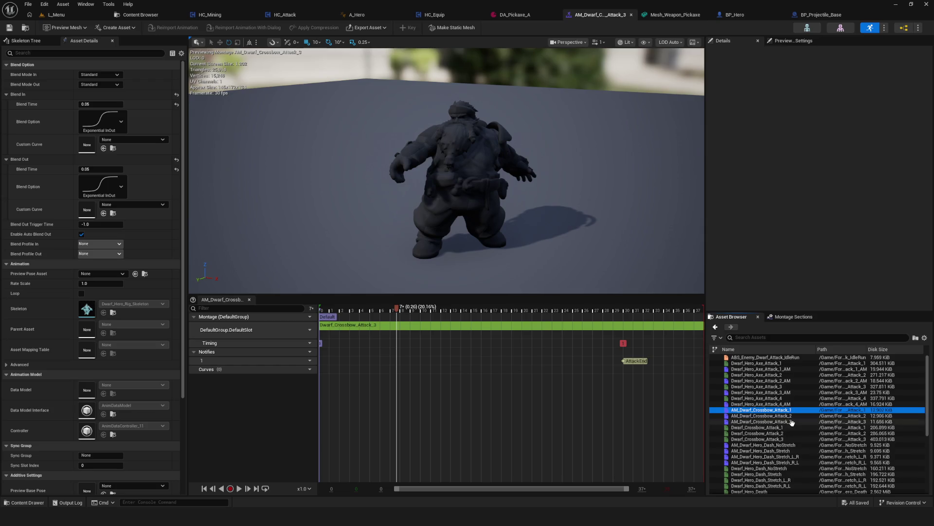
shift+click(794, 422)
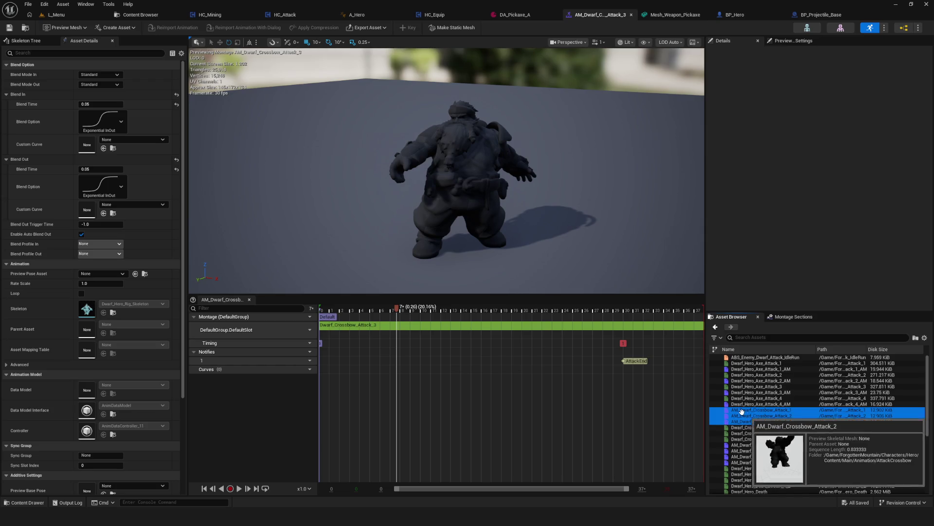
click(56, 14)
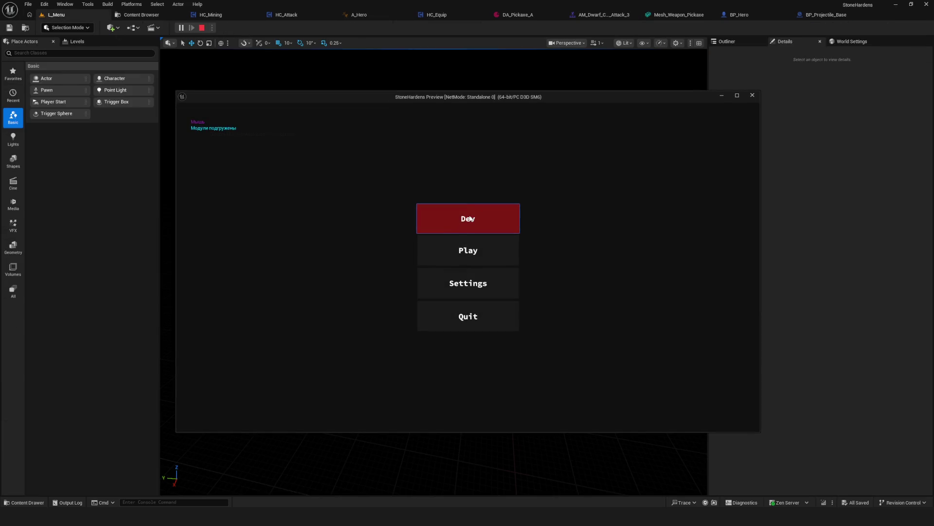
Step: Start a full-screen play session, equip the crossbow, and fire at the red enemy
click(486, 238)
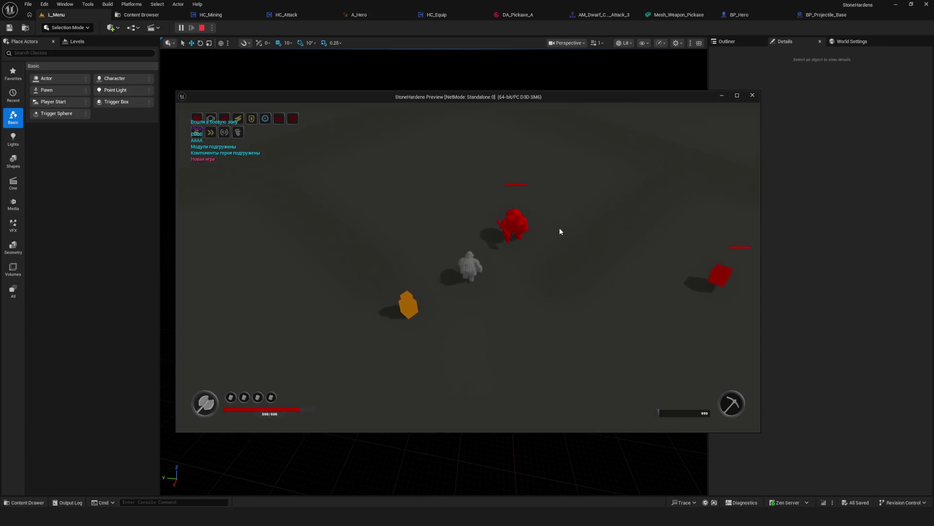
click(737, 95)
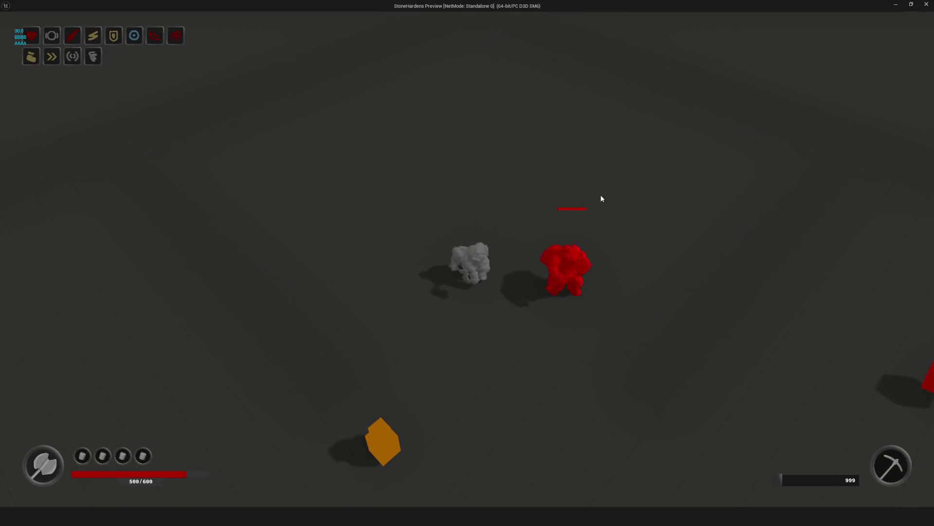
key(i)
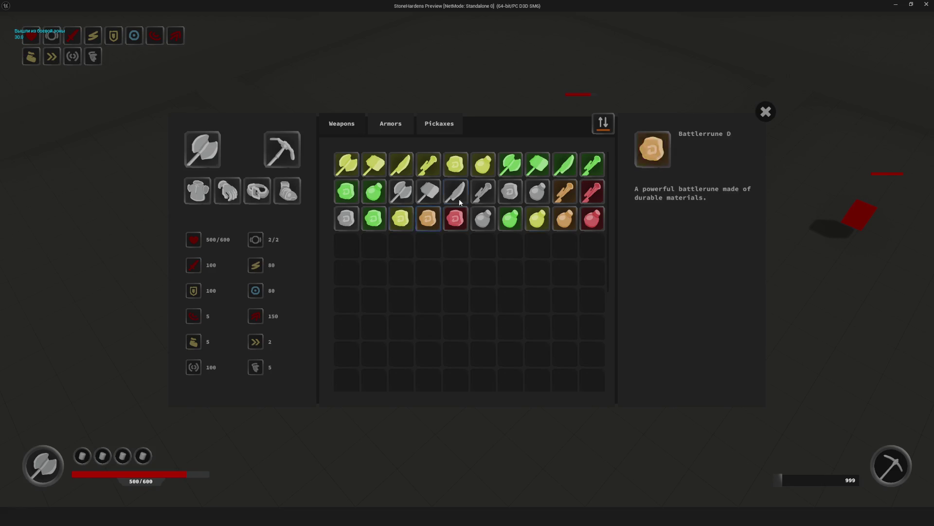
click(564, 191)
key(i)
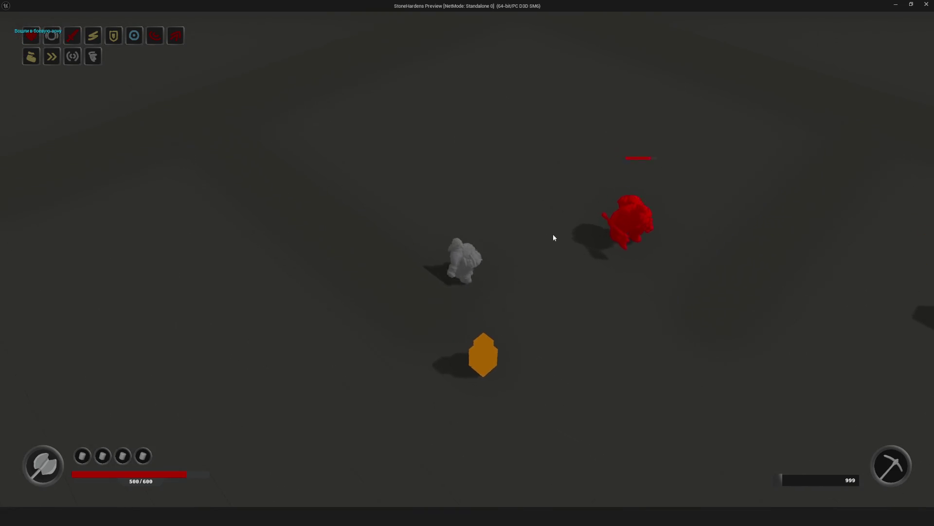
click(617, 260)
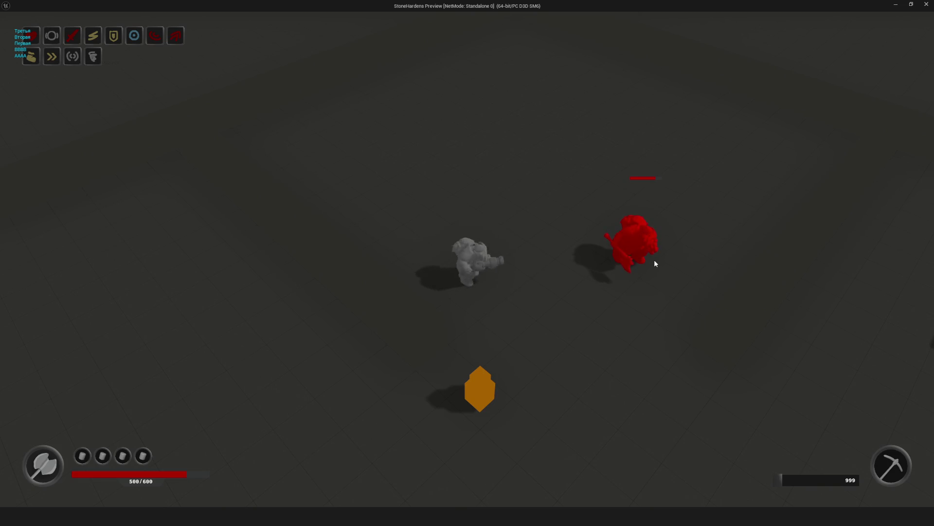
click(600, 237)
click(621, 230)
click(609, 262)
Step: Keep firing crossbow attack combos at the red enemy, then stop the preview
click(610, 289)
click(609, 289)
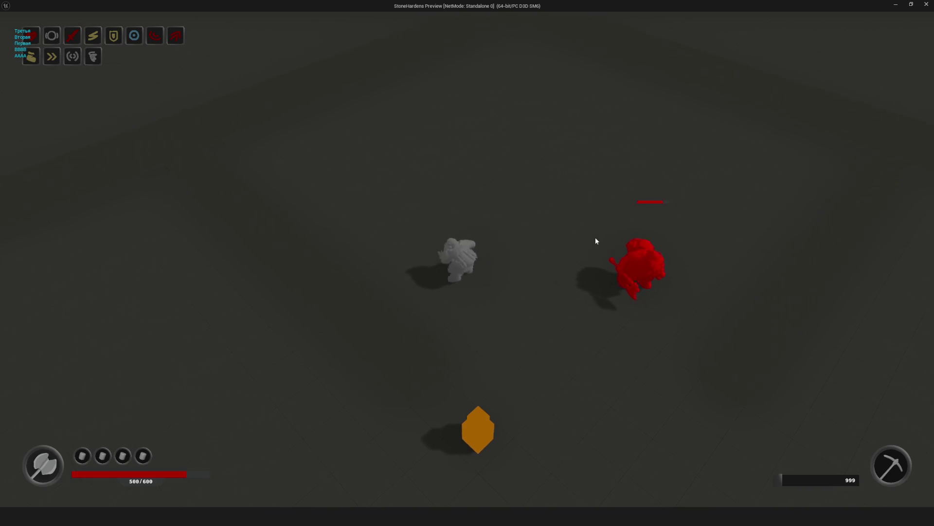
click(629, 263)
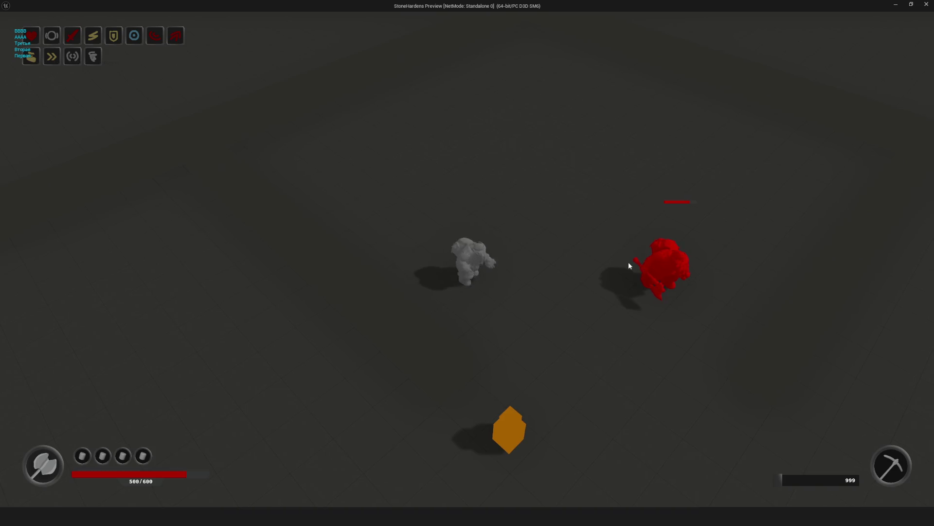
click(649, 267)
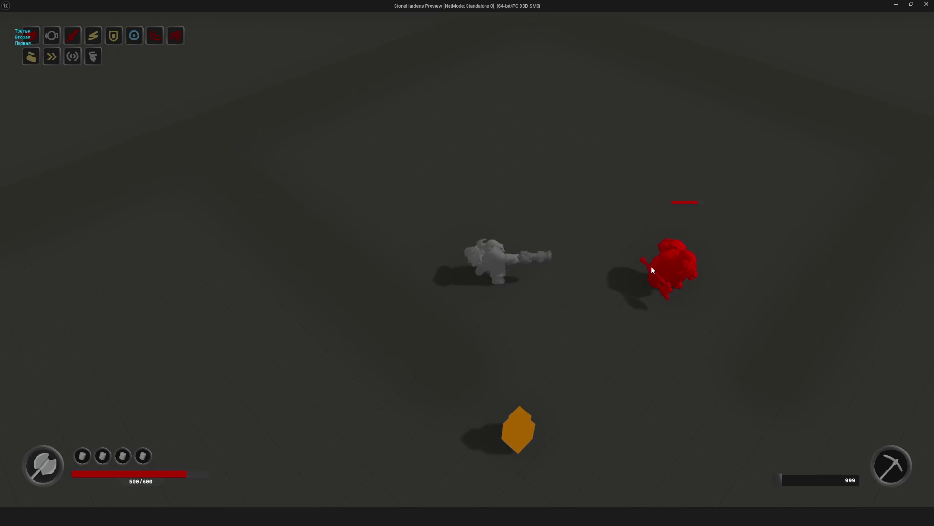
click(652, 269)
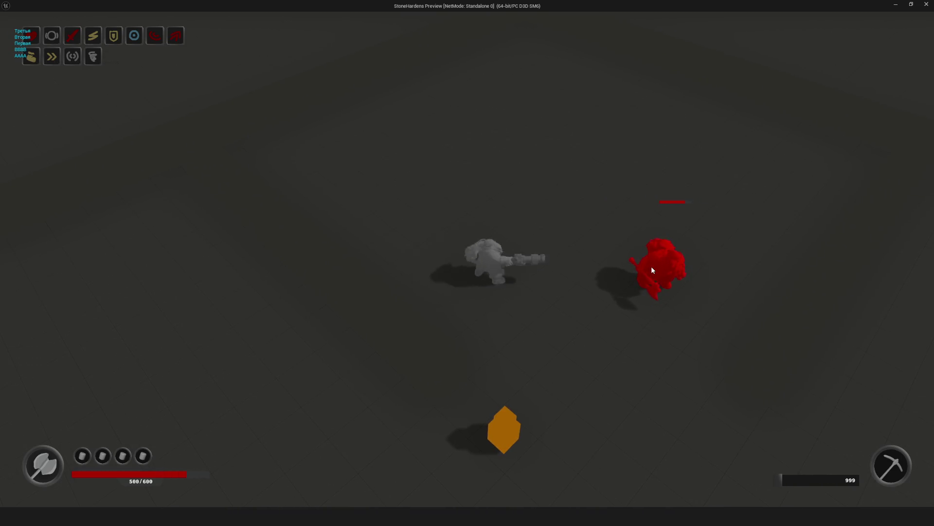
click(652, 269)
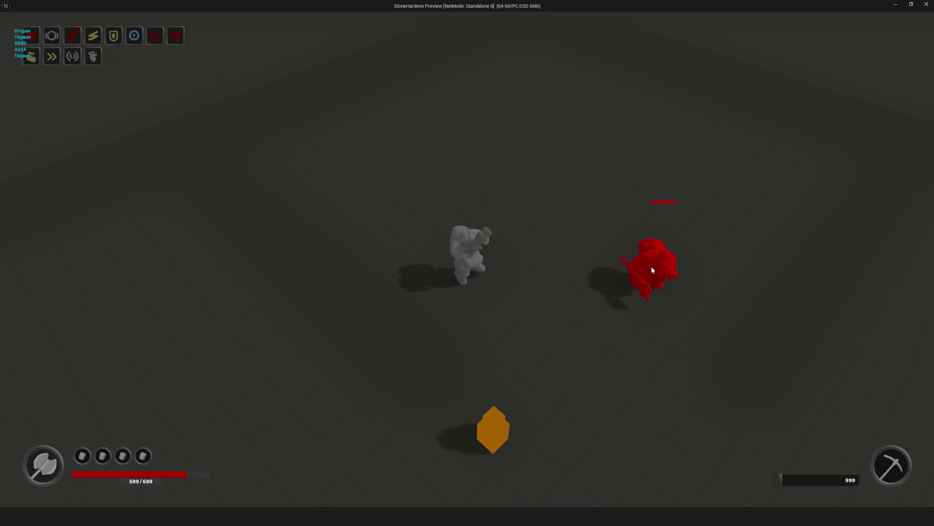
click(645, 272)
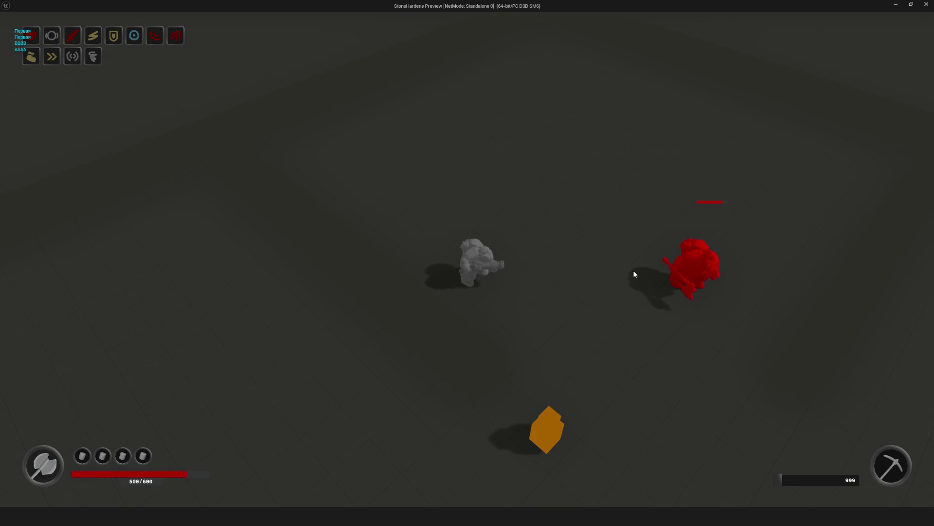
click(632, 270)
click(632, 274)
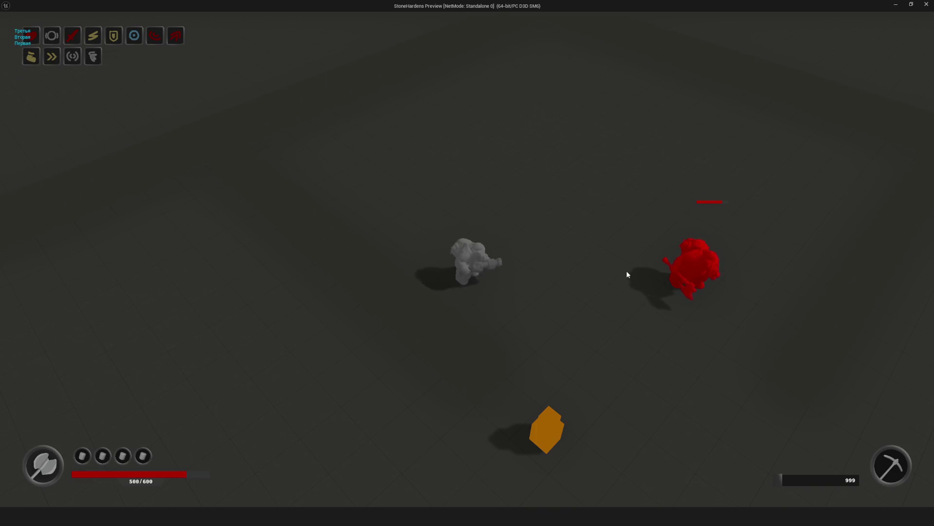
click(628, 275)
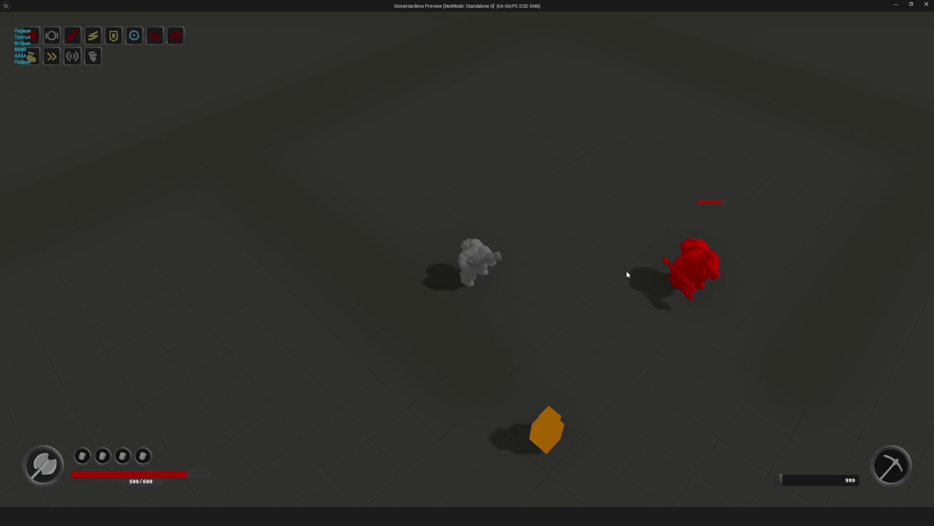
click(627, 274)
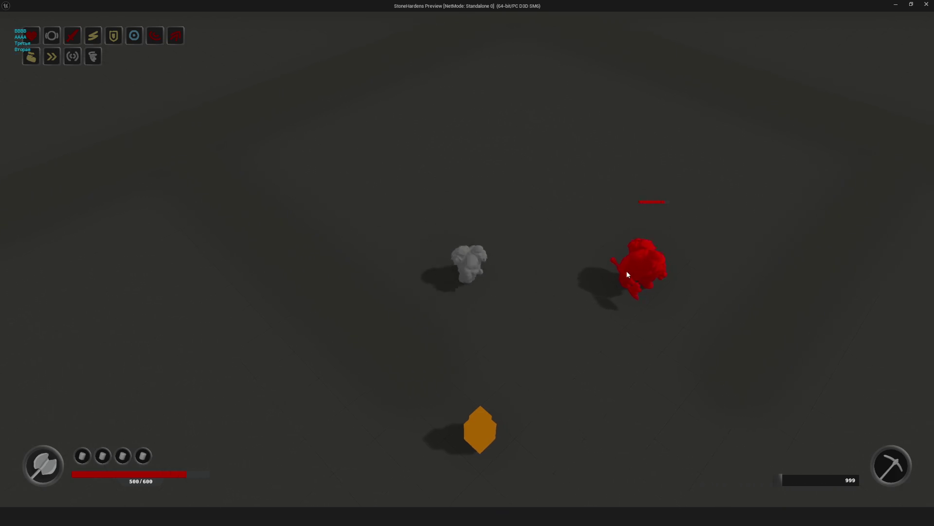
click(613, 271)
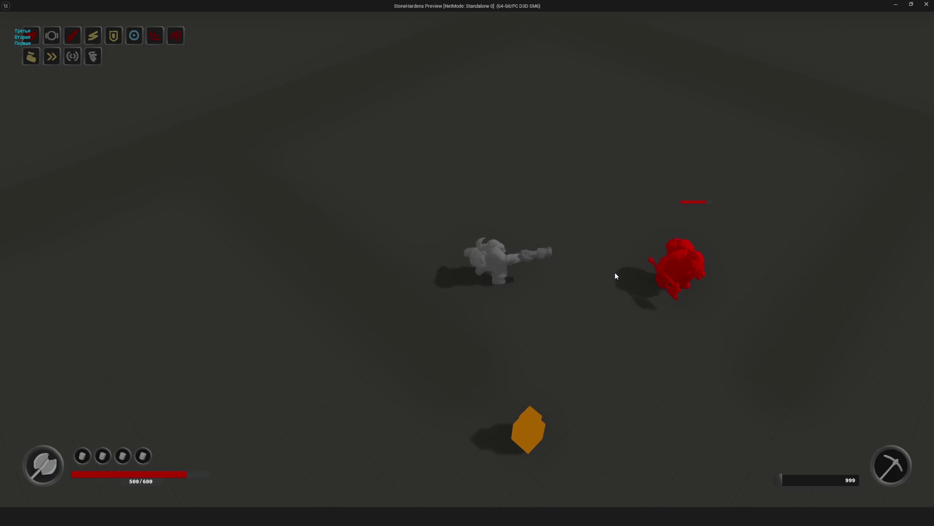
key(Escape)
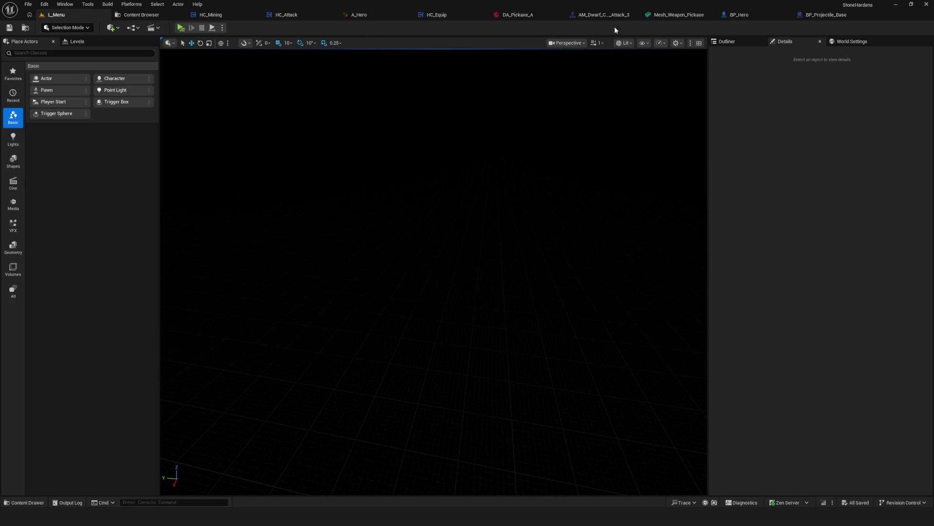
Step: Raise the Attack_3 montage's blend-out time to 0.2
click(604, 14)
click(101, 171)
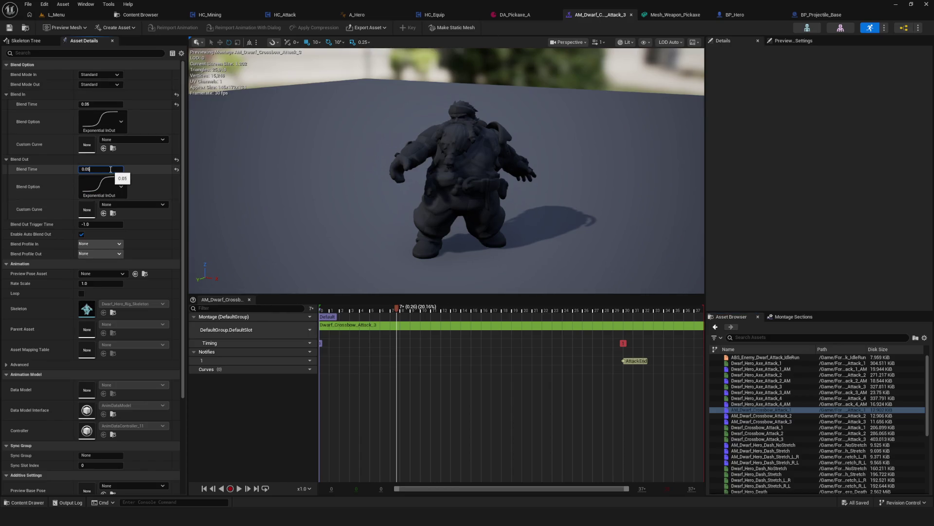
text(0.2)
key(Return)
Step: Save the montage with its 0.2 blend-out and return to the L_Menu level
click(10, 27)
click(58, 15)
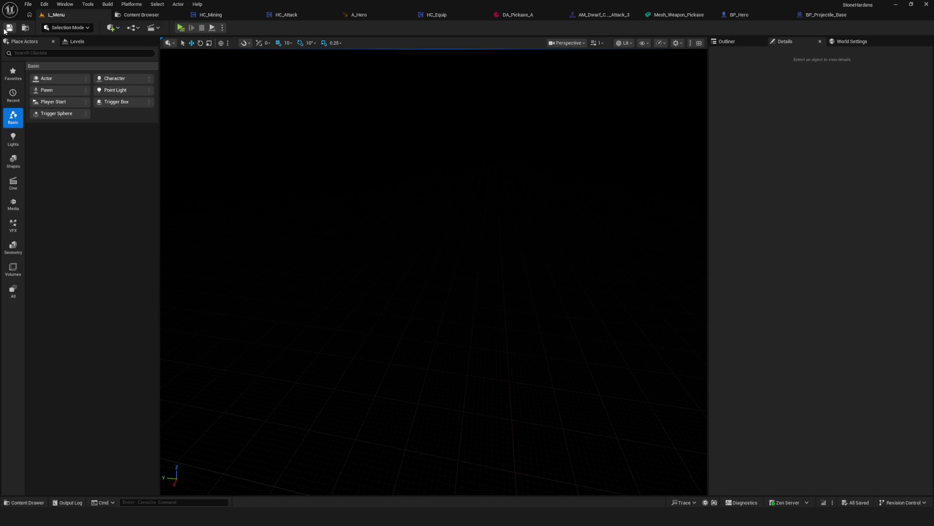
click(628, 18)
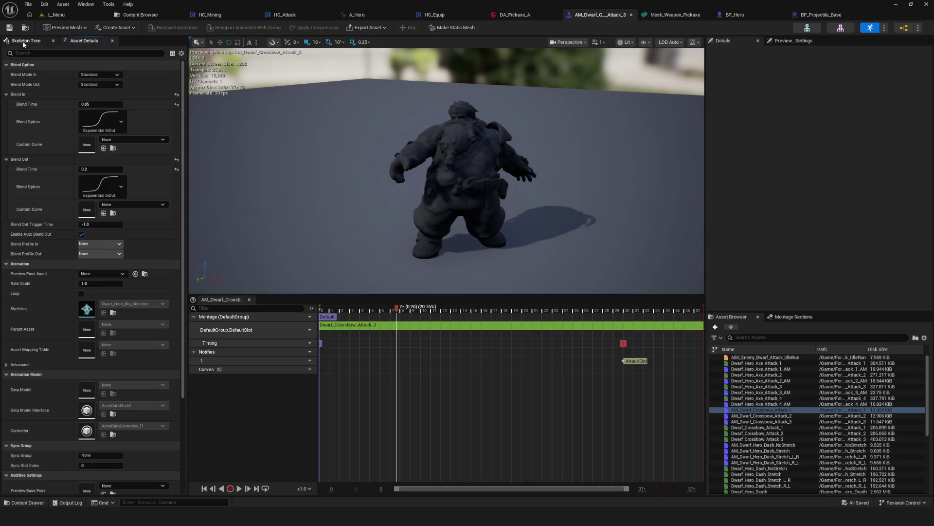
click(79, 16)
Step: Play-test crossbow attacks on the red enemy, then return to the Attack_3 montage
click(181, 27)
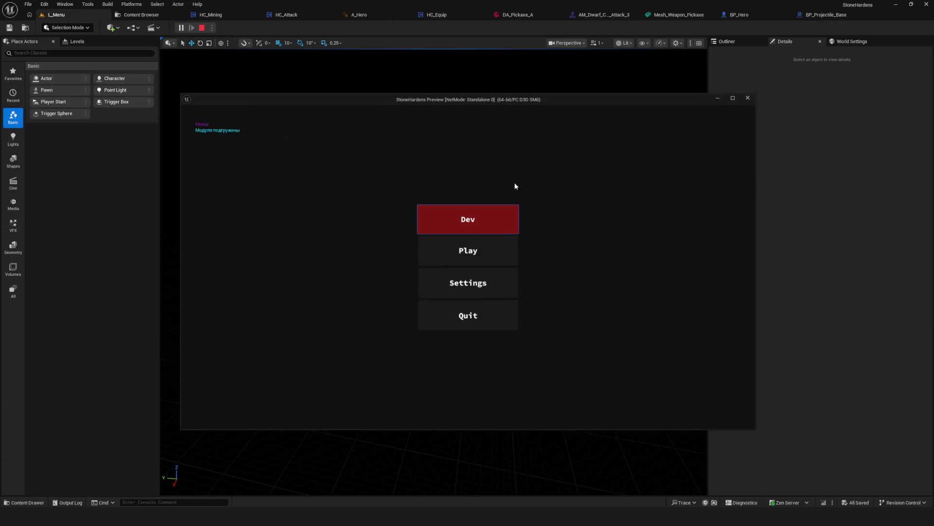
key(w)
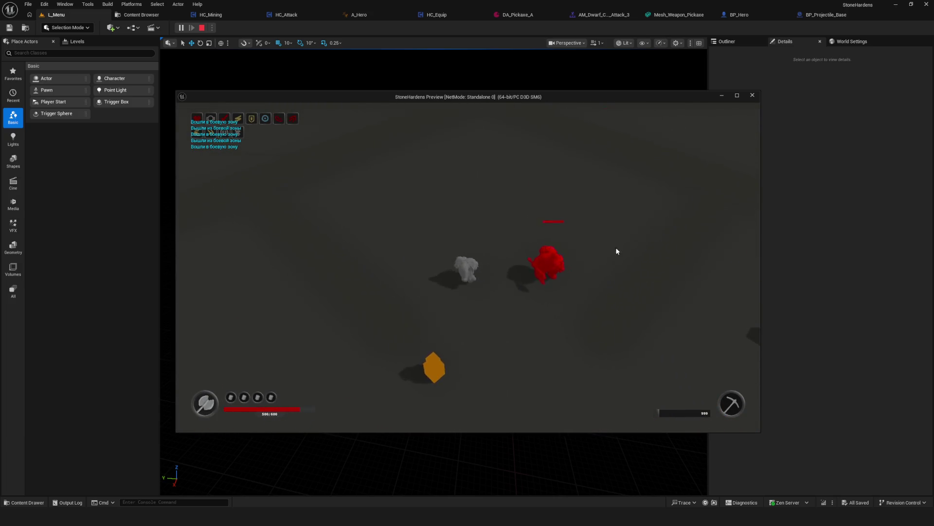
key(a)
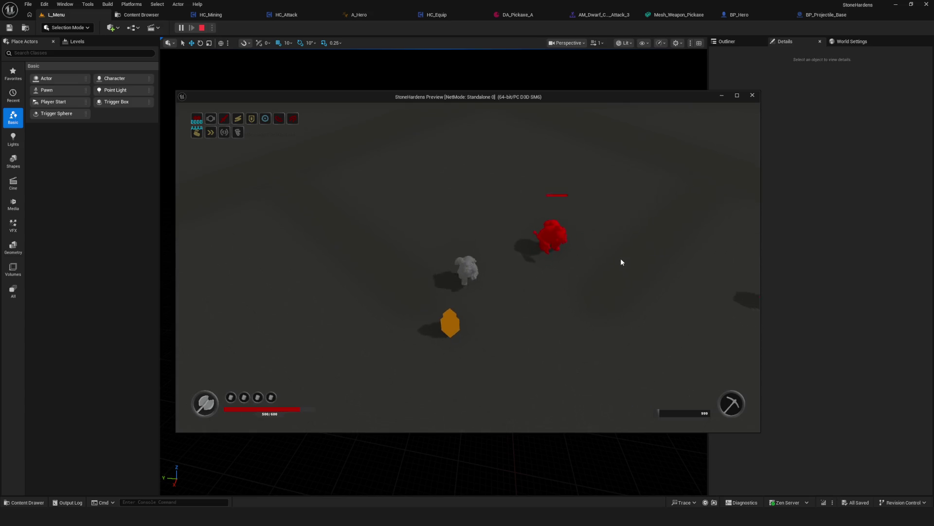
key(i)
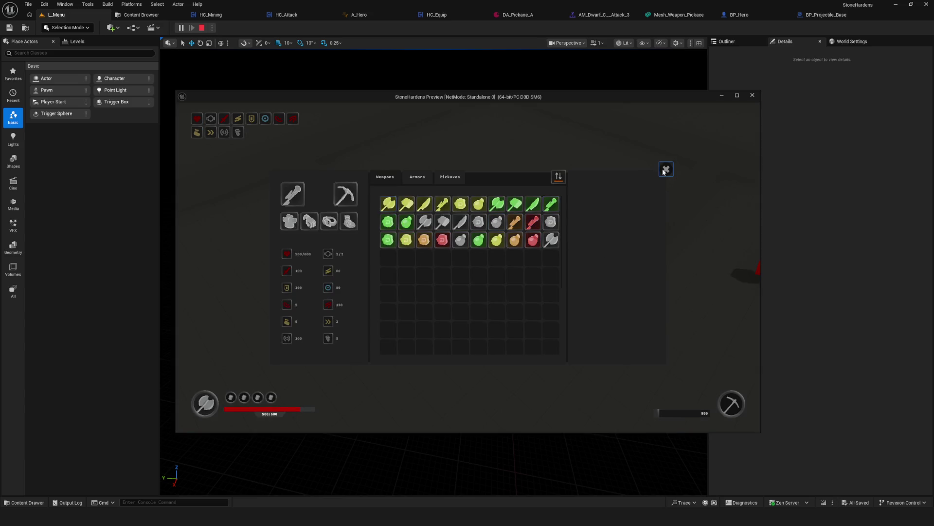
click(666, 170)
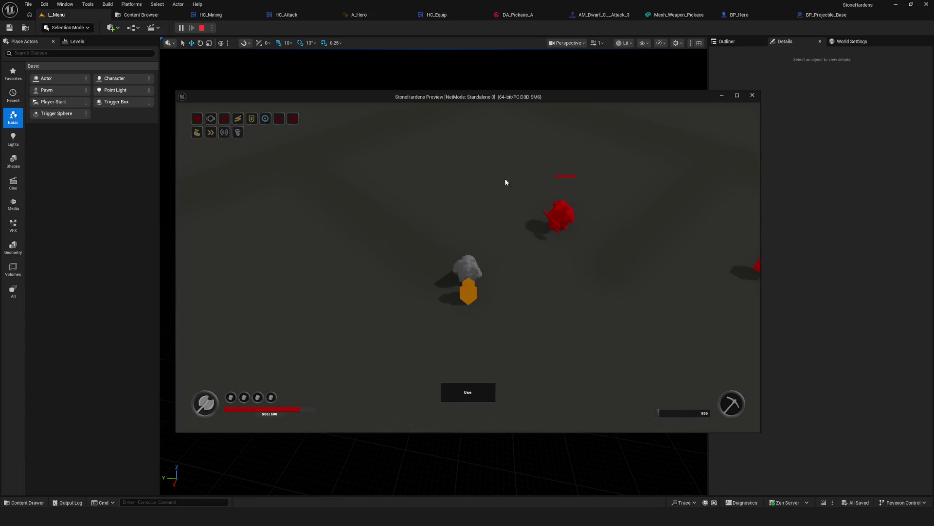
click(597, 285)
click(595, 282)
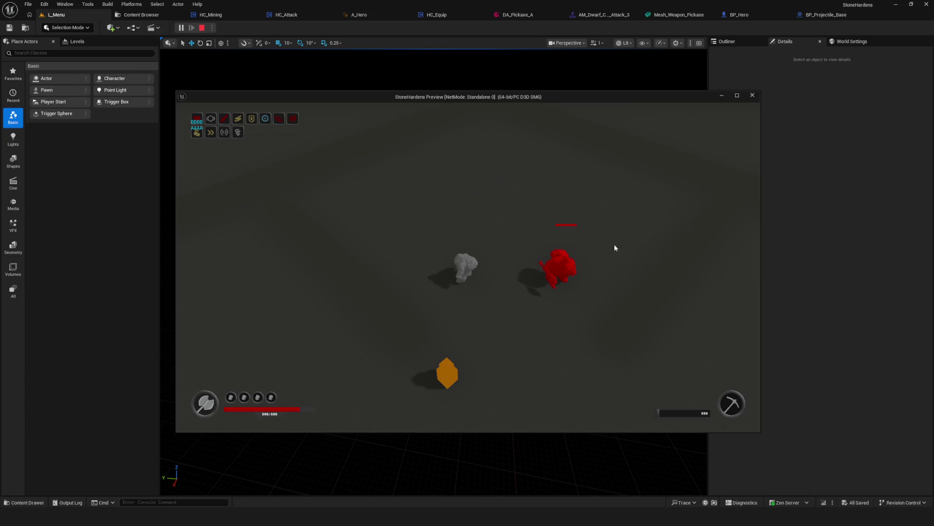
key(Escape)
click(612, 16)
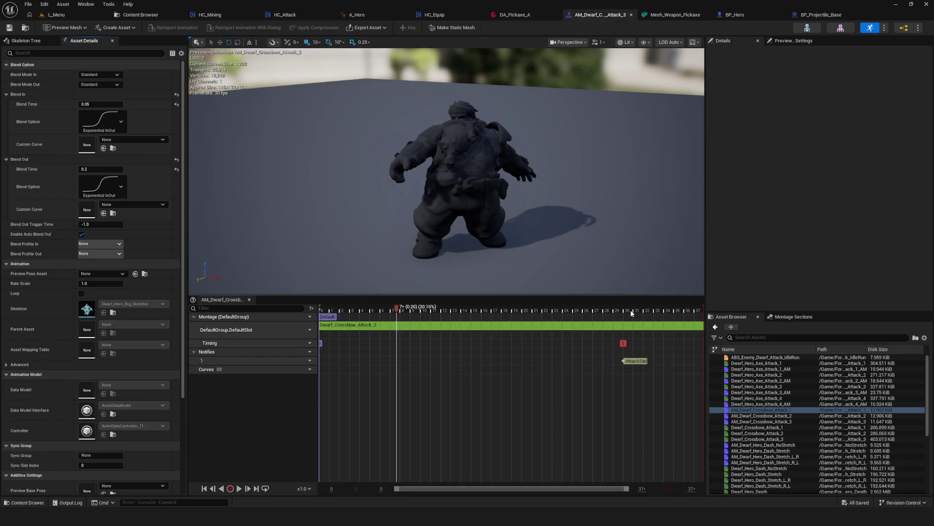
Step: Move the AttackEnd notify earlier to frame 28 and go back to L_Menu
click(595, 331)
click(613, 333)
drag(633, 360, 611, 362)
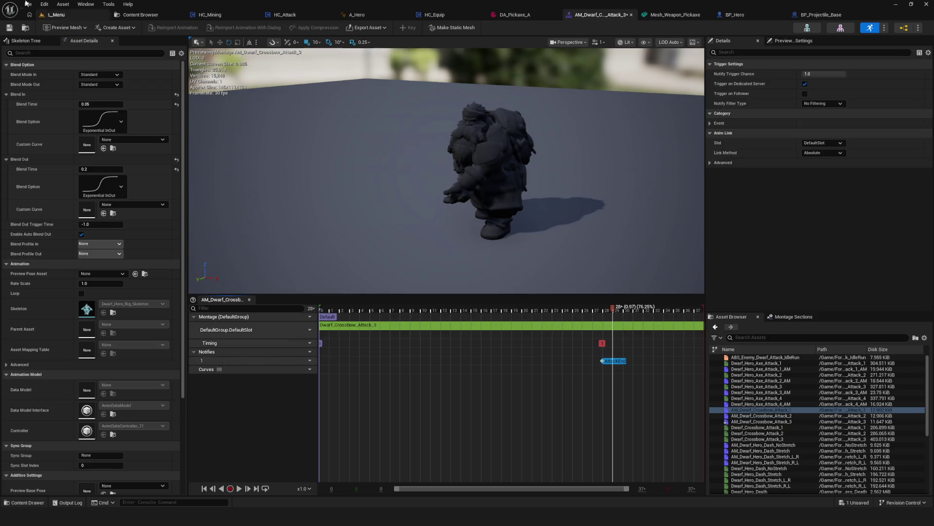
click(128, 16)
click(57, 16)
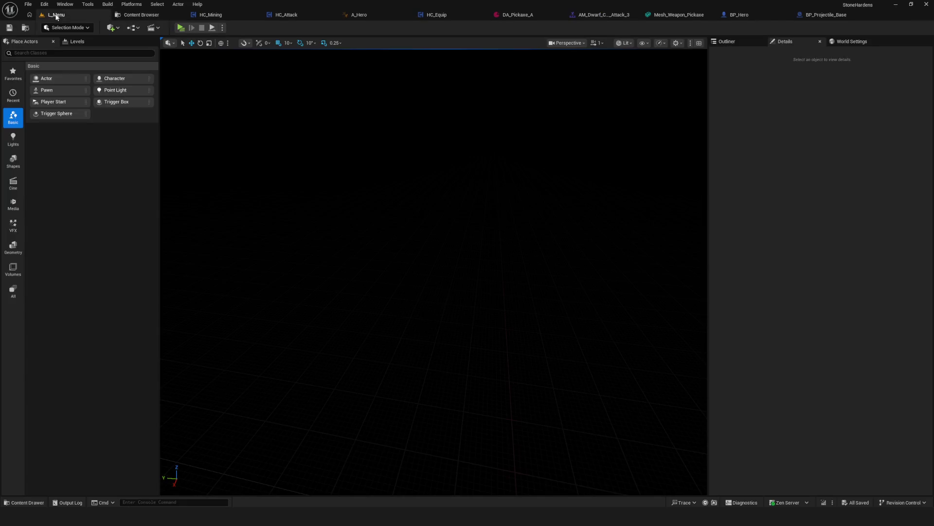
Step: Start a play session, walk the hero into the arena, and open and close the inventory
click(183, 28)
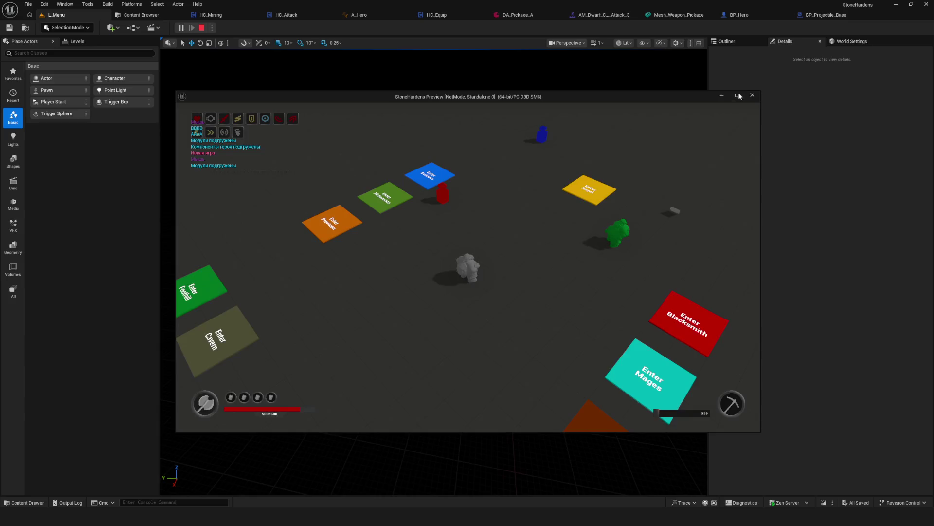
click(737, 95)
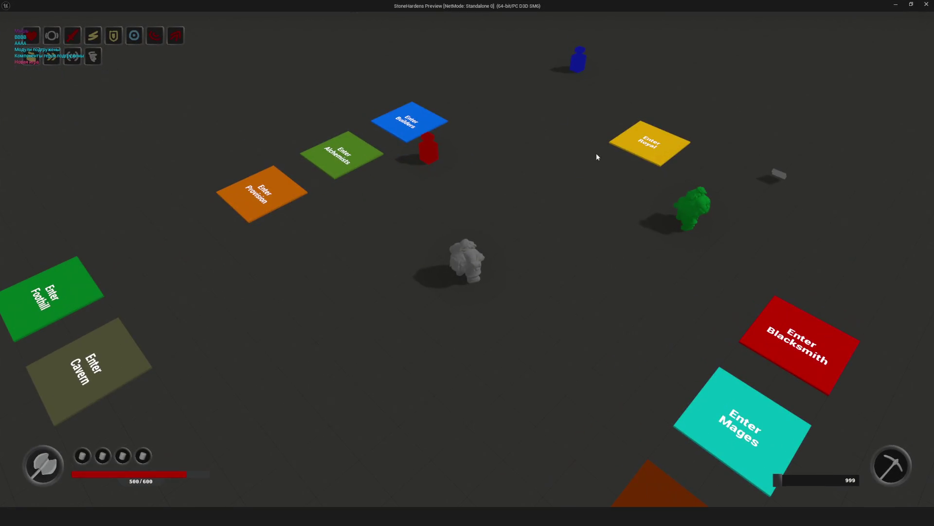
key(w)
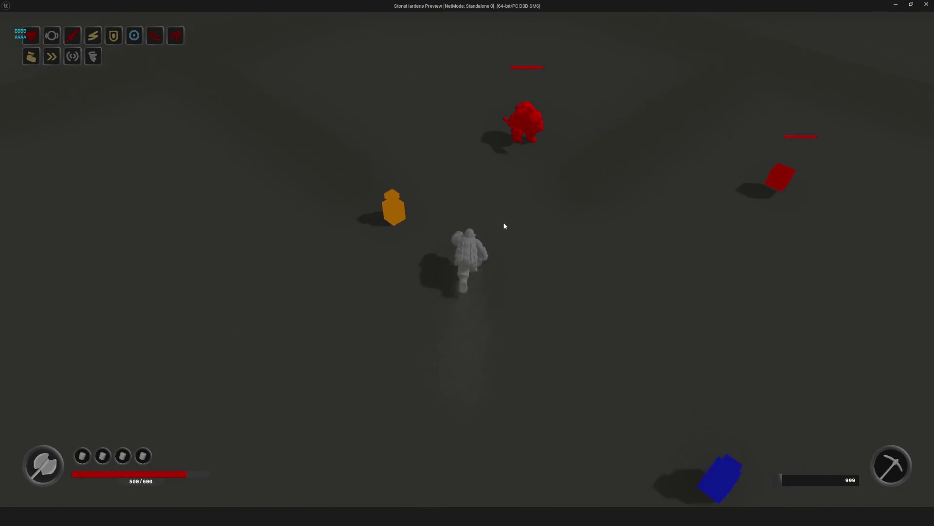
key(a)
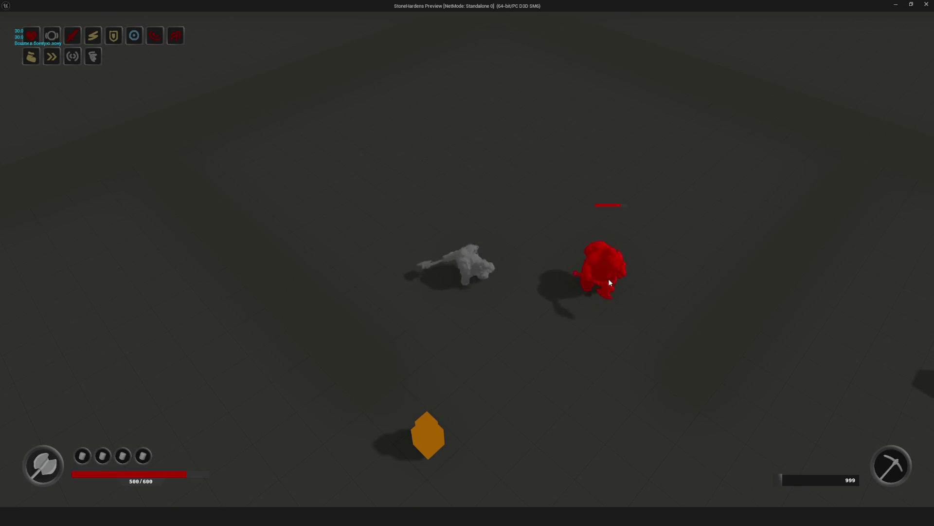
key(s)
key(i)
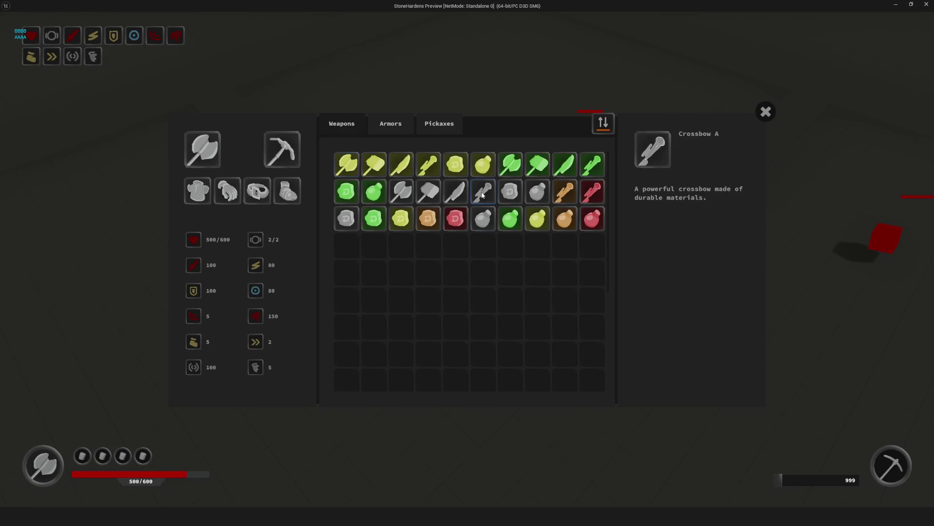
click(756, 112)
key(w)
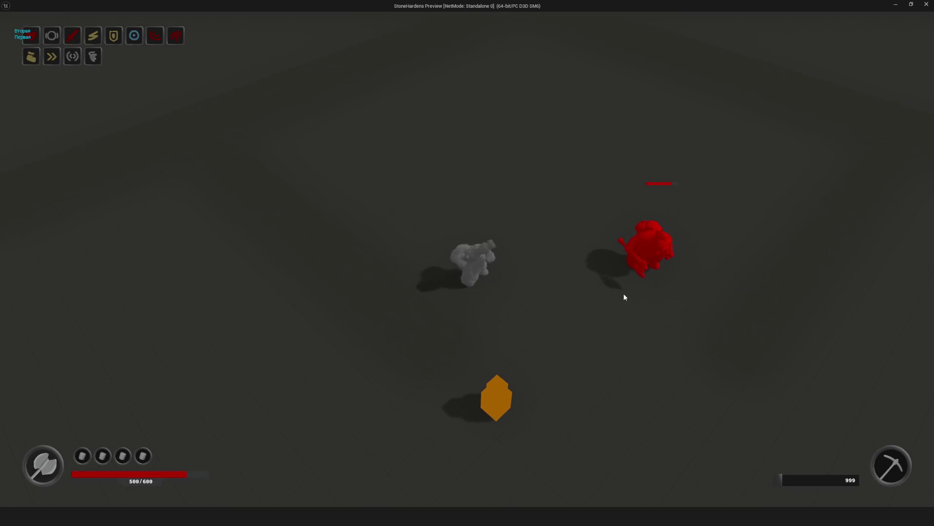
Step: Fire six crossbow attacks at the red enemy, then stop the preview
click(602, 296)
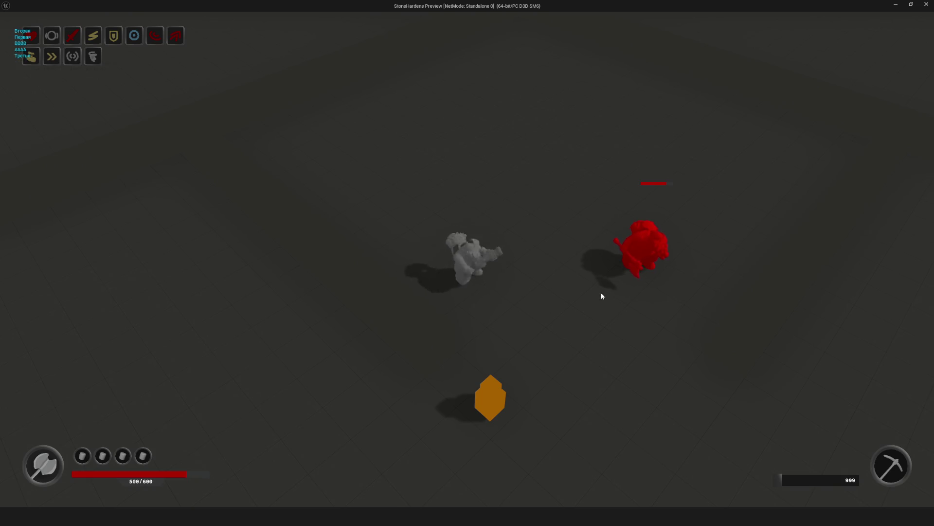
click(602, 296)
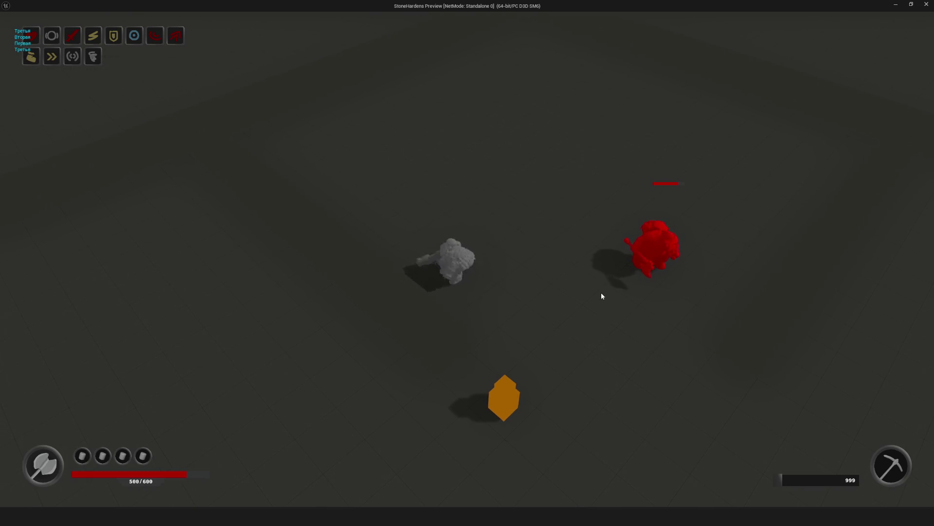
click(602, 296)
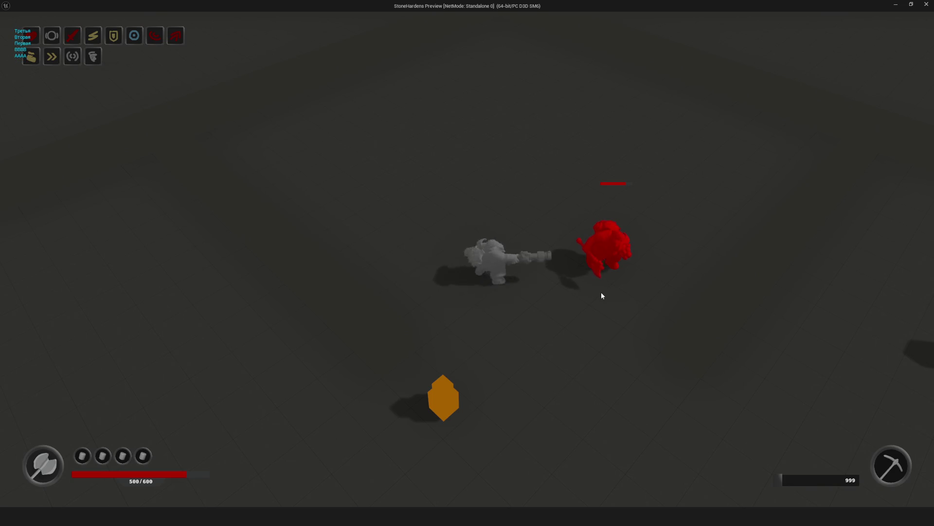
click(602, 296)
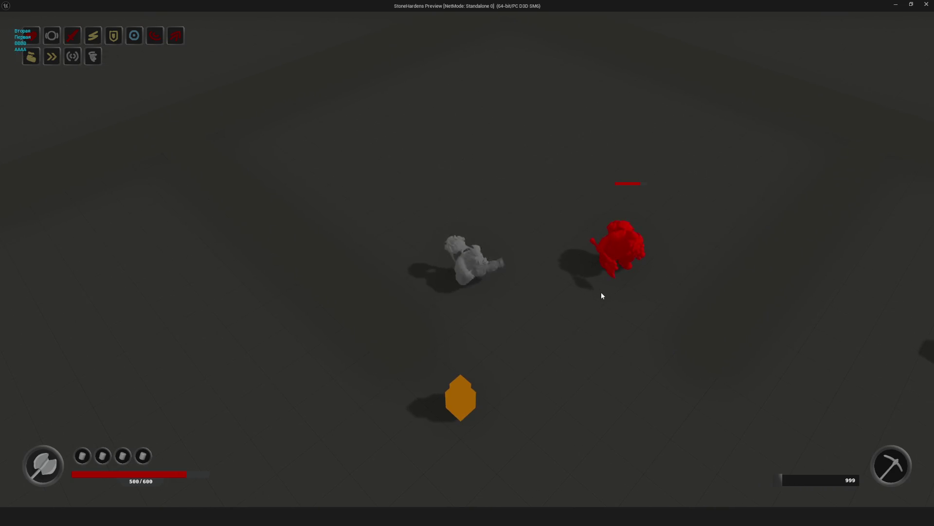
click(602, 296)
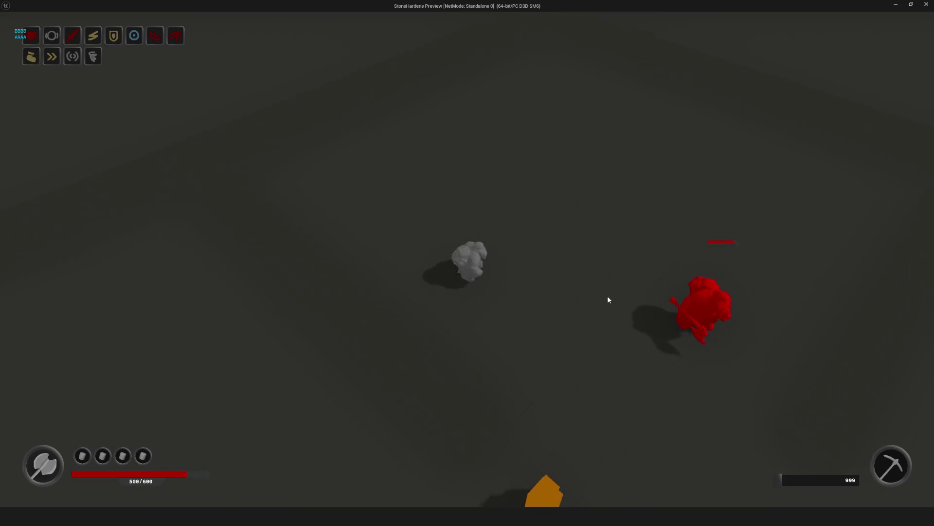
click(608, 298)
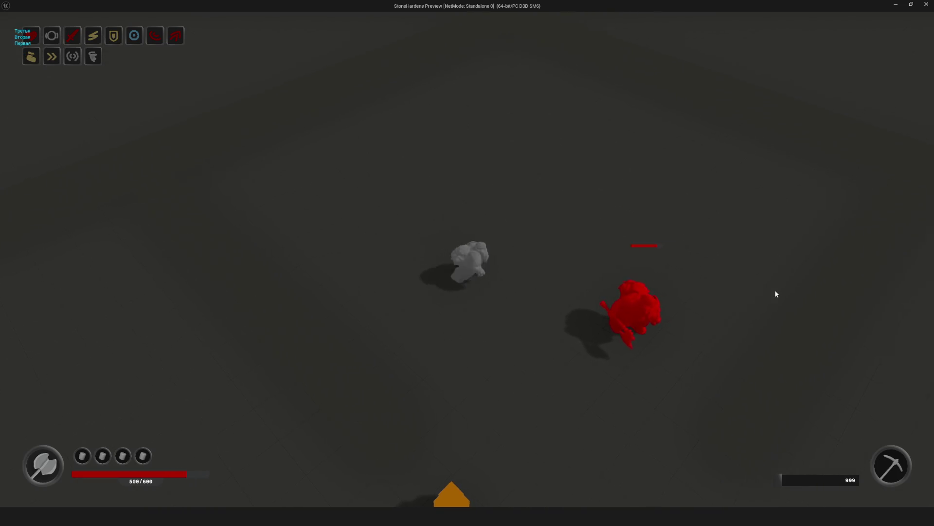
key(Escape)
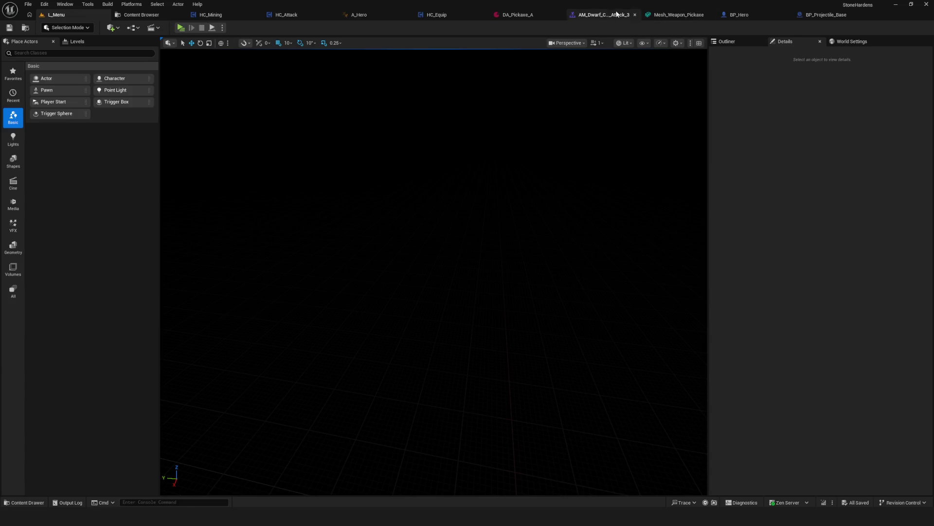
Step: Drag the AttackEnd notify earlier to about frame 23 and preview that timing
click(621, 12)
drag(616, 363, 568, 363)
click(546, 313)
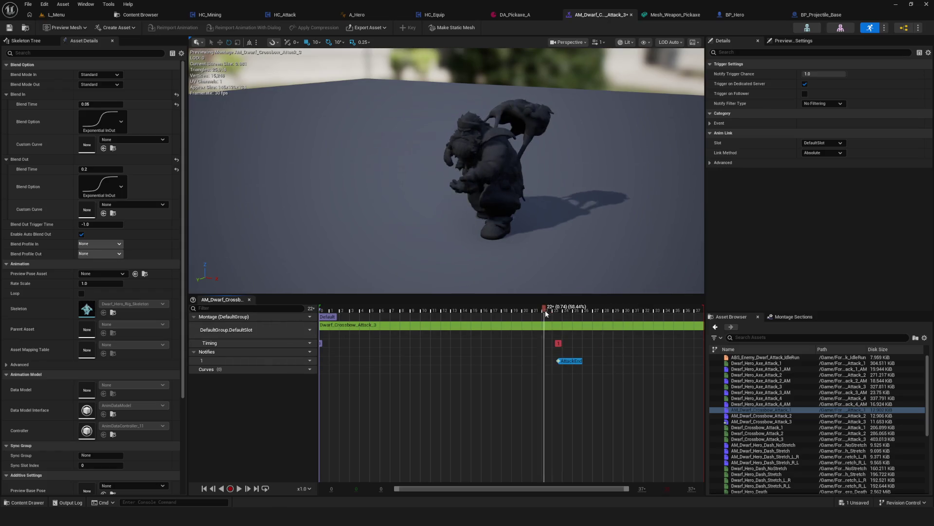
click(558, 344)
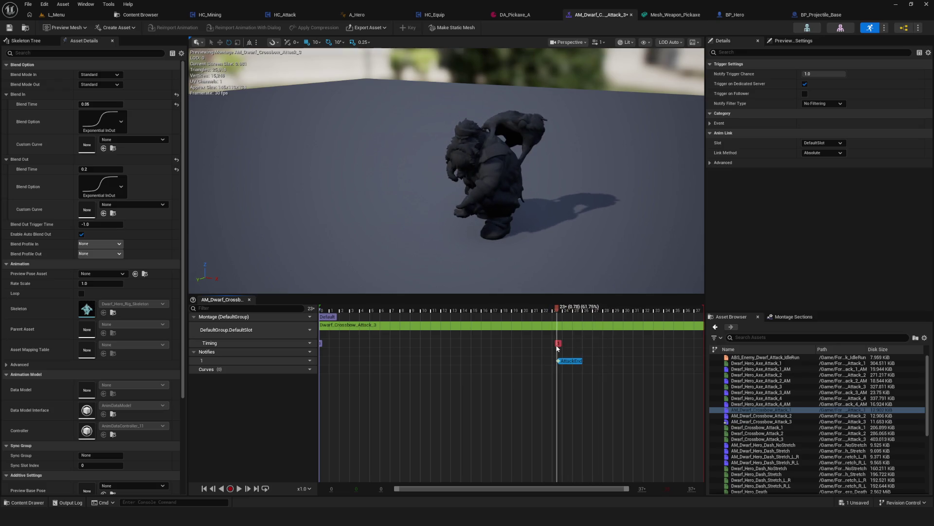
Step: Play-test the shortened crossbow attack against the red enemy, then return to the montage
click(73, 19)
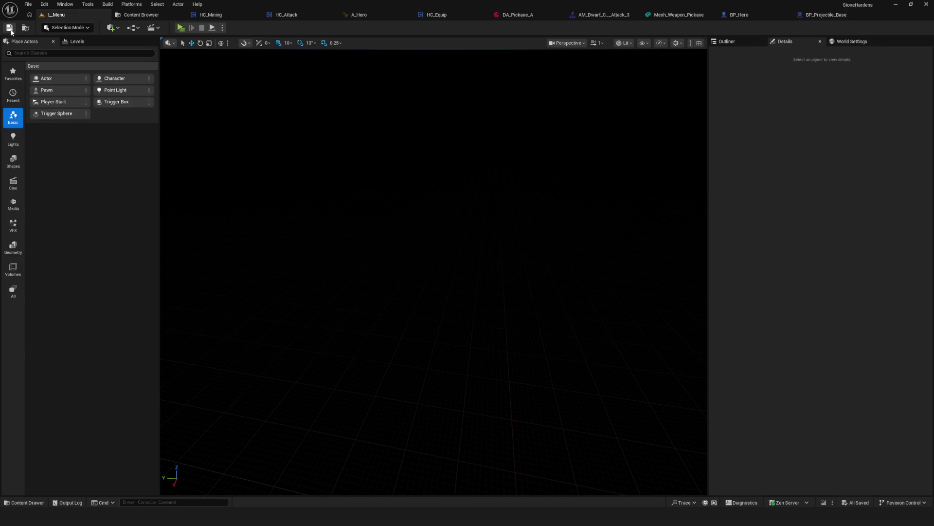
click(676, 258)
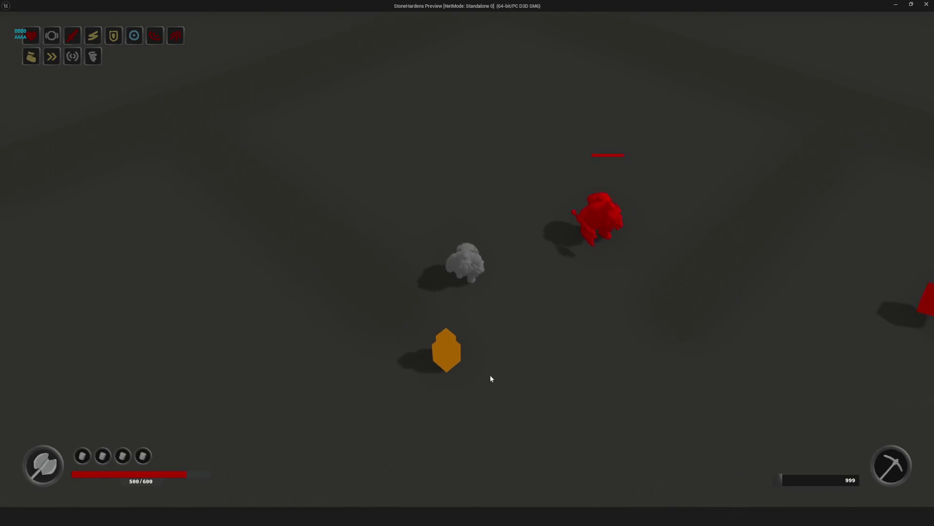
key(i)
click(758, 122)
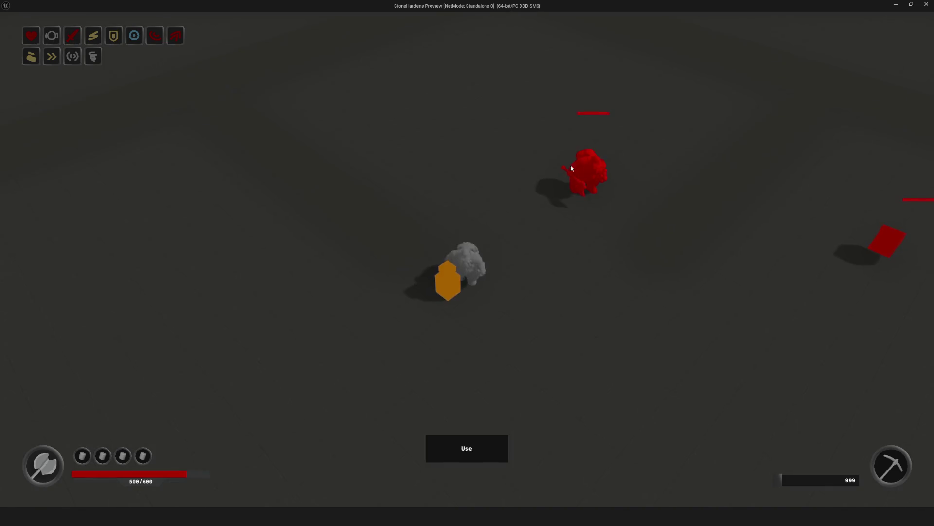
click(653, 279)
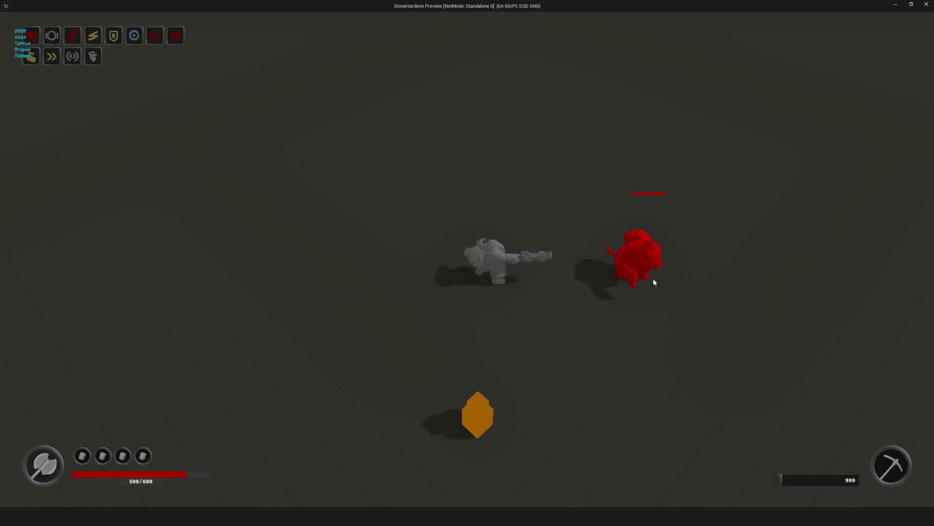
click(597, 261)
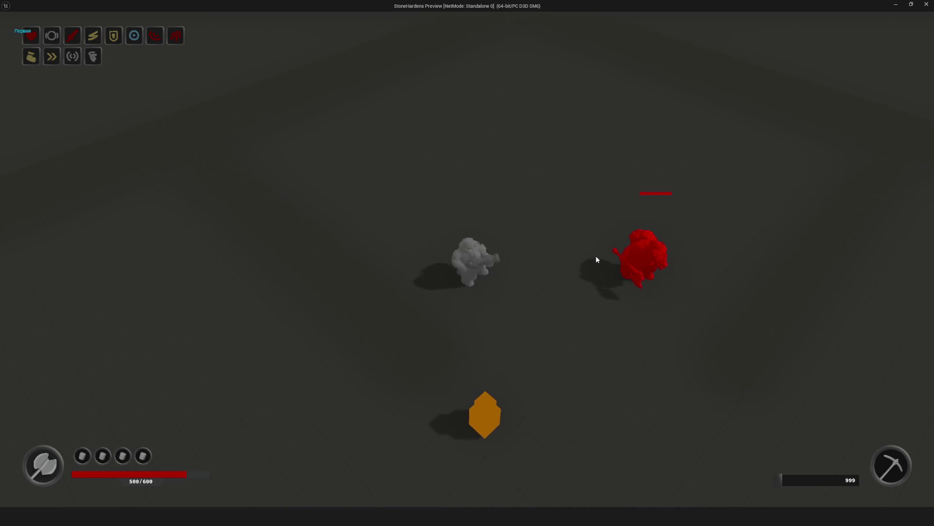
click(556, 236)
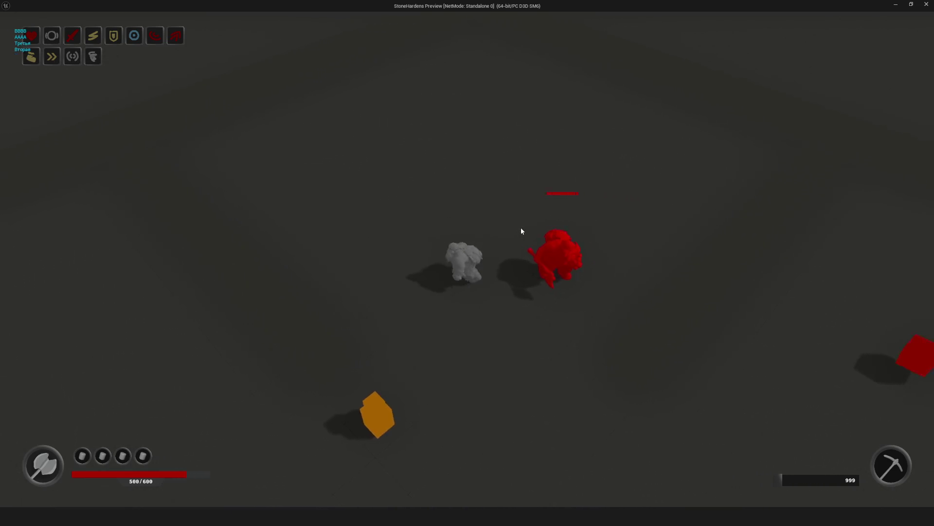
key(Escape)
click(613, 15)
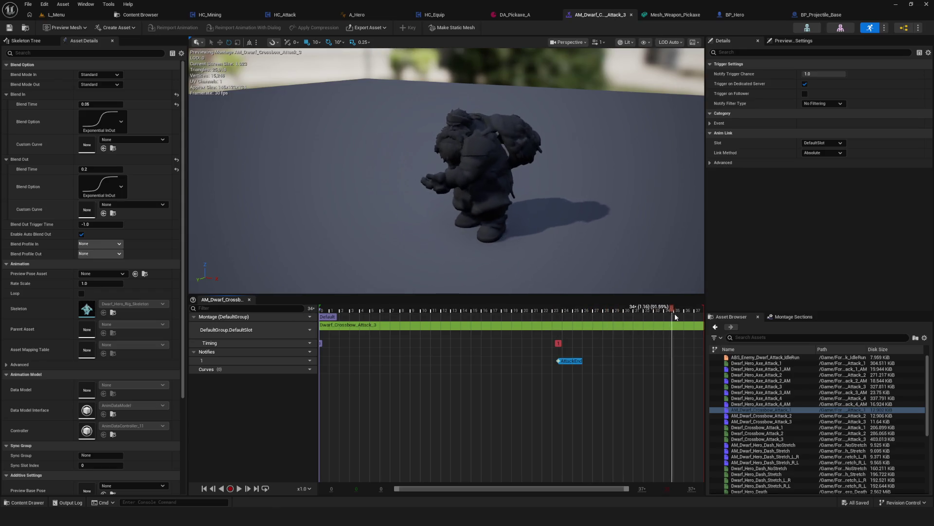
Step: Move the AttackEnd notify back near the montage's end and save it
mouse_move(660, 310)
mouse_down()
mouse_move(586, 314)
mouse_move(703, 317)
mouse_move(683, 329)
mouse_up()
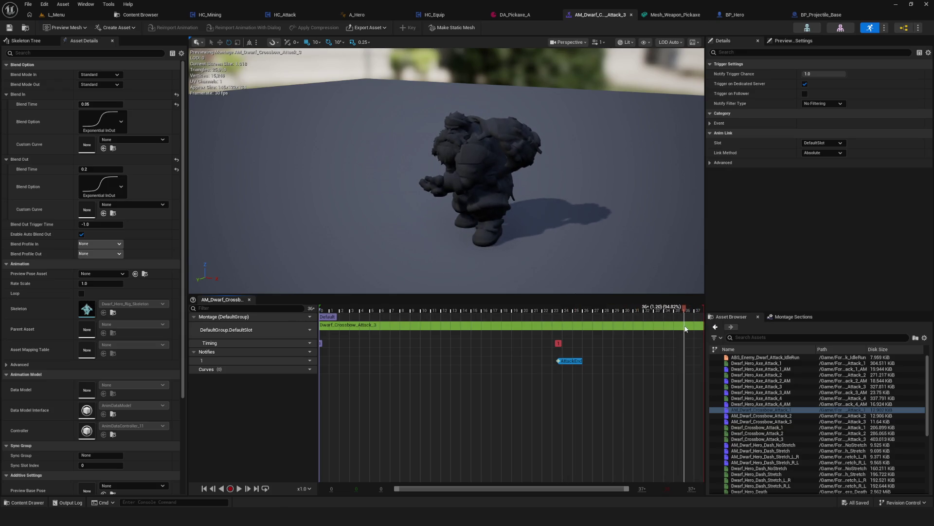
drag(573, 361, 622, 361)
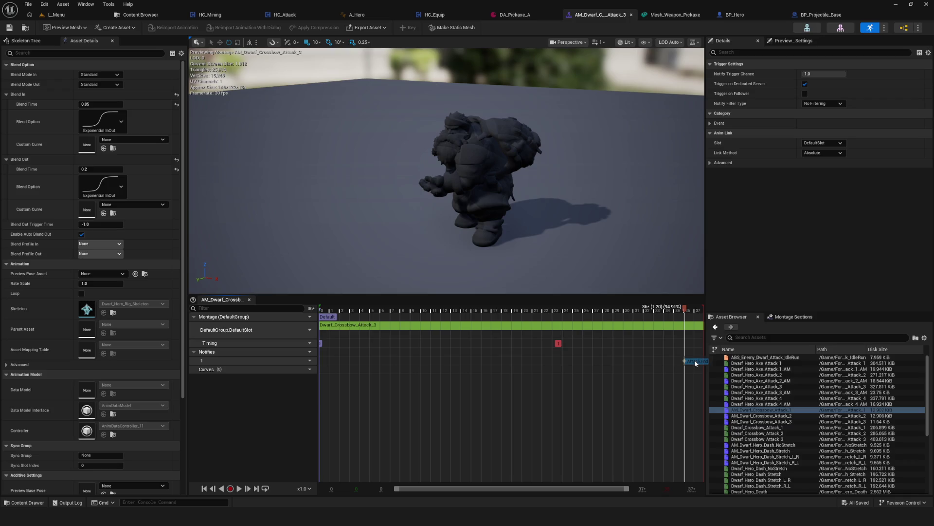
click(14, 33)
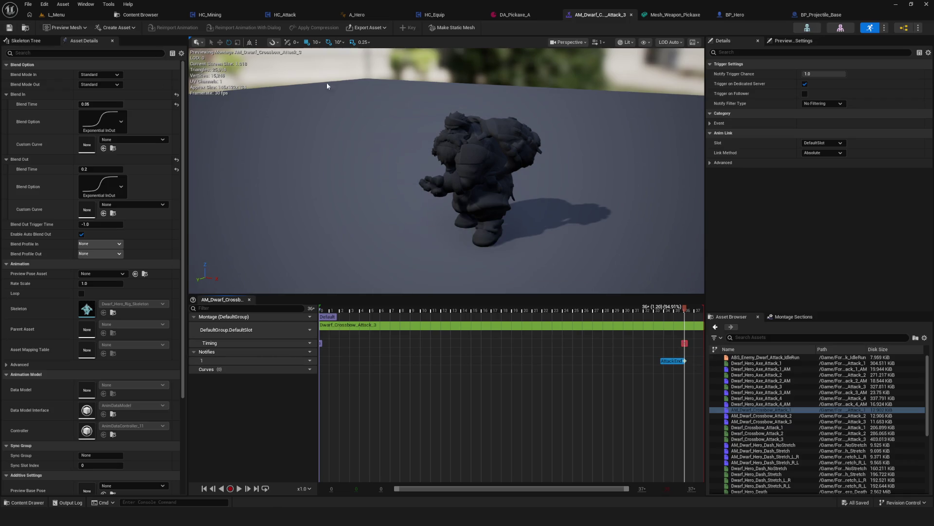
Step: Start a play session with Alt+P, walk the hero forward, then stop it
click(65, 13)
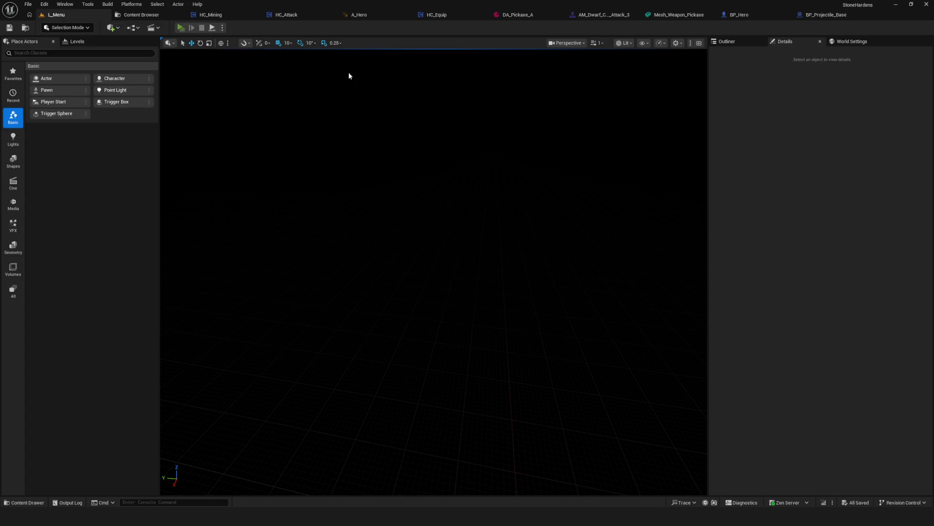
key(alt+p)
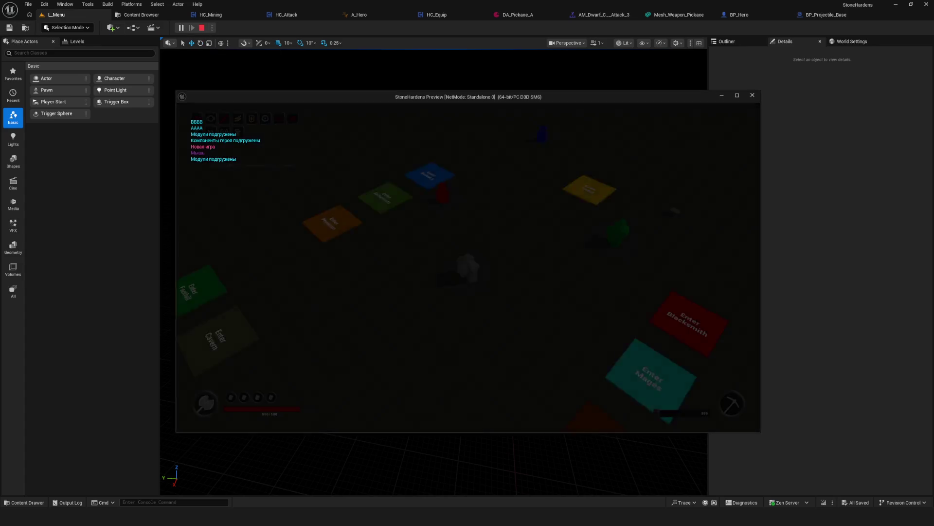
key(w)
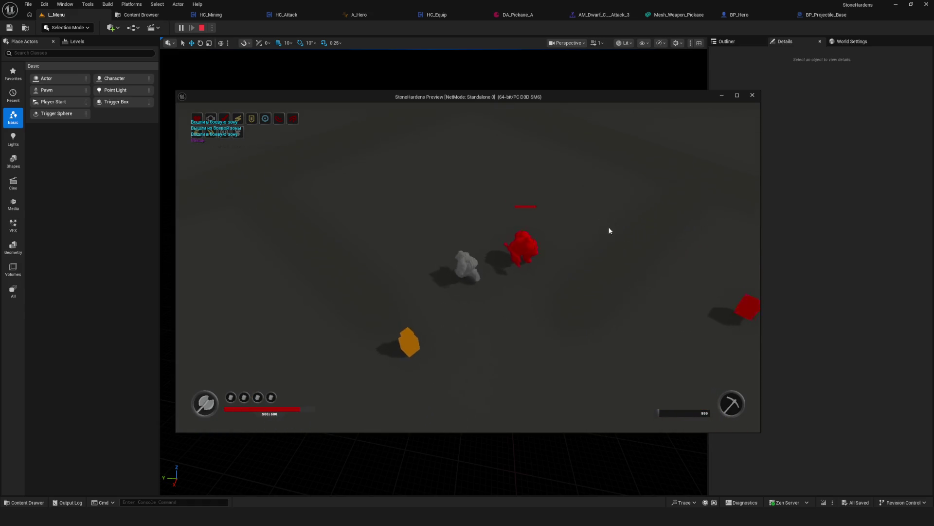
key(super+Up)
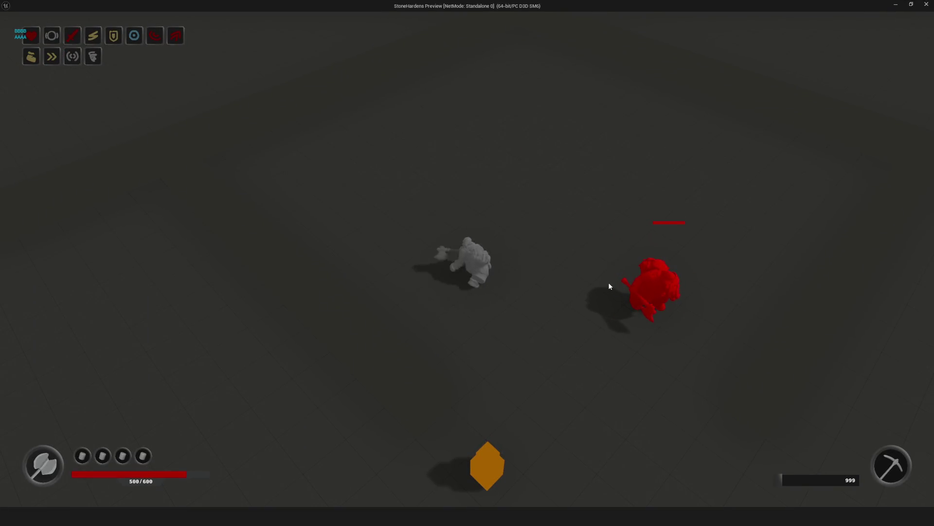
key(w)
key(i)
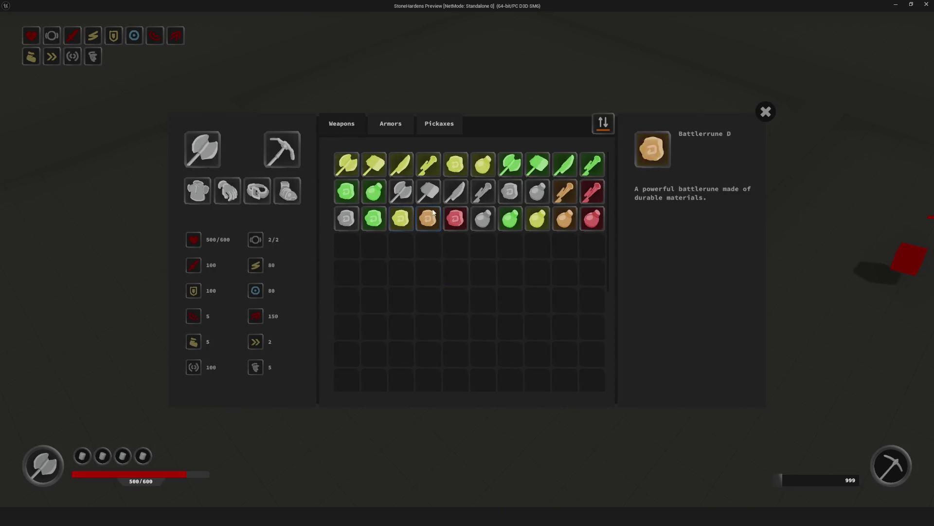
key(Escape)
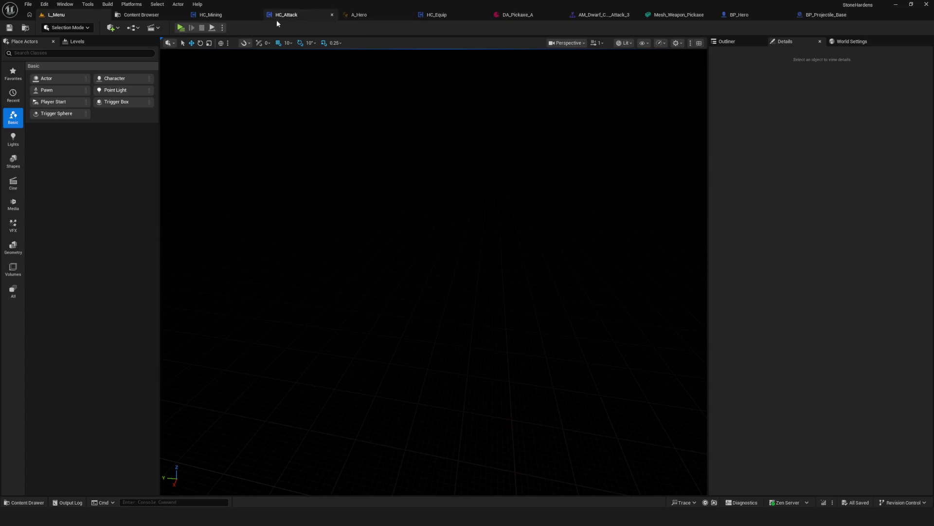
Step: Replay in a maximized preview, attack the red enemy in the combat zone, then stop
click(189, 30)
click(480, 228)
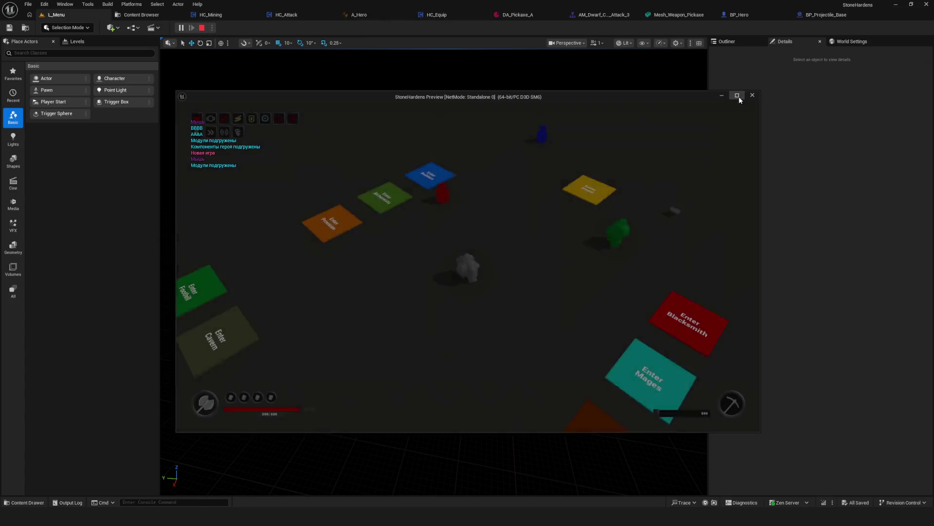
click(738, 95)
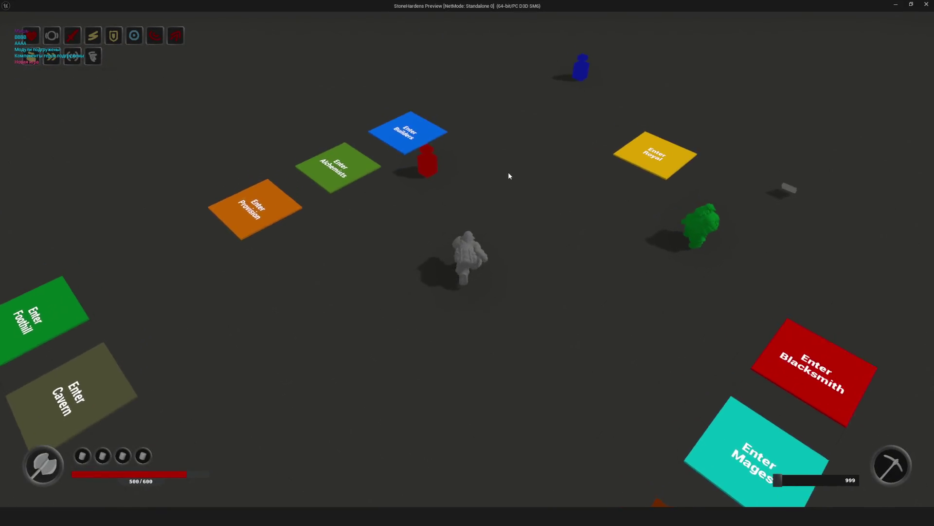
key(w)
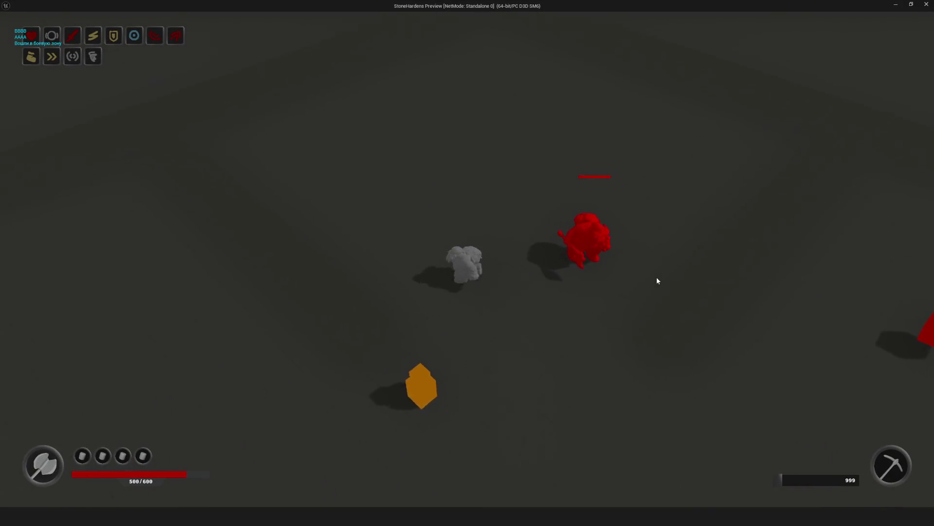
key(a)
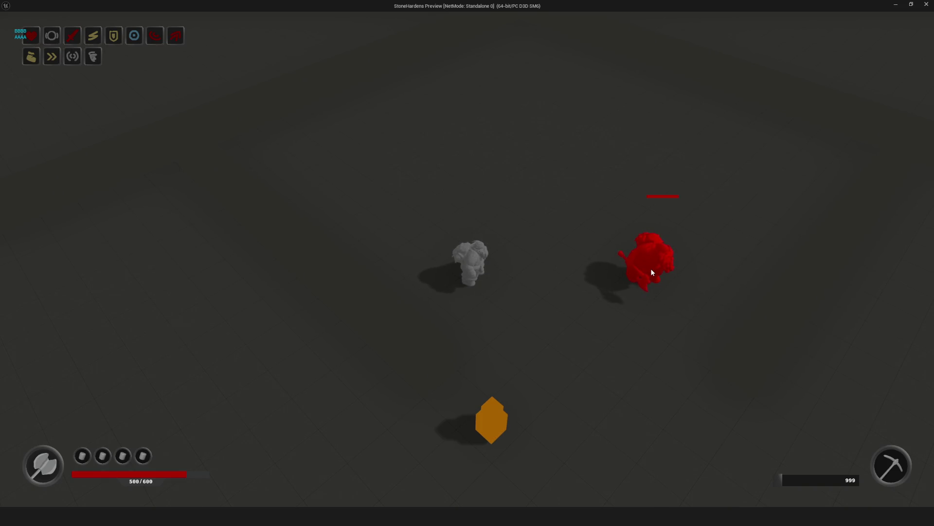
click(649, 271)
key(Escape)
click(132, 15)
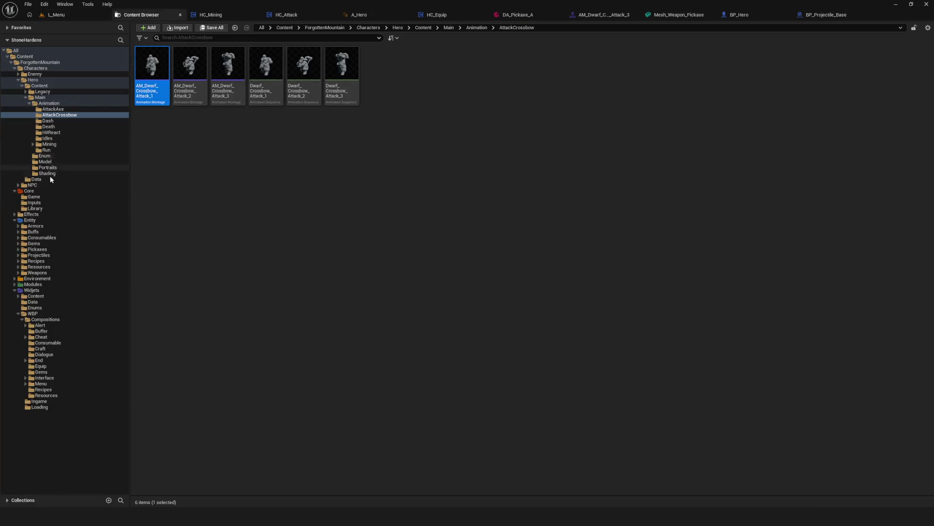
Step: Browse the Core, Entity, Recipes and Widgets folders in the asset tree
click(30, 191)
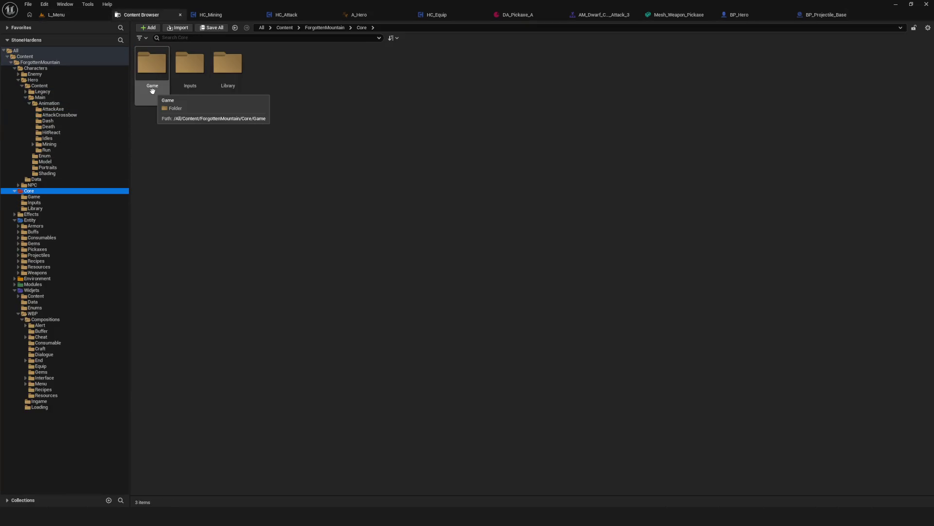
click(35, 255)
click(36, 273)
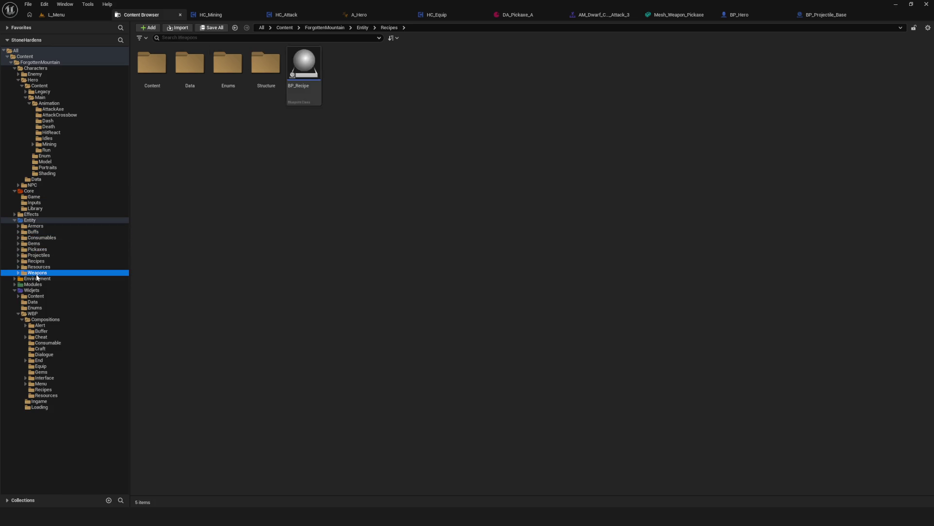
click(40, 348)
click(40, 320)
click(33, 302)
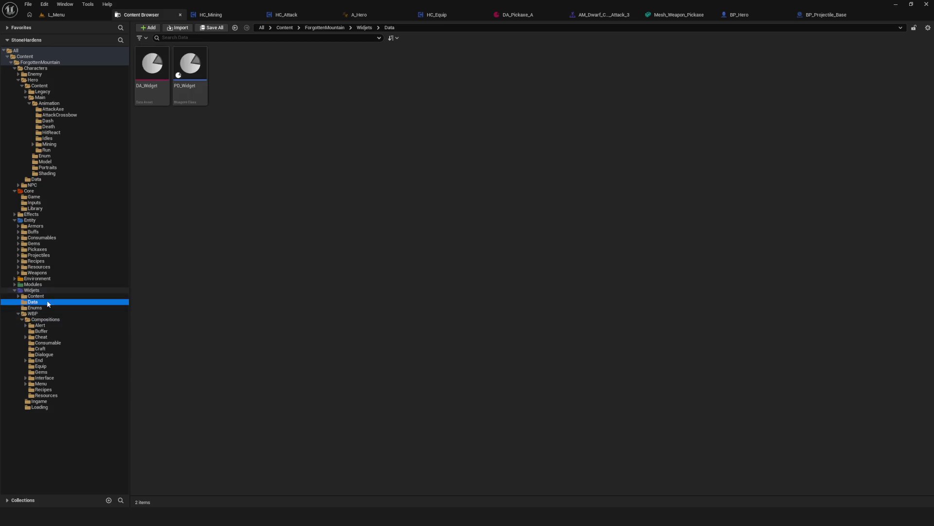
Step: Expand Modules, show the Services folder, and open the Starter item
click(15, 284)
click(31, 296)
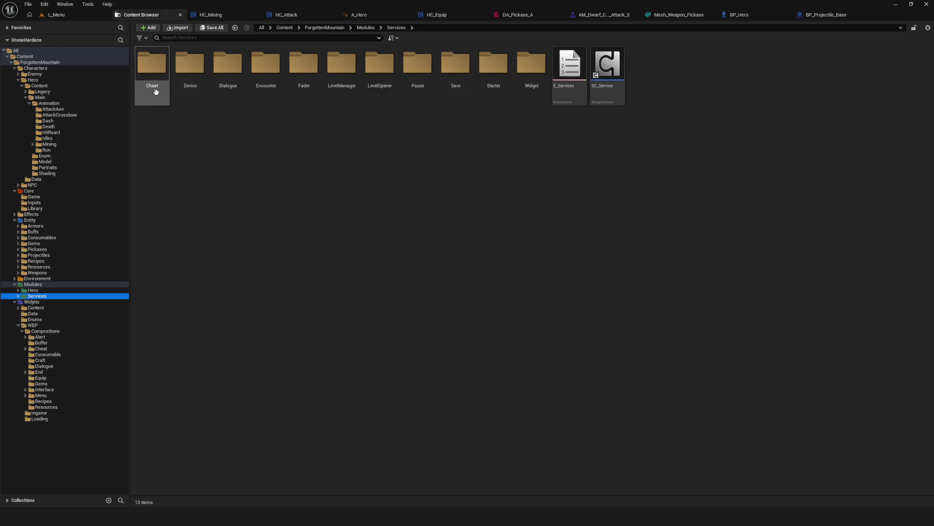
click(497, 70)
double_click(497, 70)
Step: Open the SC_Starter blueprint and pan along its spawn logic toward the Branch and Menu nodes
double_click(190, 68)
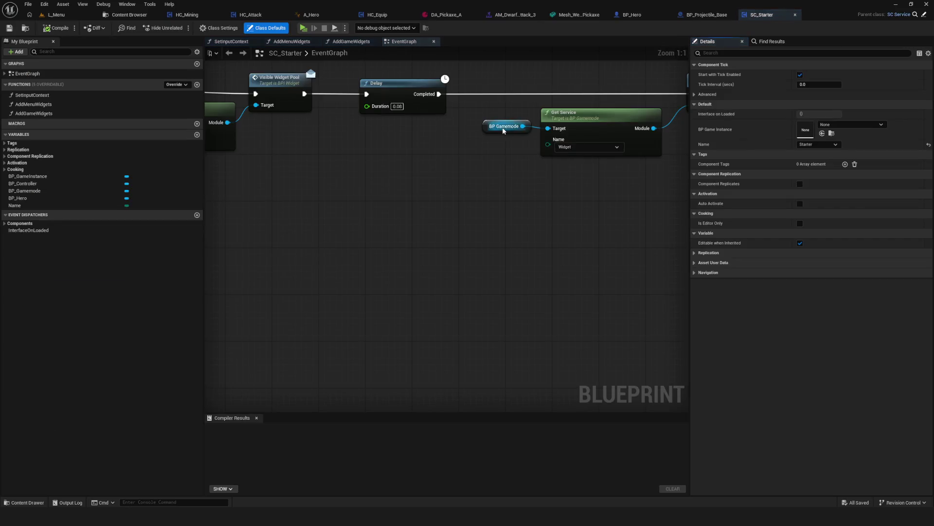
scroll(305, 232, down, 5)
scroll(390, 187, up, 5)
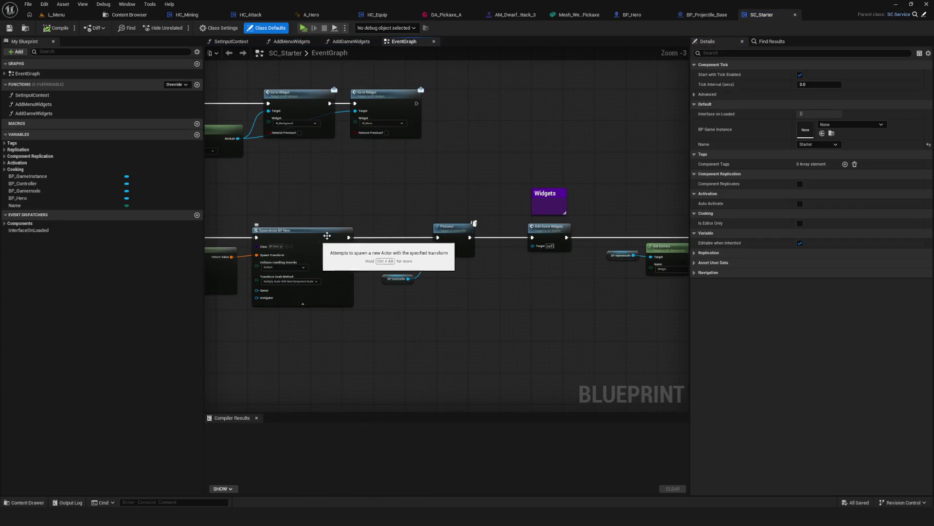
click(438, 220)
drag(370, 289, 488, 275)
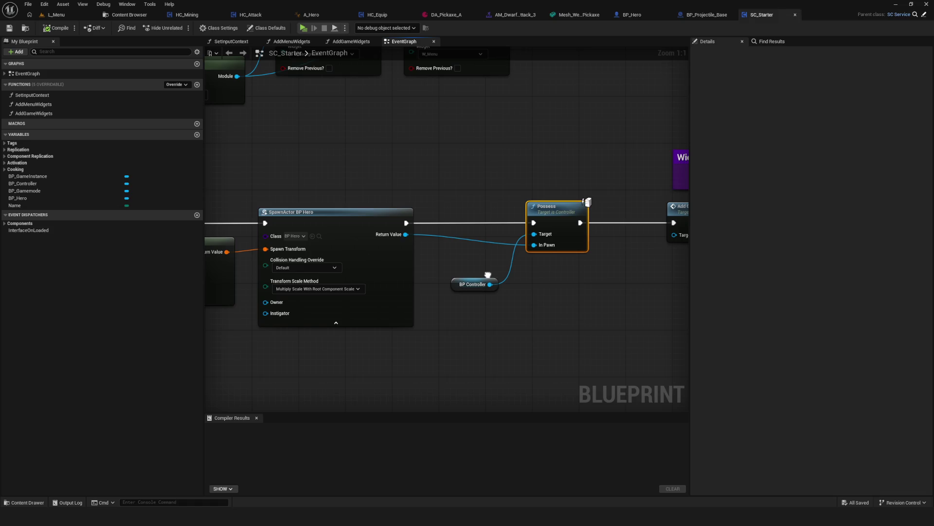
drag(488, 275, 759, 273)
Step: Select the spawn's Make Transform node, then return to the L_Menu level
scroll(539, 262, down, 5)
scroll(598, 232, up, 5)
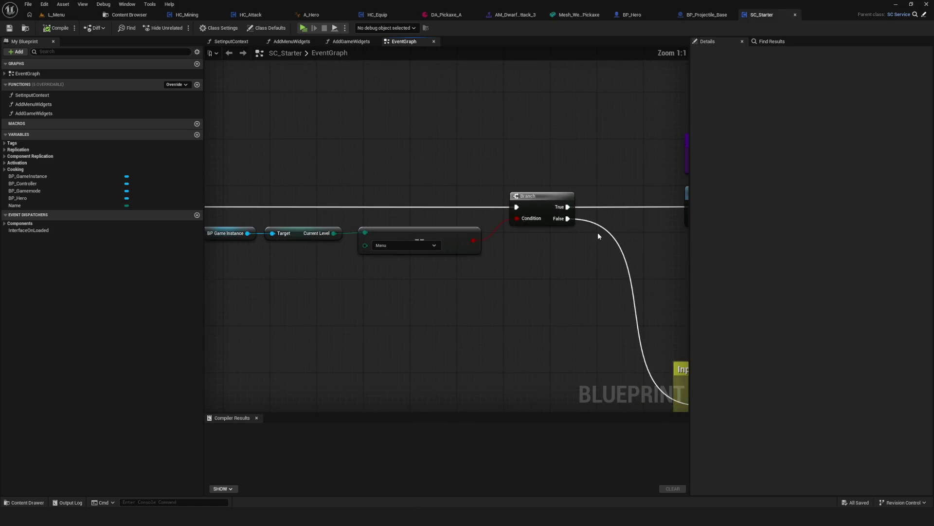
click(479, 231)
mouse_move(596, 319)
mouse_down()
mouse_move(250, 285)
mouse_move(132, 144)
mouse_up()
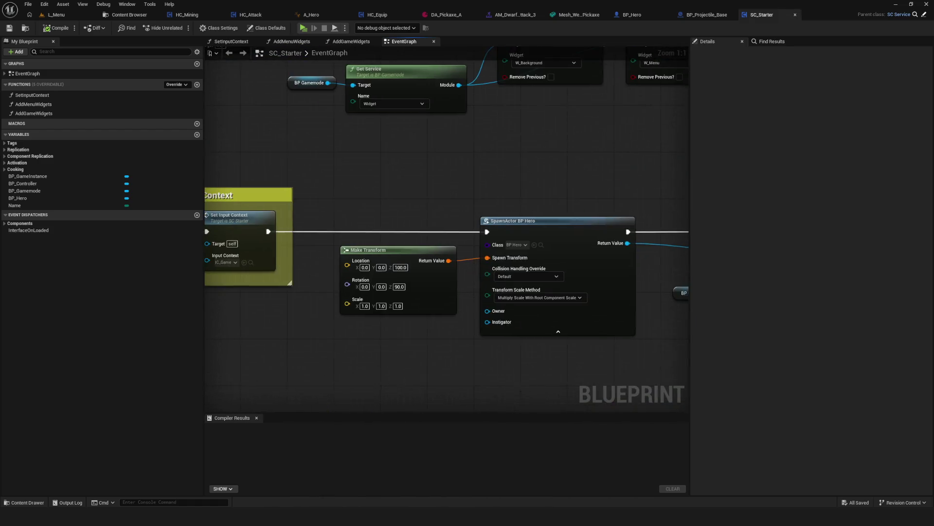
drag(398, 165, 457, 363)
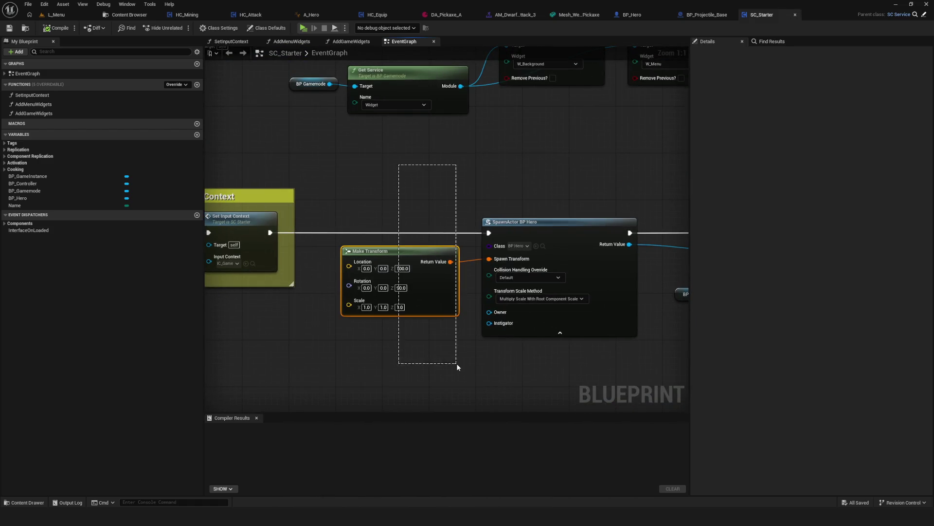
click(56, 15)
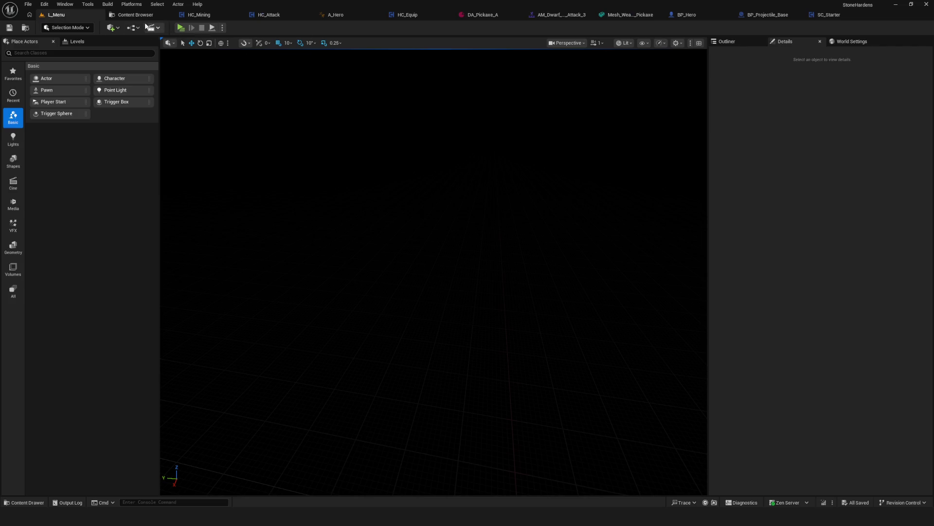
Step: Open the L_Dev level from the Environment/02_Dev folder
click(124, 19)
click(49, 278)
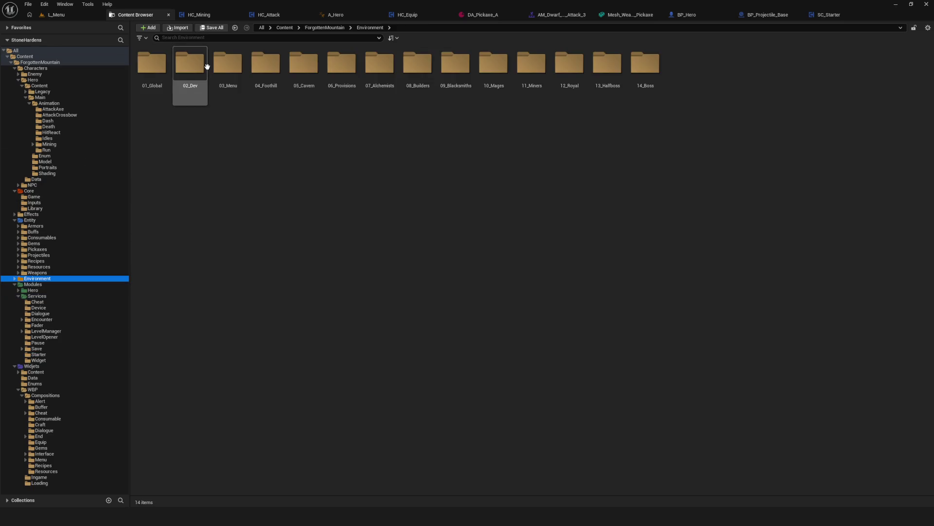
double_click(205, 66)
click(239, 74)
double_click(239, 74)
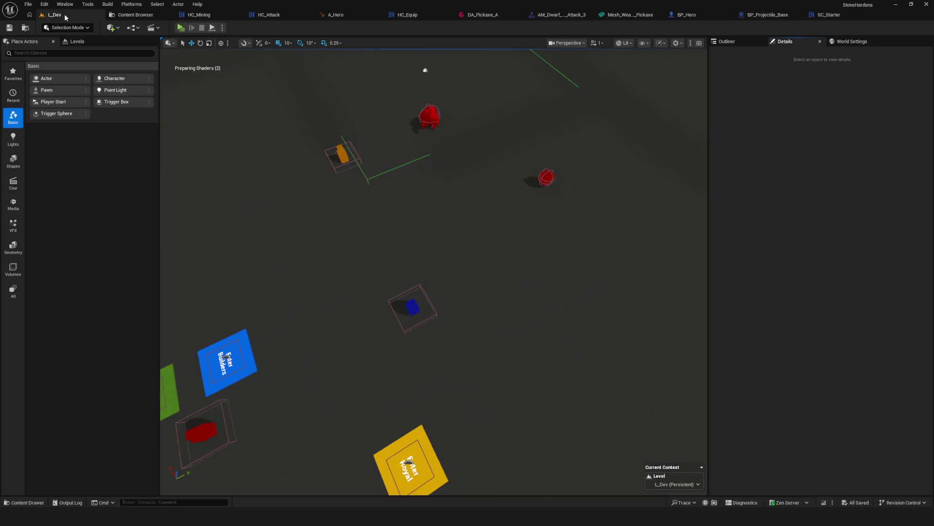
Step: Move BP_Buffer to 1130, 1230 and playtest SC_Starter's hero spawn at 1120, 1220, 100
click(414, 378)
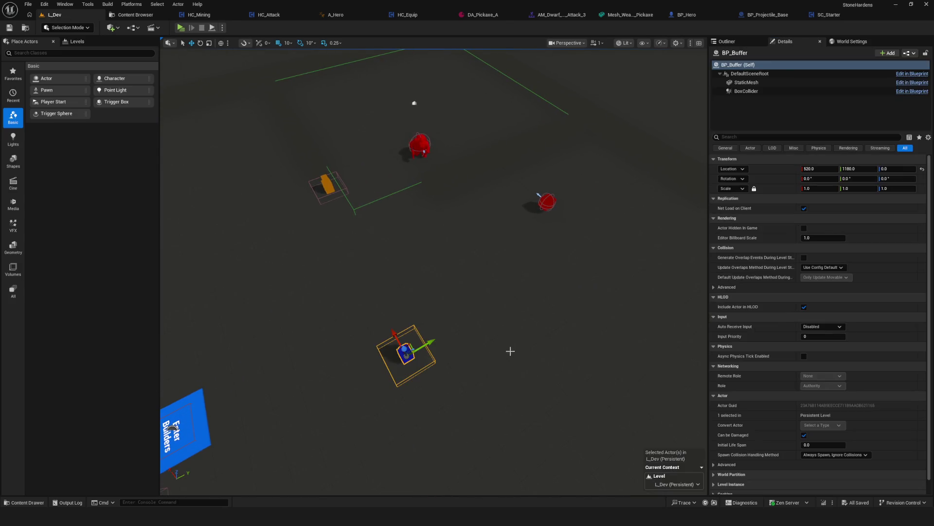
mouse_move(397, 334)
mouse_down()
mouse_move(316, 194)
mouse_move(341, 243)
mouse_move(377, 224)
mouse_move(420, 229)
mouse_move(372, 230)
mouse_up()
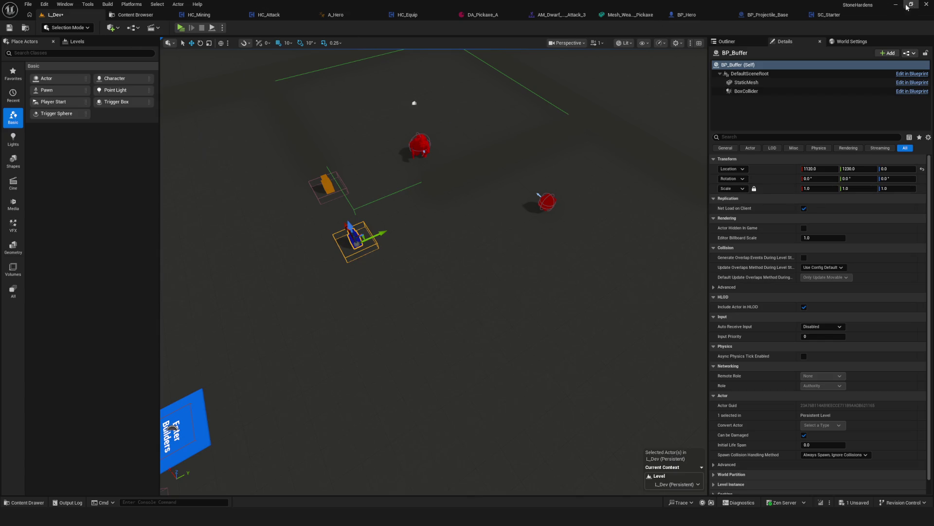
click(837, 19)
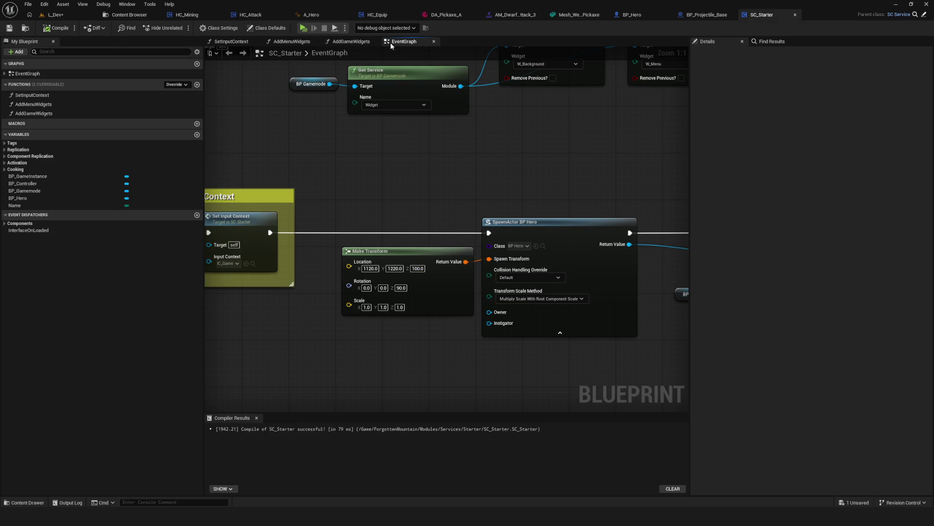
click(304, 28)
Step: Playtest the Dev level, then save SC_Starter and return to the L_Dev level
click(484, 218)
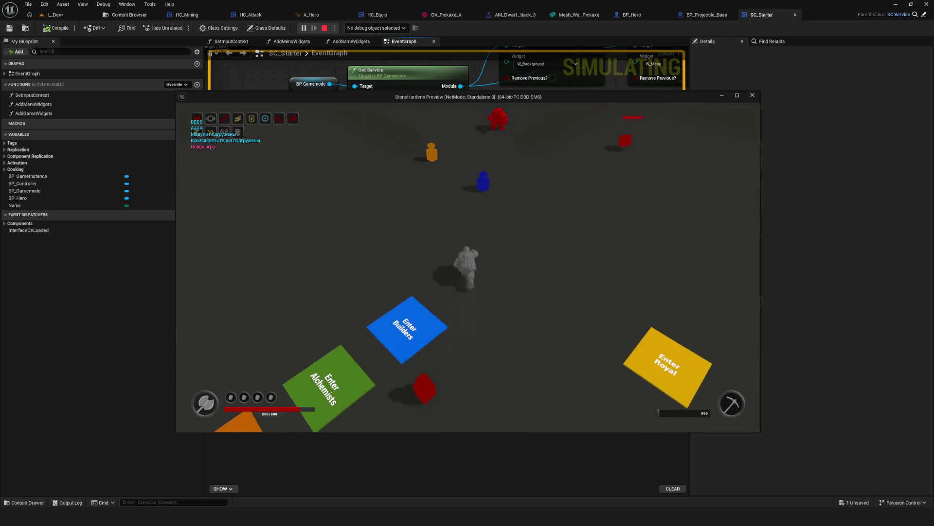
key(Escape)
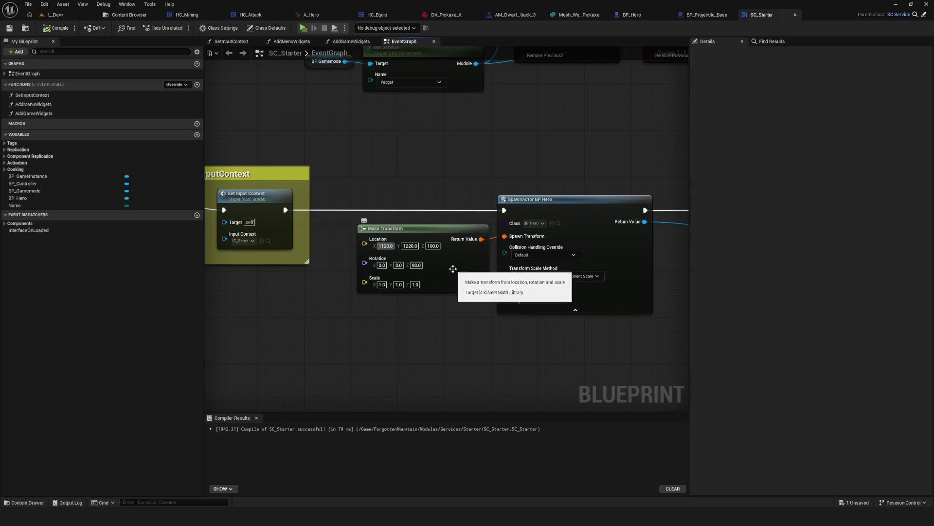
drag(453, 269, 494, 260)
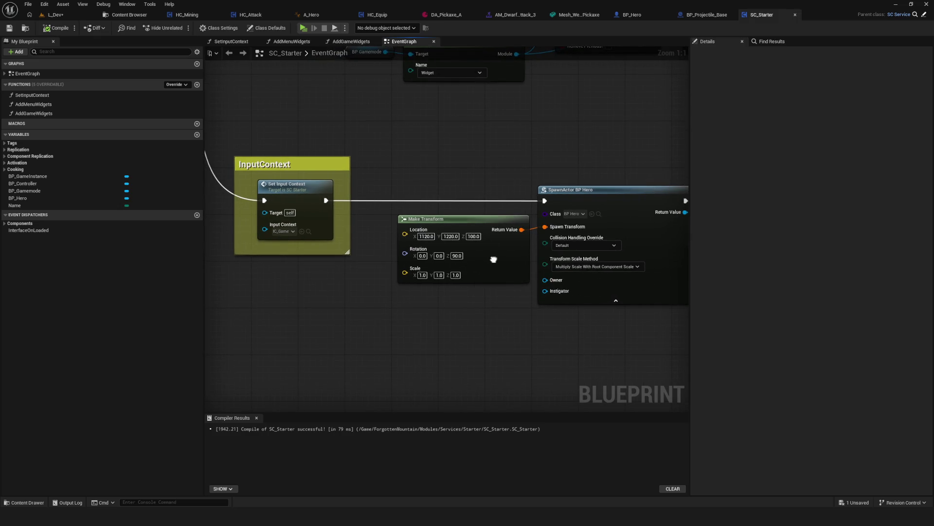
click(8, 28)
mouse_move(683, 193)
mouse_down()
mouse_move(263, 171)
mouse_move(682, 153)
mouse_move(639, 167)
mouse_up()
click(77, 15)
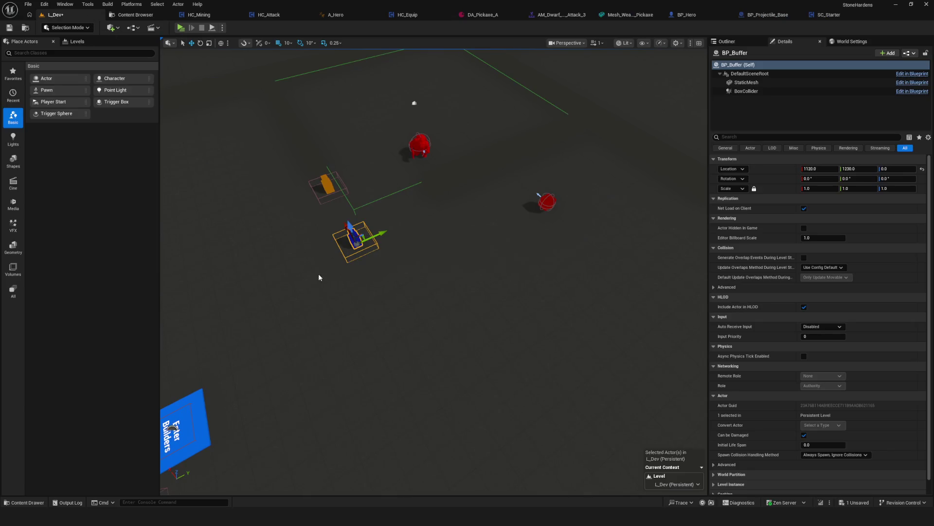
Step: Delete the PlayerStart from L_Dev through the Outliner and save the level
key(ctrl+s)
key(Left)
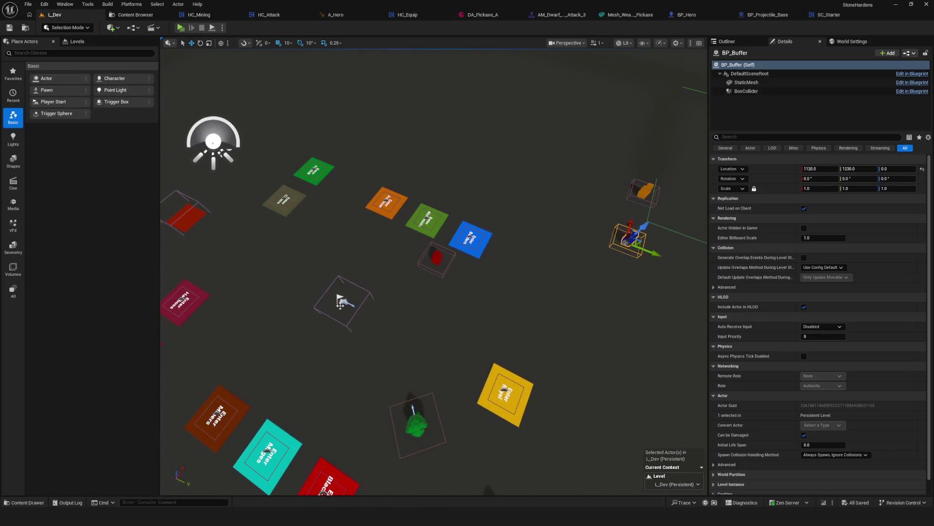
click(340, 304)
click(728, 41)
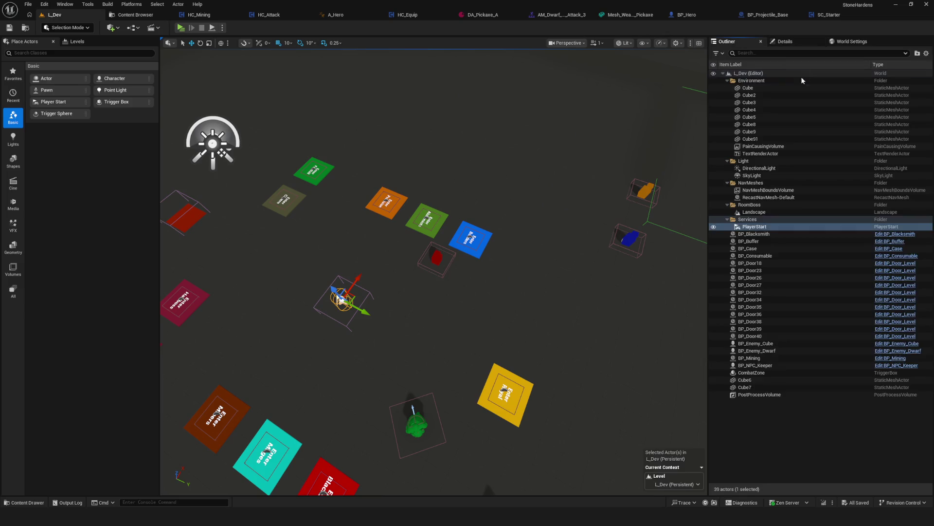
click(758, 228)
key(Delete)
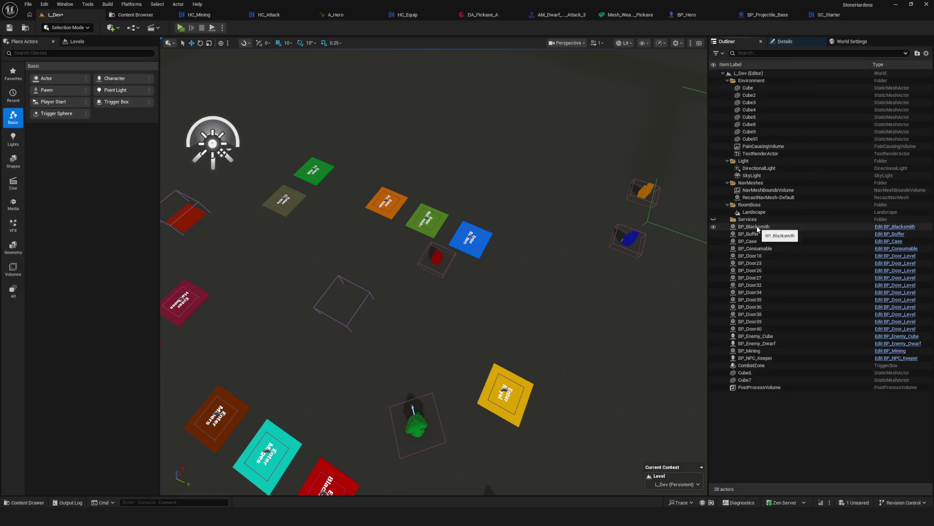
key(ctrl+s)
Step: Playtest the Dev level without PlayerStart, then return to the SC_Starter EventGraph
click(182, 28)
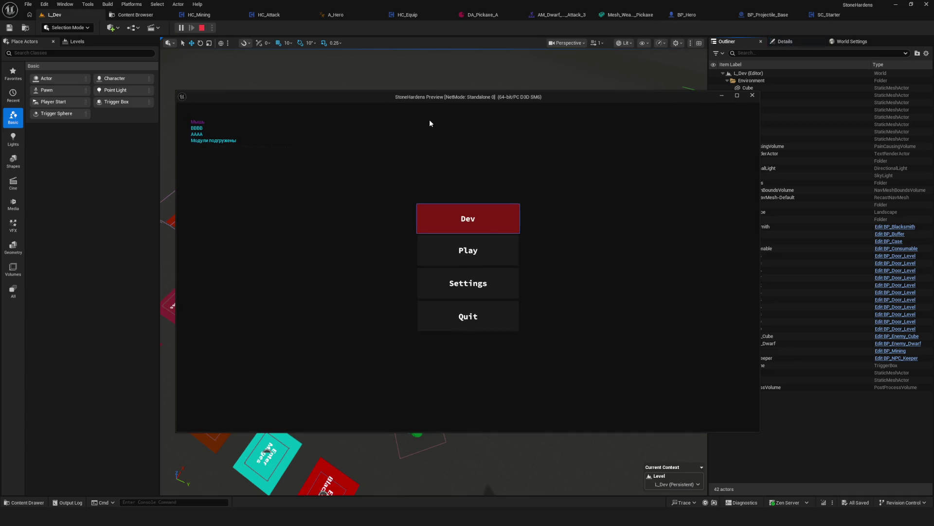
click(525, 219)
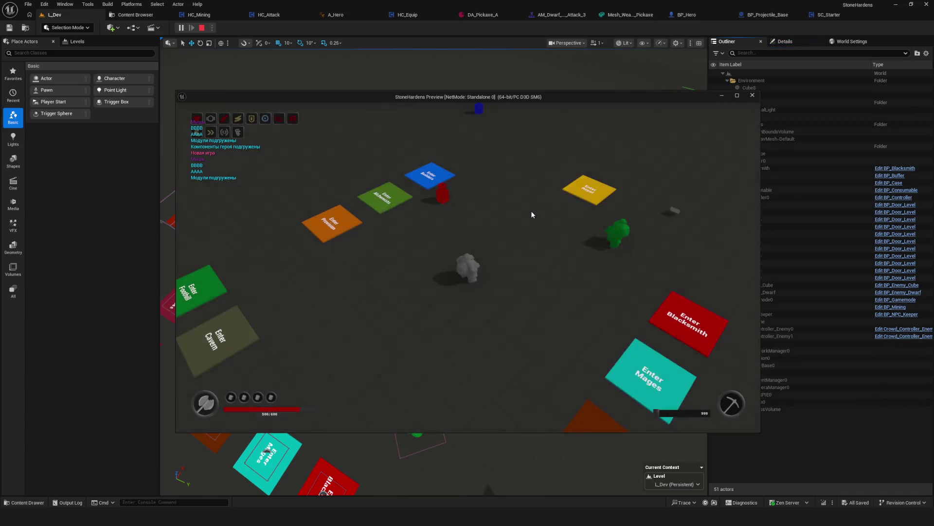
key(Escape)
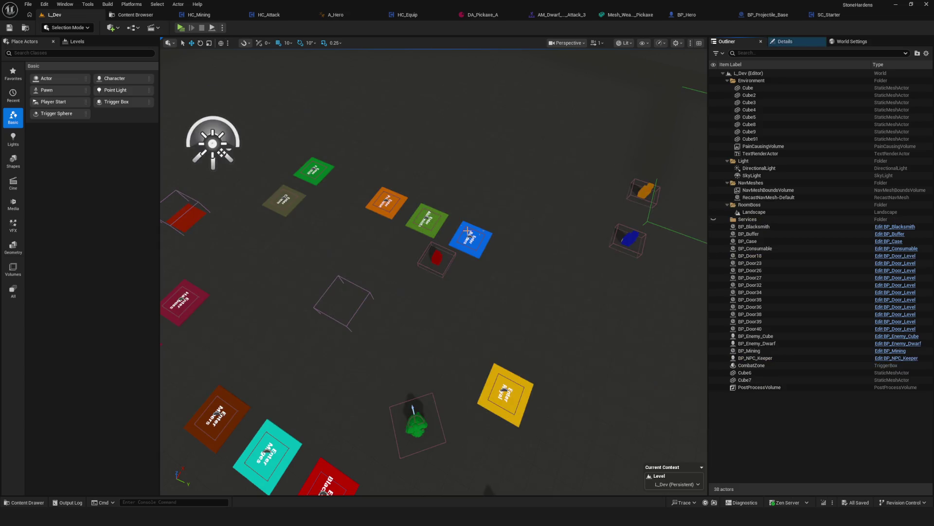
click(825, 15)
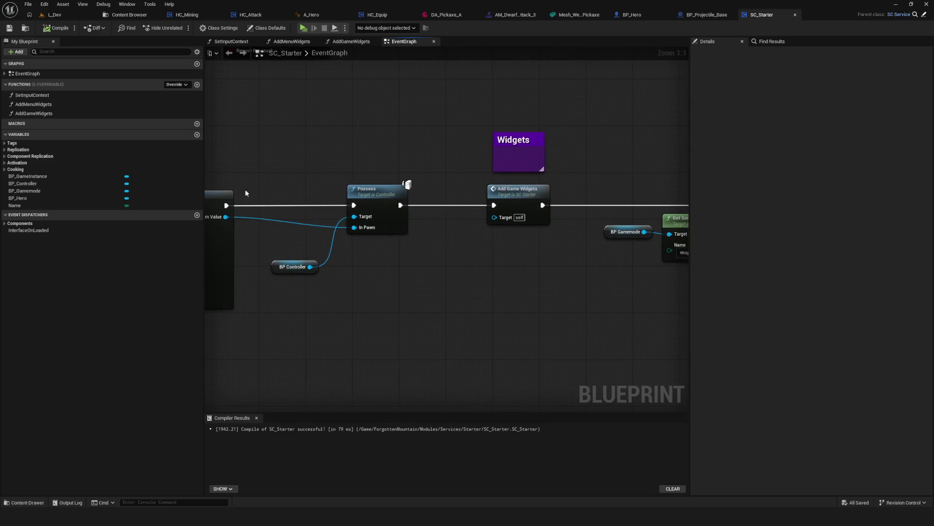
Step: Set the Make Transform spawn location X and Y to 0 in SC_Starter
mouse_move(324, 231)
mouse_down()
mouse_move(100, 222)
mouse_move(342, 222)
mouse_move(198, 227)
mouse_move(312, 200)
mouse_up()
scroll(506, 217, down, 5)
scroll(488, 208, up, 5)
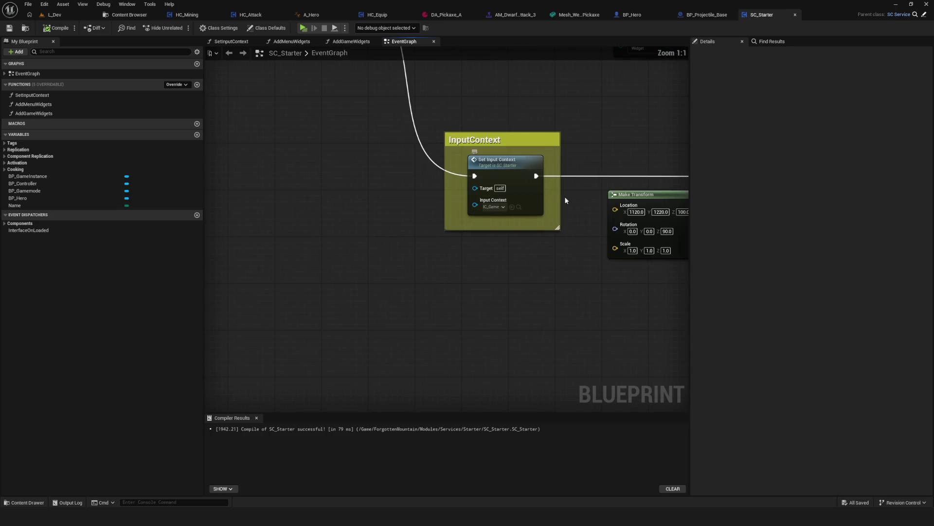
drag(567, 200, 355, 222)
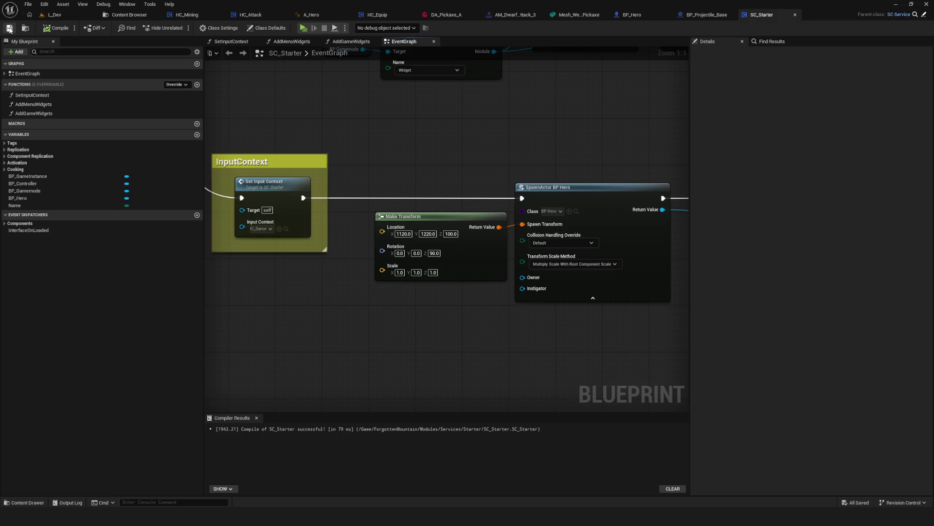
click(409, 235)
text(0)
key(Return)
click(417, 234)
click(421, 234)
text(0)
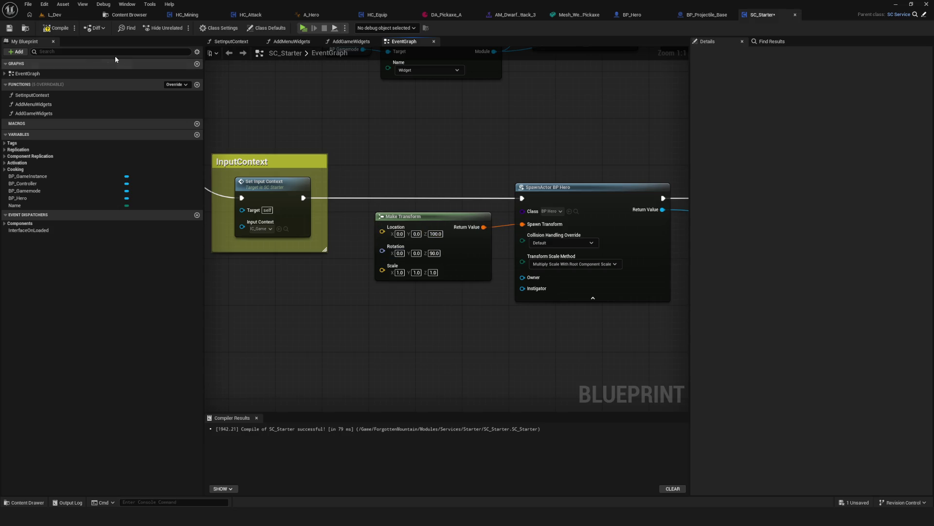
Step: Playtest the hero spawning at 0, 0, 100, then select BP_Buffer in L_Dev
click(304, 27)
click(504, 231)
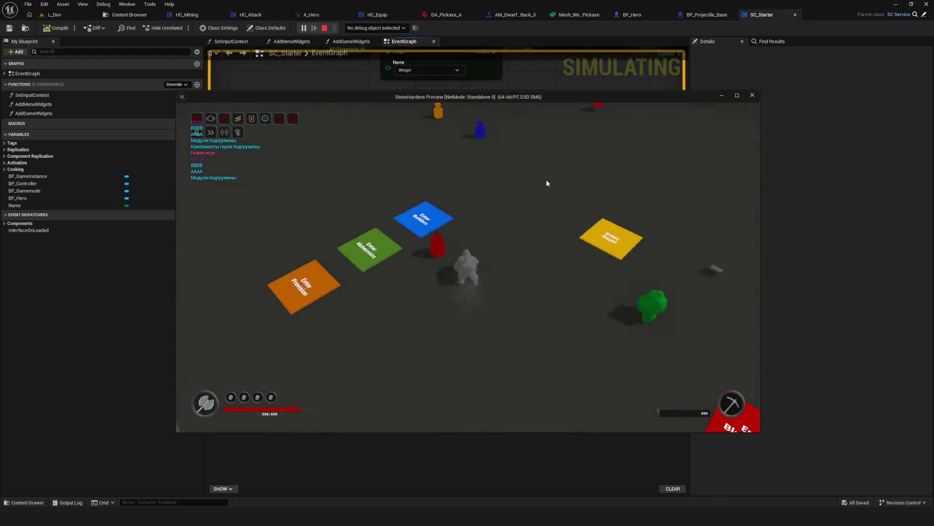
key(Escape)
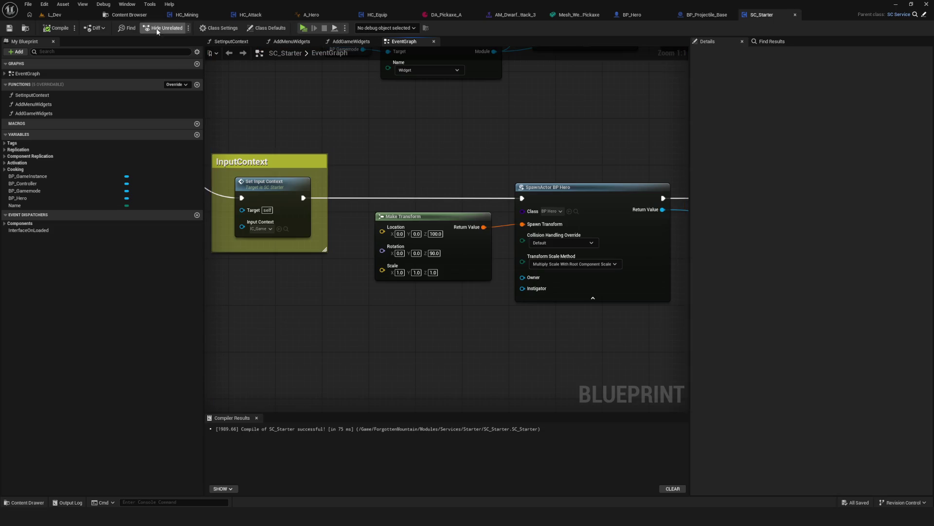
click(311, 14)
click(55, 15)
click(557, 281)
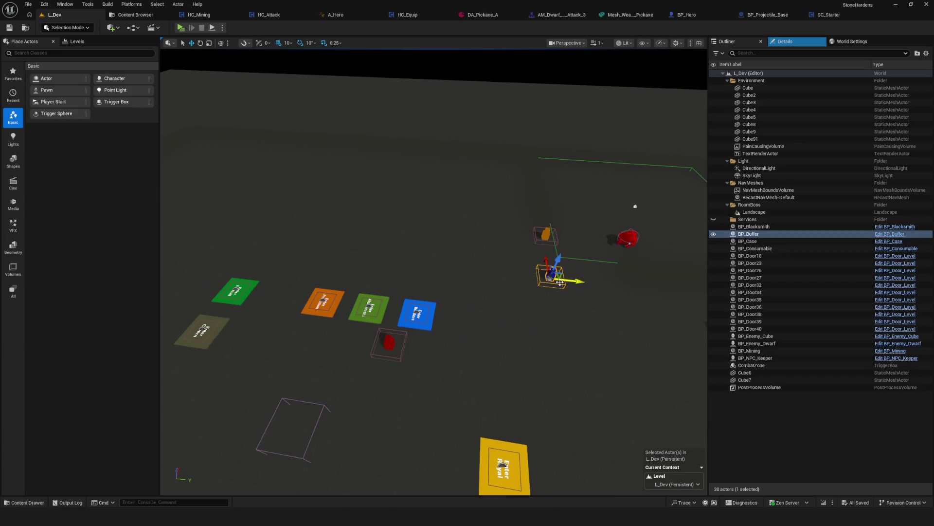
Step: Move BP_Buffer further right, save, and playtest walking to the pickup and inventory
mouse_move(574, 282)
mouse_down()
mouse_move(674, 289)
mouse_move(693, 342)
mouse_move(694, 332)
mouse_up()
key(ctrl+s)
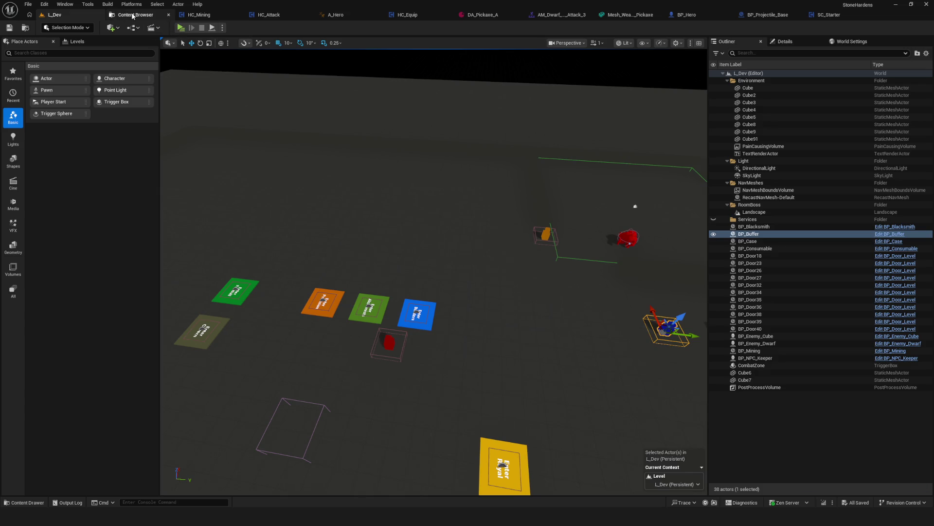
click(182, 29)
click(487, 226)
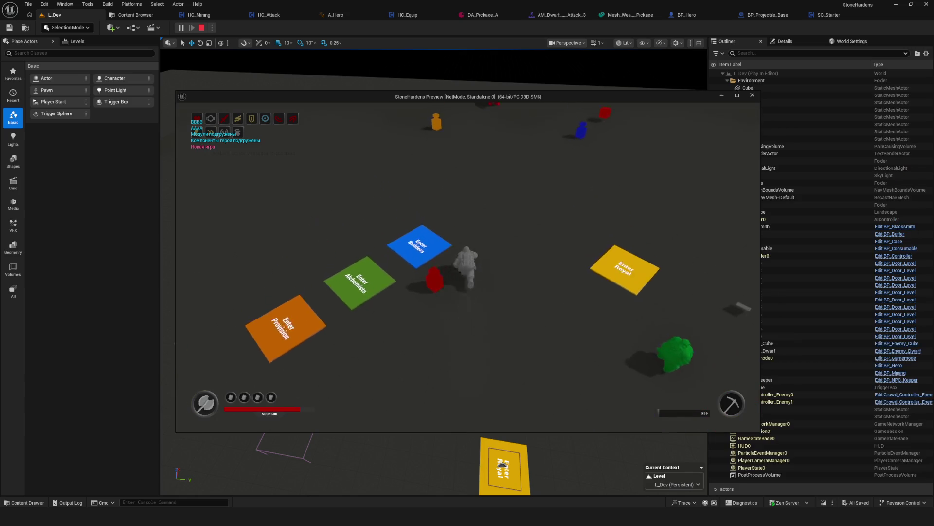
key(w)
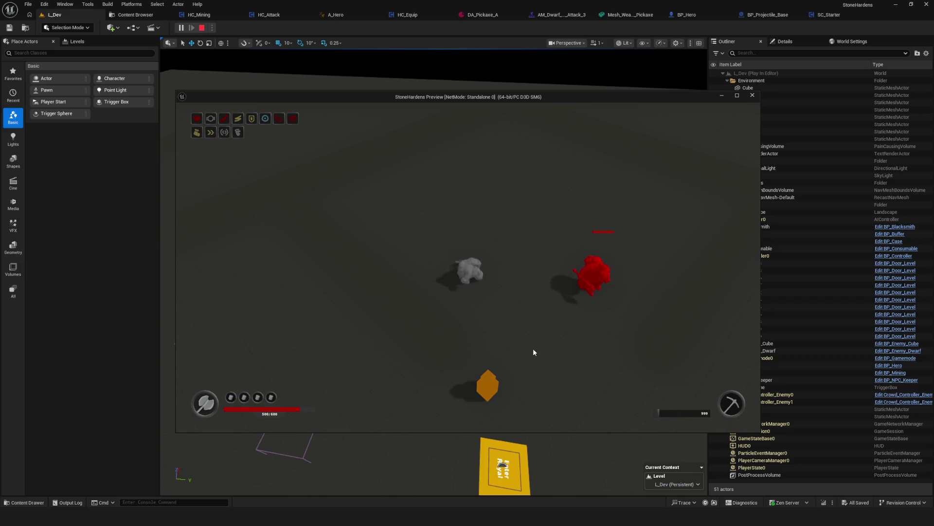
key(s)
key(i)
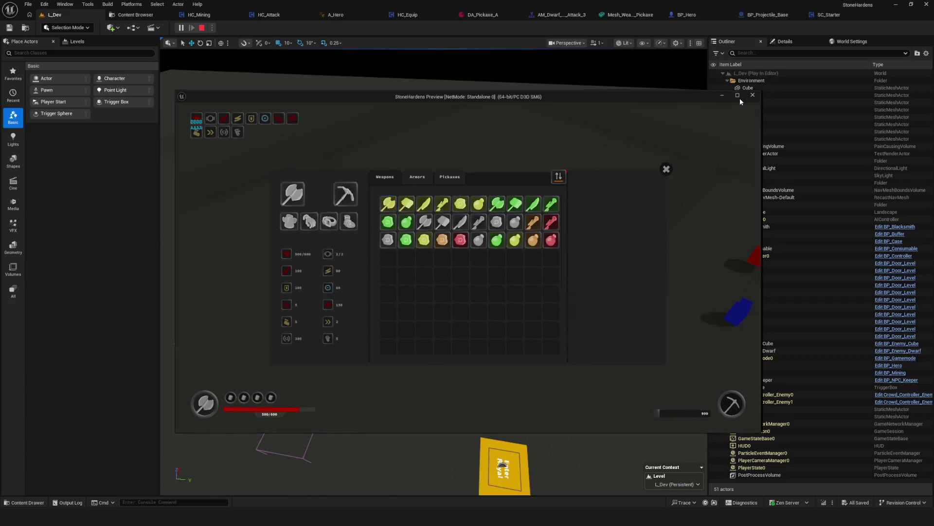
Step: Test the attack on the red enemy, then move the AttackEnd notify earlier to frame 34
click(737, 96)
click(765, 111)
key(w)
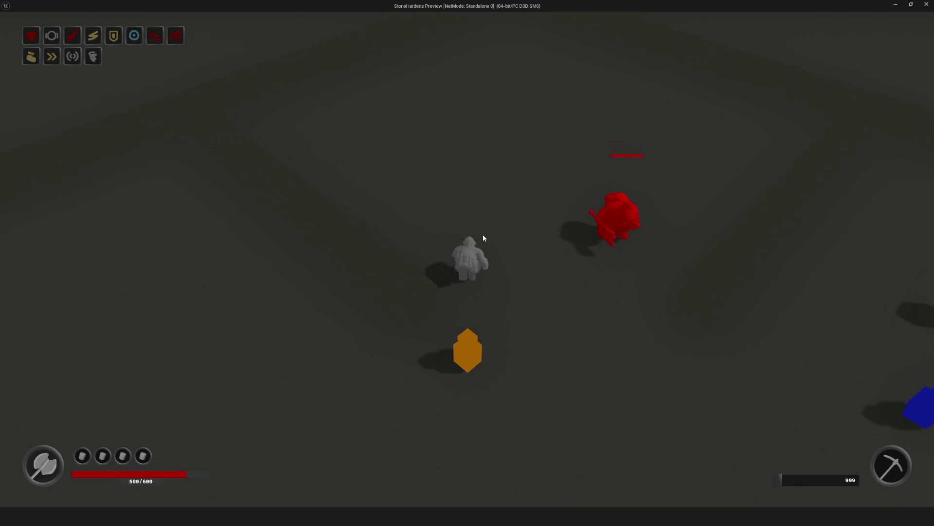
click(634, 262)
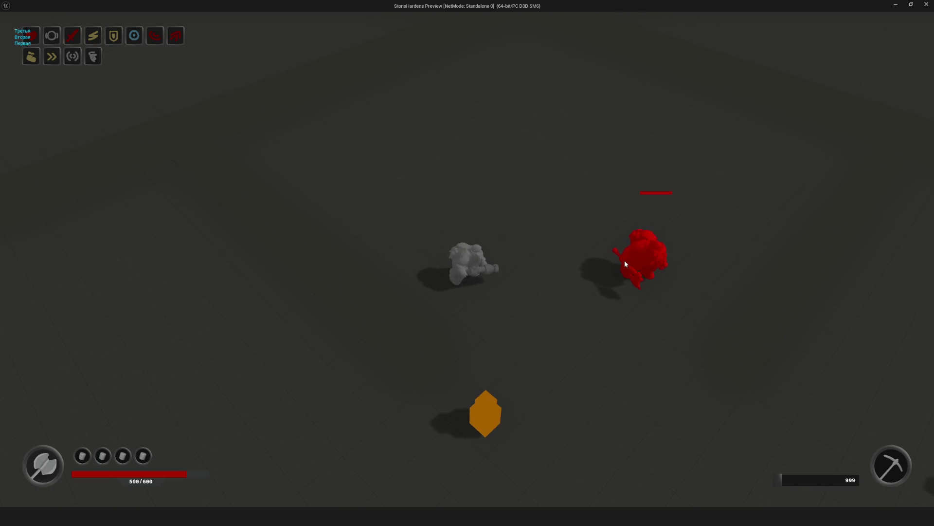
key(d)
key(Escape)
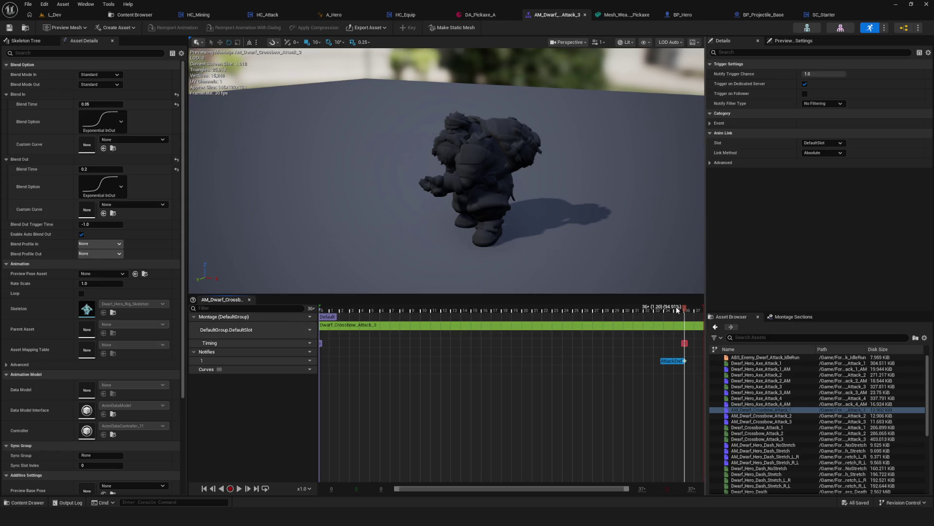
drag(685, 310, 670, 309)
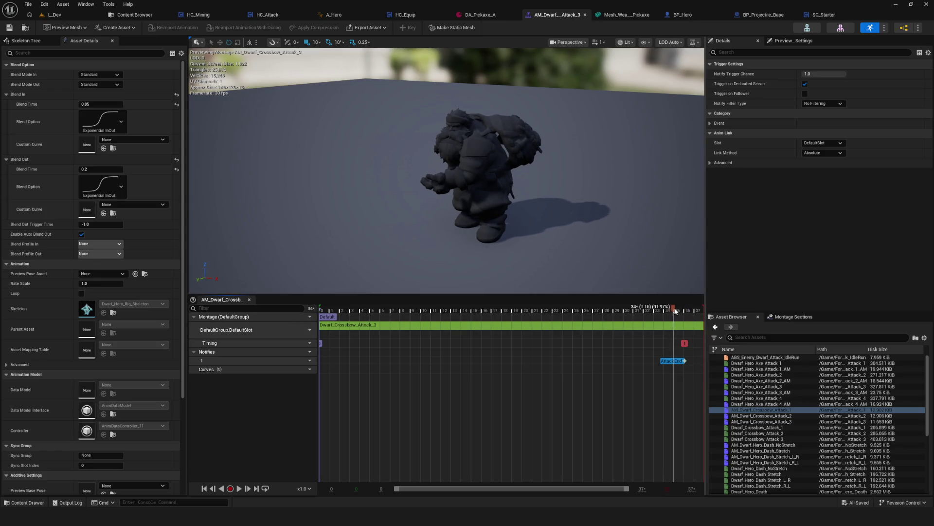
mouse_move(673, 361)
mouse_down()
mouse_move(665, 363)
mouse_move(675, 362)
mouse_up()
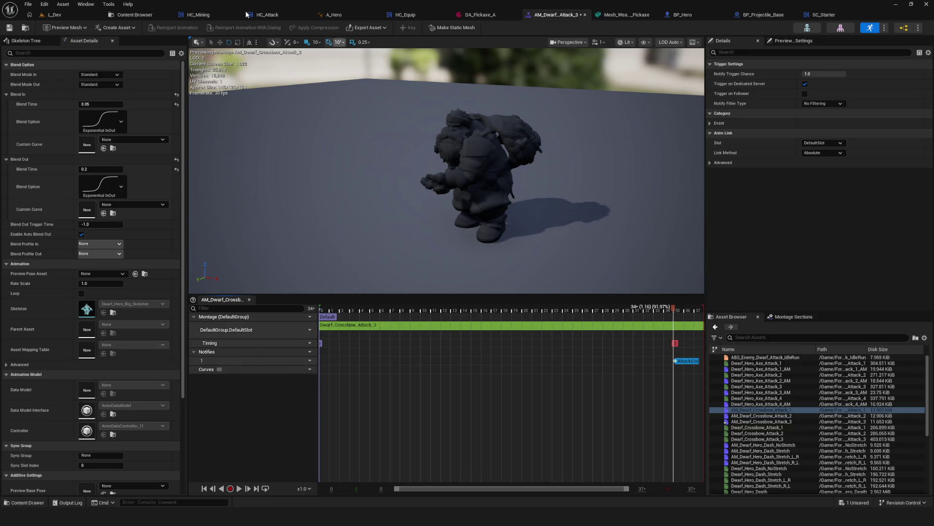
Step: Start a Dev playtest from L_Dev and walk the hero over beside the red enemy
click(51, 15)
click(187, 30)
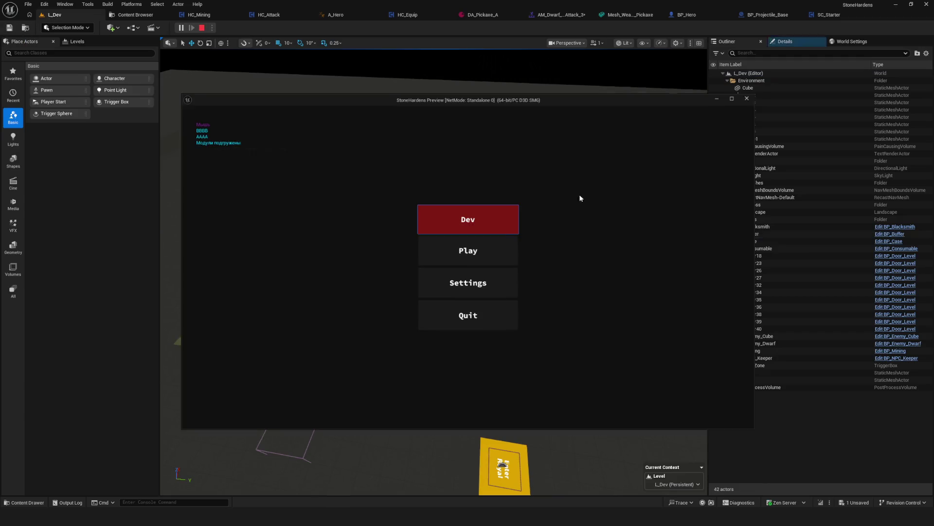
click(496, 222)
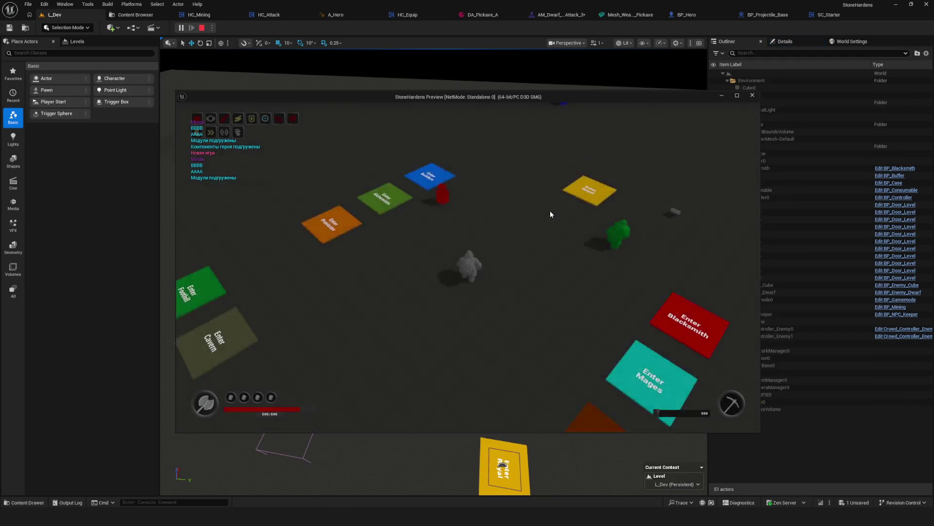
key(w)
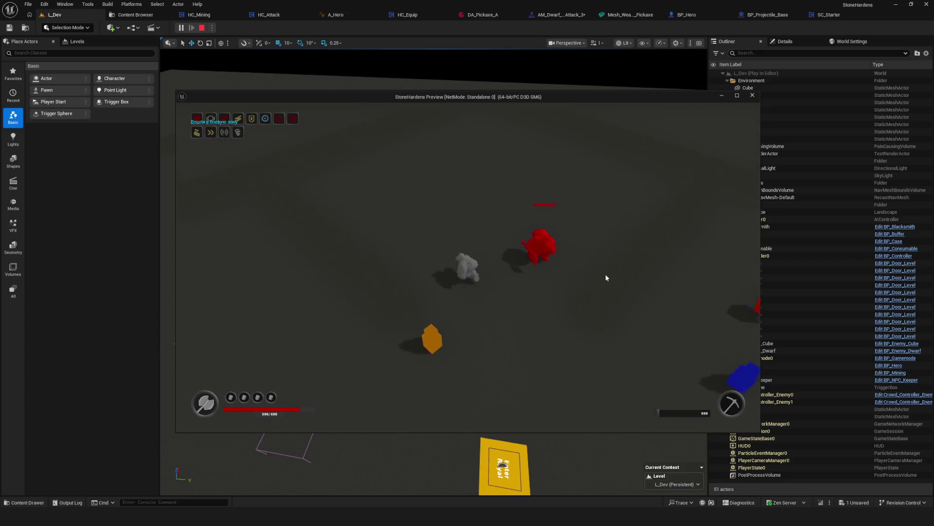
key(s)
key(d)
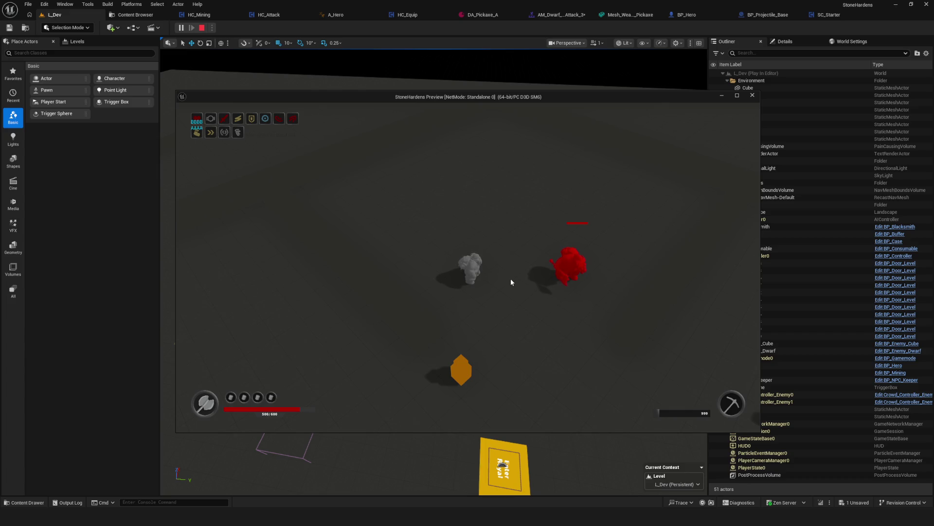
click(737, 96)
key(d)
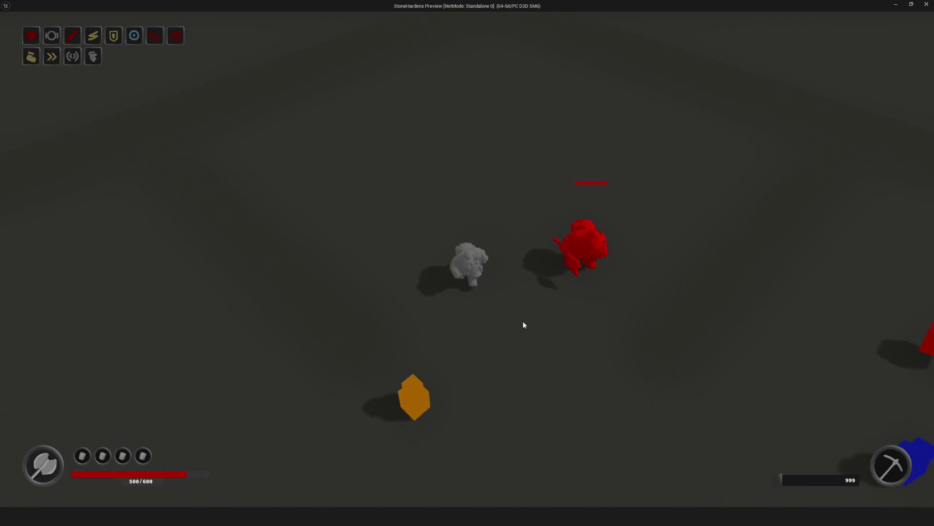
key(s)
key(i)
key(i)
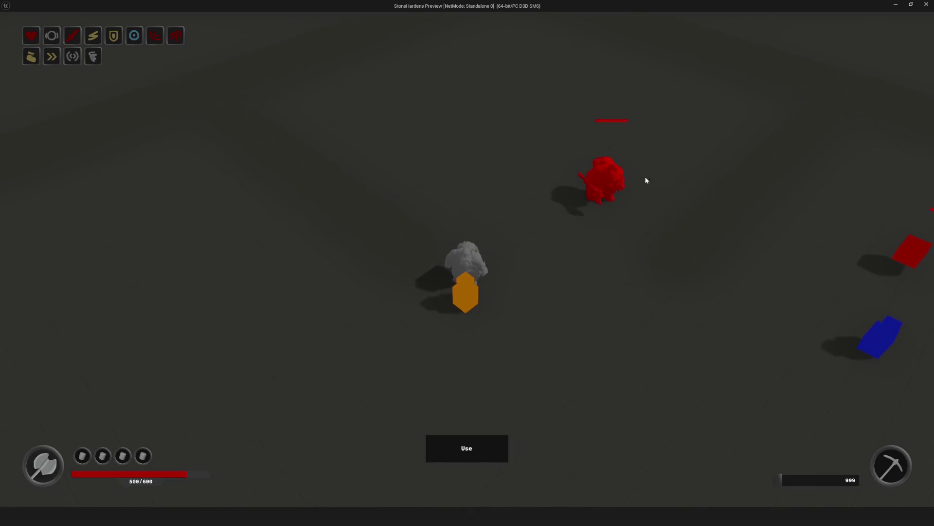
key(w)
click(631, 289)
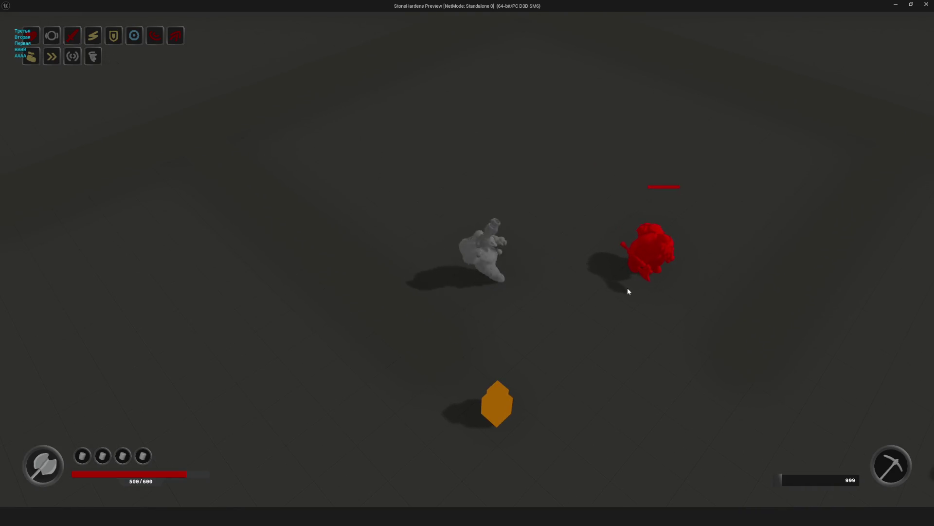
key(d)
key(a)
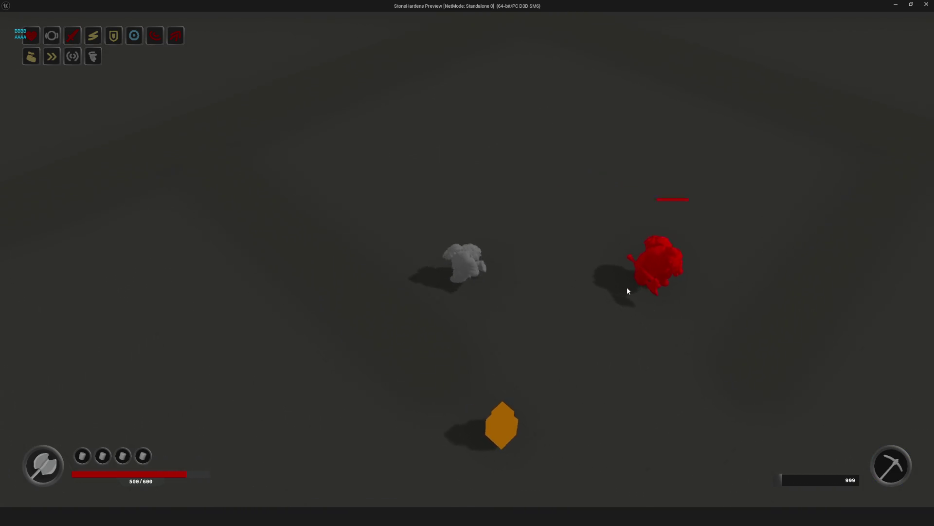
click(628, 290)
click(686, 292)
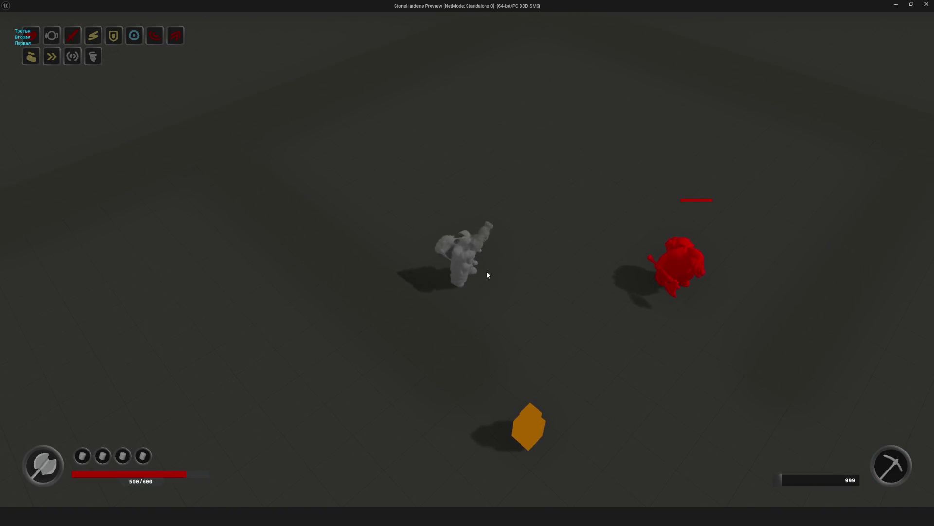
key(d)
click(579, 271)
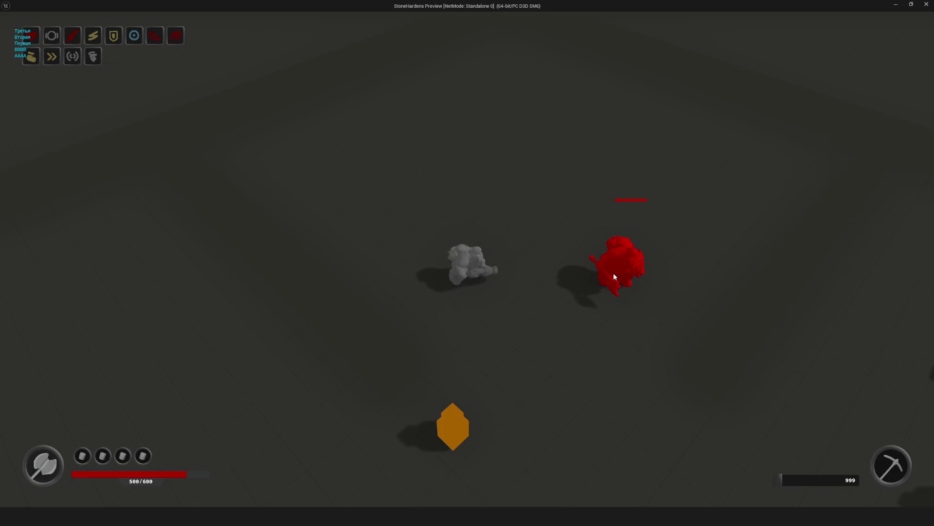
key(w)
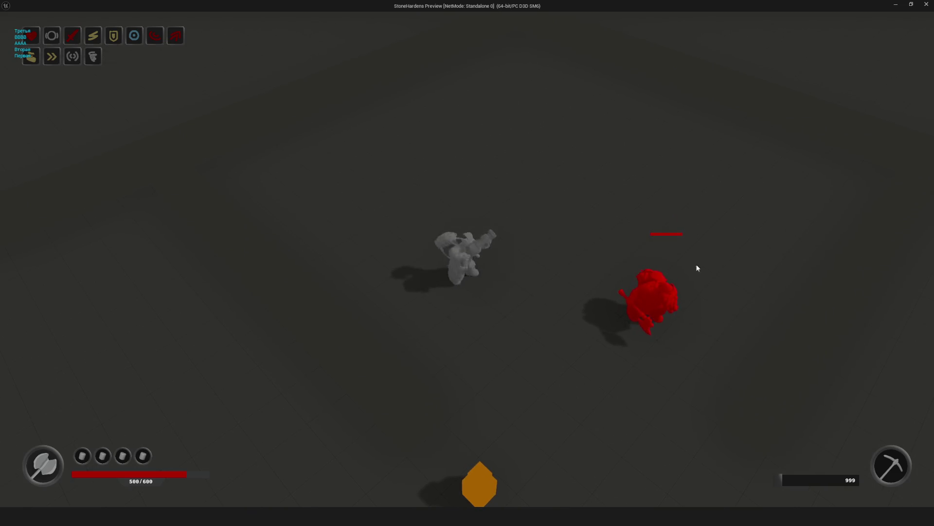
key(s)
click(640, 267)
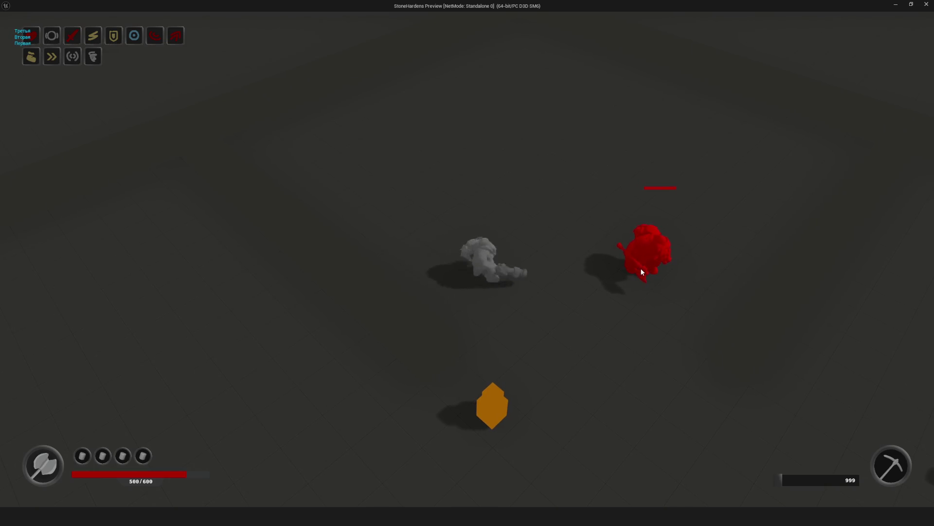
click(583, 283)
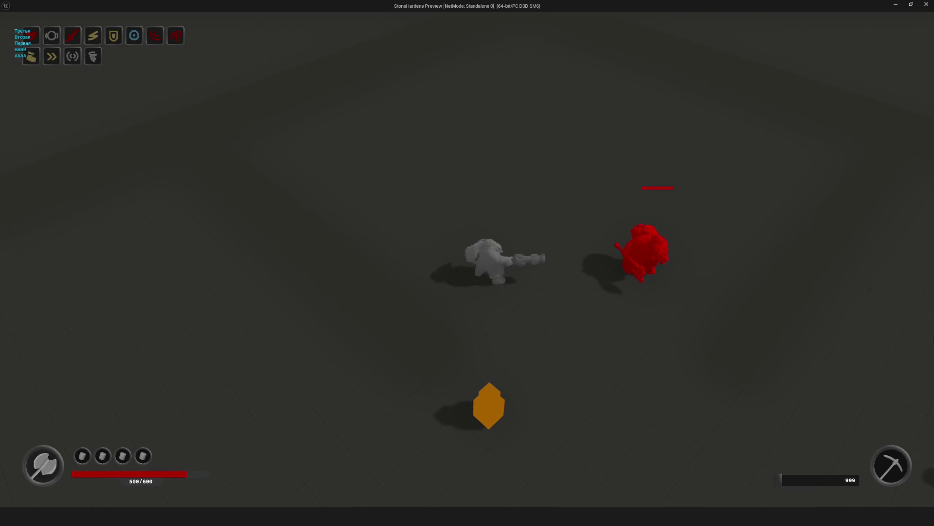
click(620, 264)
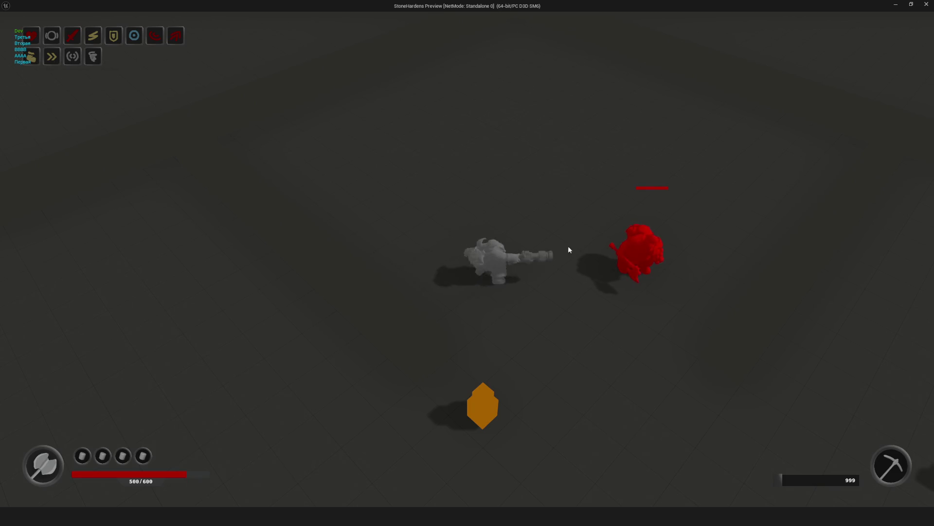
key(d)
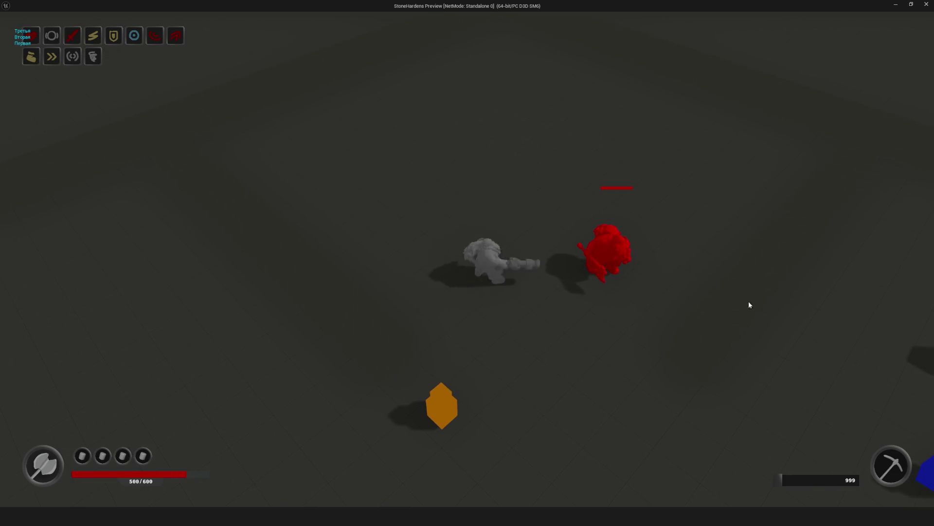
click(646, 288)
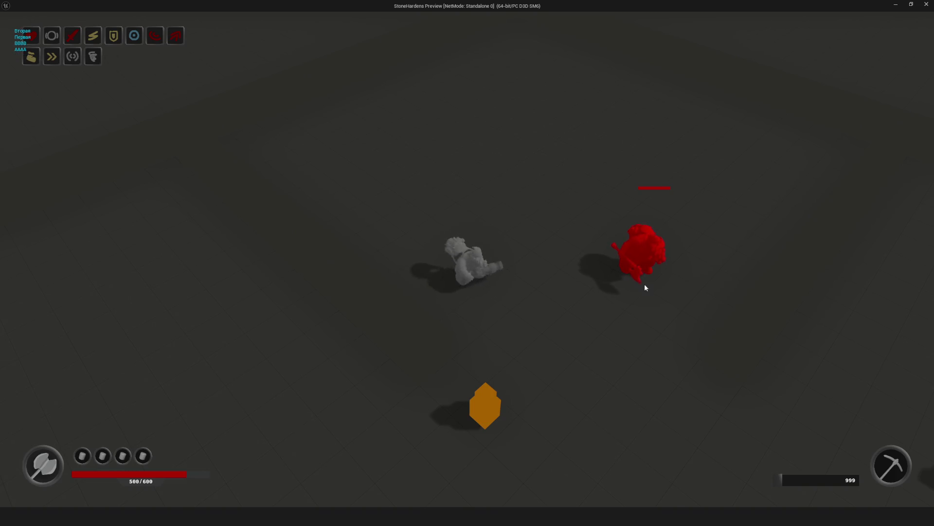
click(654, 304)
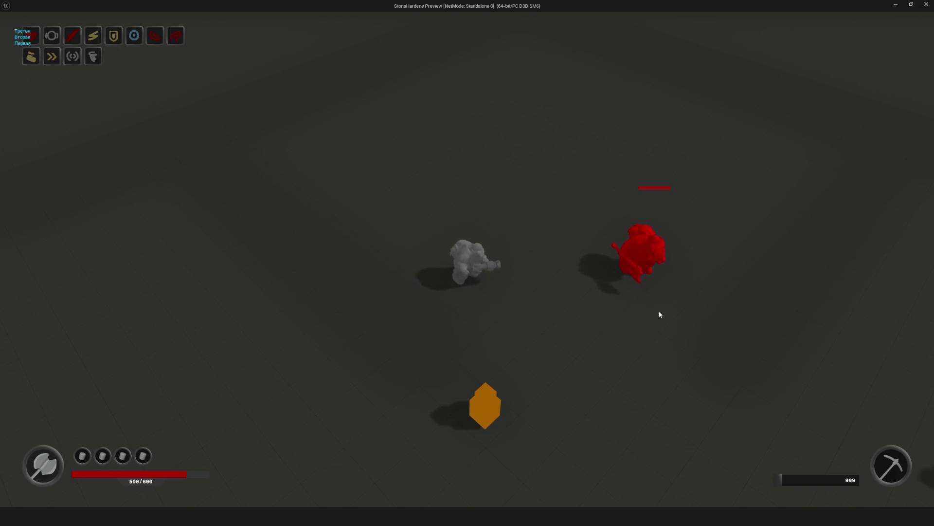
click(619, 294)
click(619, 291)
click(610, 312)
click(633, 287)
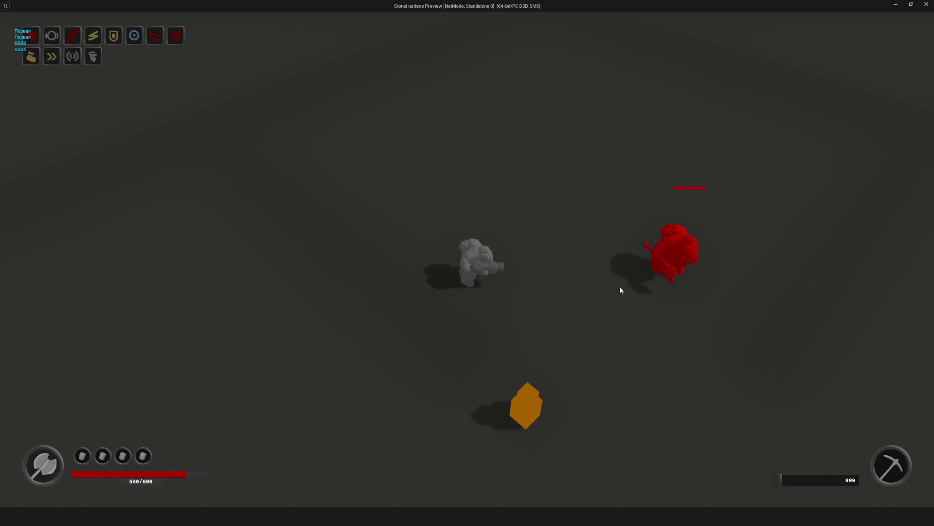
click(569, 286)
click(568, 286)
click(569, 286)
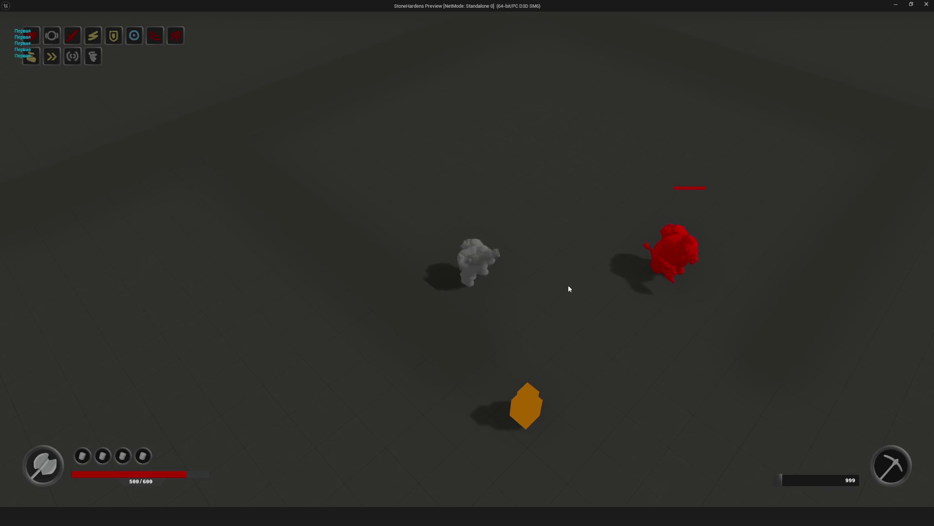
mouse_move(568, 285)
mouse_down()
mouse_move(743, 327)
mouse_move(533, 282)
mouse_move(560, 298)
mouse_move(663, 295)
mouse_up()
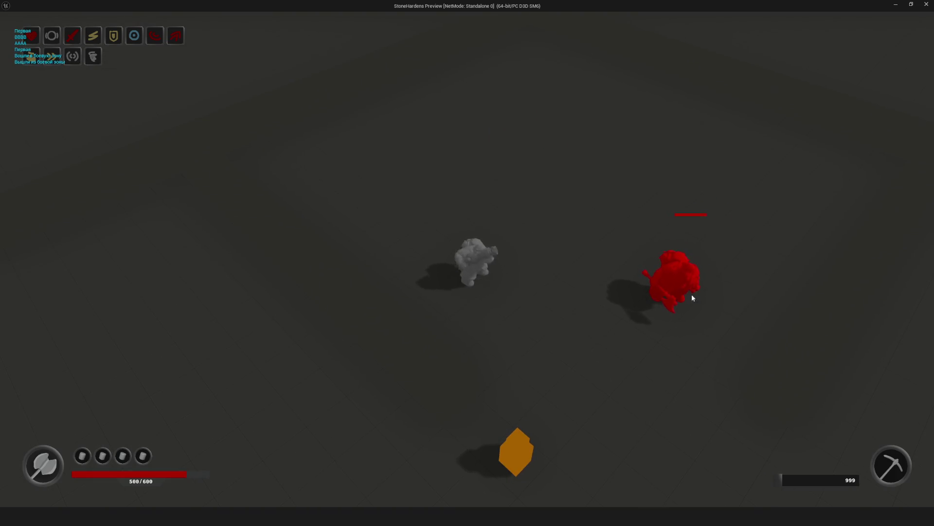
mouse_move(593, 283)
mouse_down()
mouse_move(605, 290)
mouse_move(642, 273)
mouse_up()
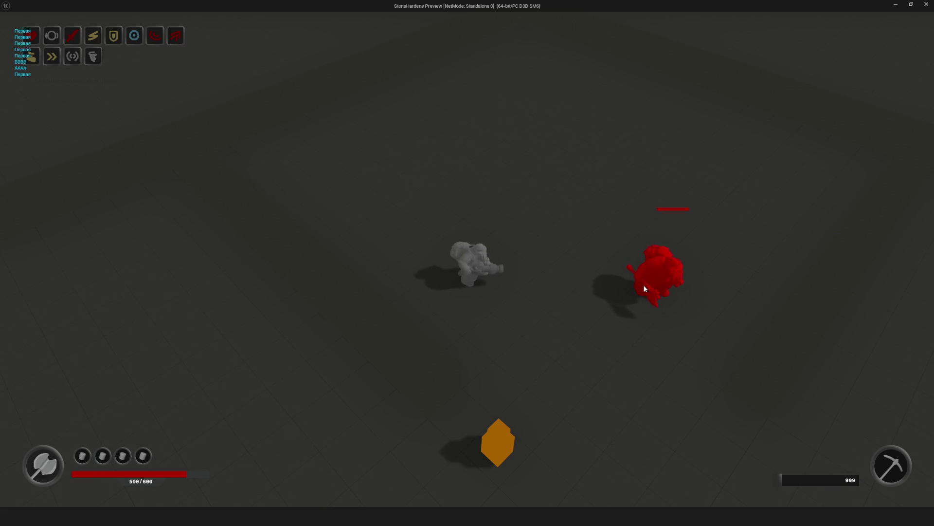
Step: Run a three-hit attack combo on the red enemy and strike it twice more
click(647, 292)
click(655, 291)
click(654, 291)
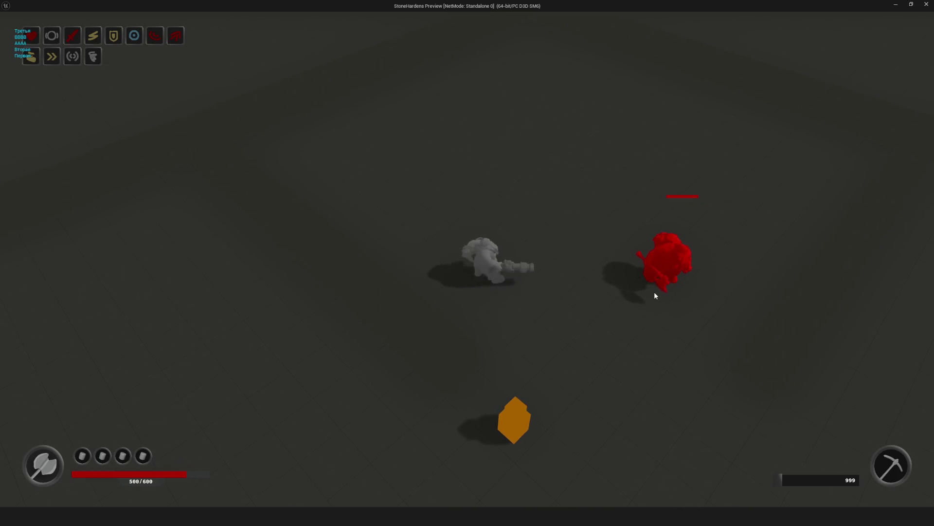
click(575, 292)
click(614, 291)
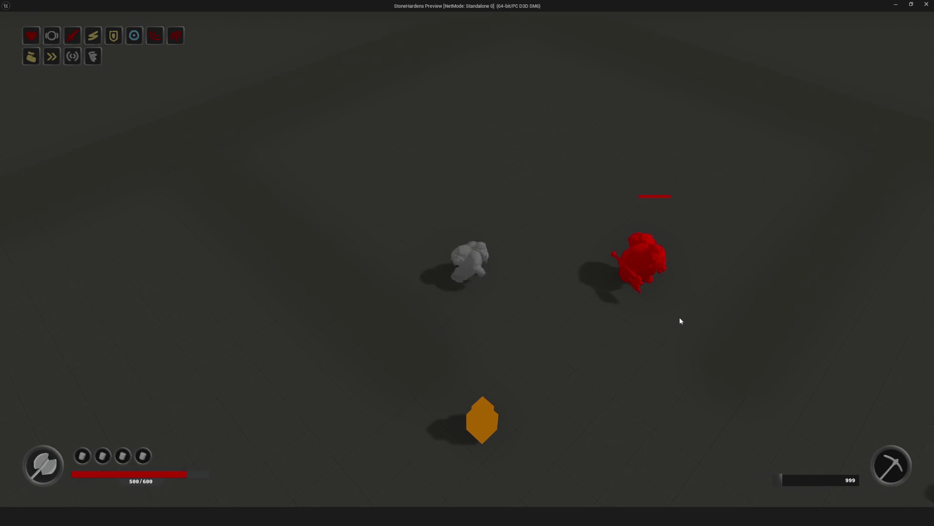
Step: Reposition the hero, chain more attack combos into the red enemy, then end the session
key(d)
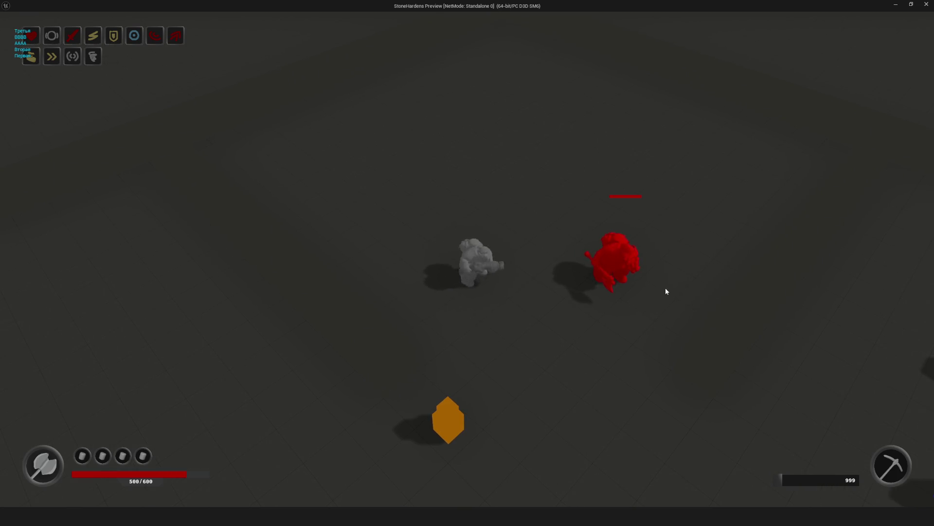
key(a)
click(678, 301)
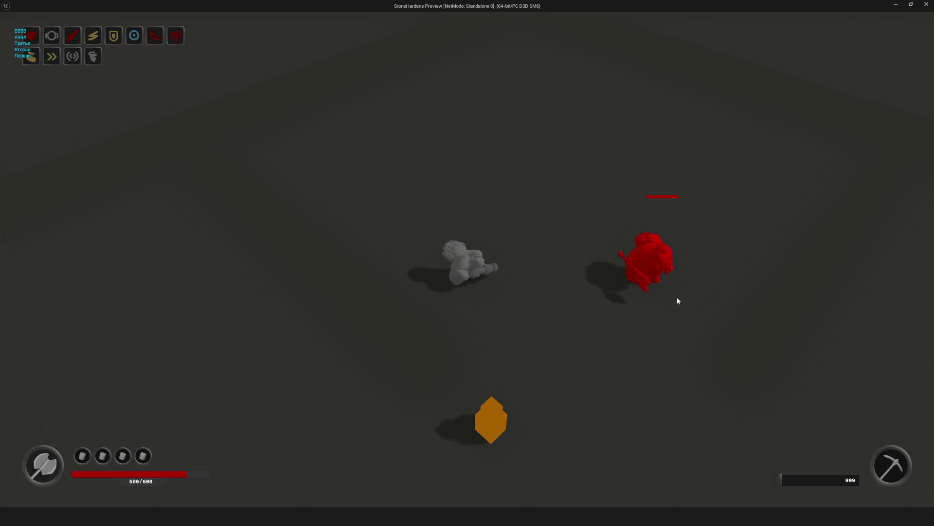
click(678, 301)
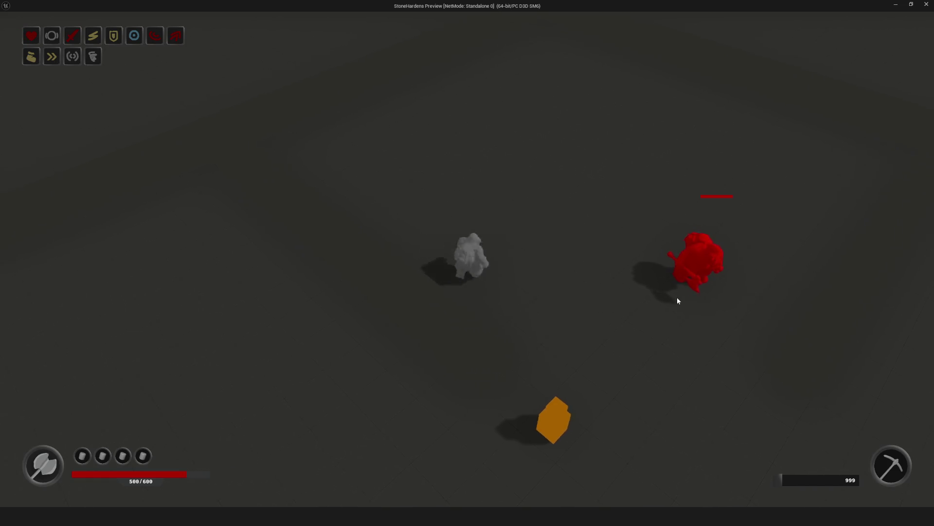
click(678, 301)
click(678, 301)
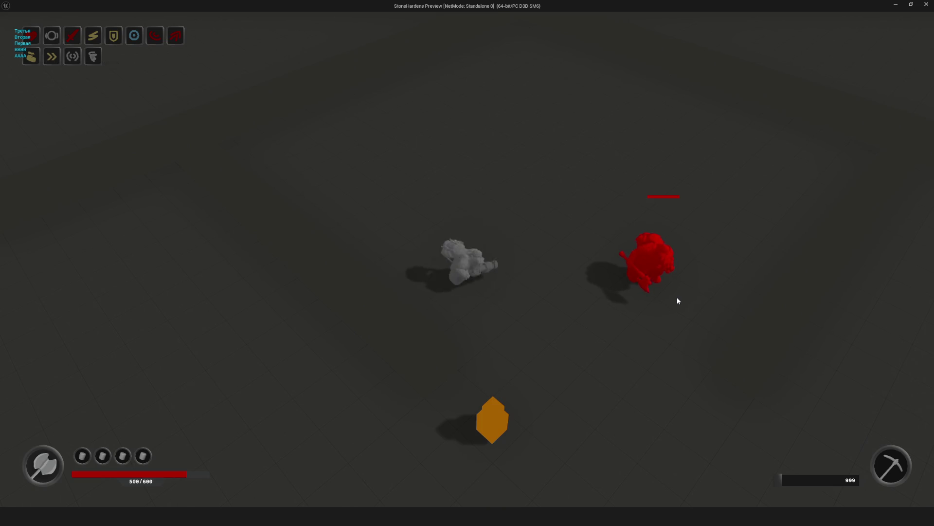
click(678, 301)
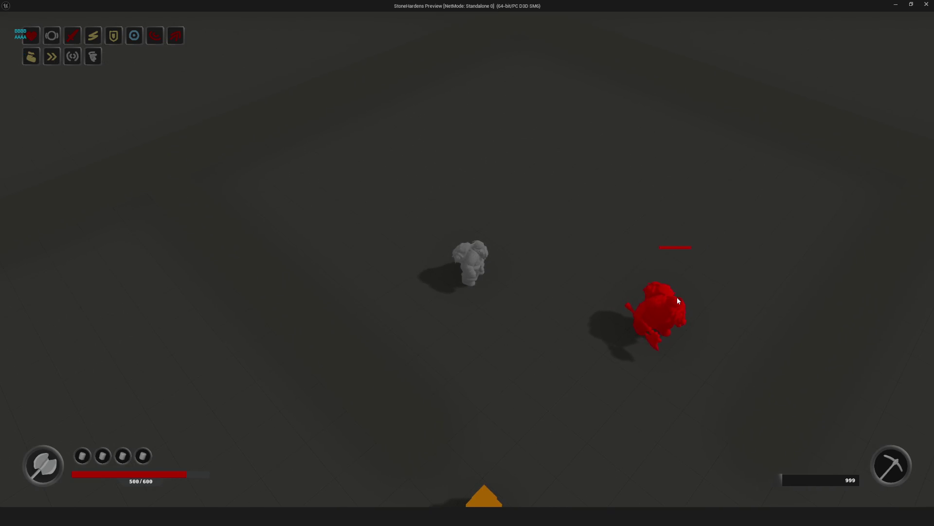
click(678, 301)
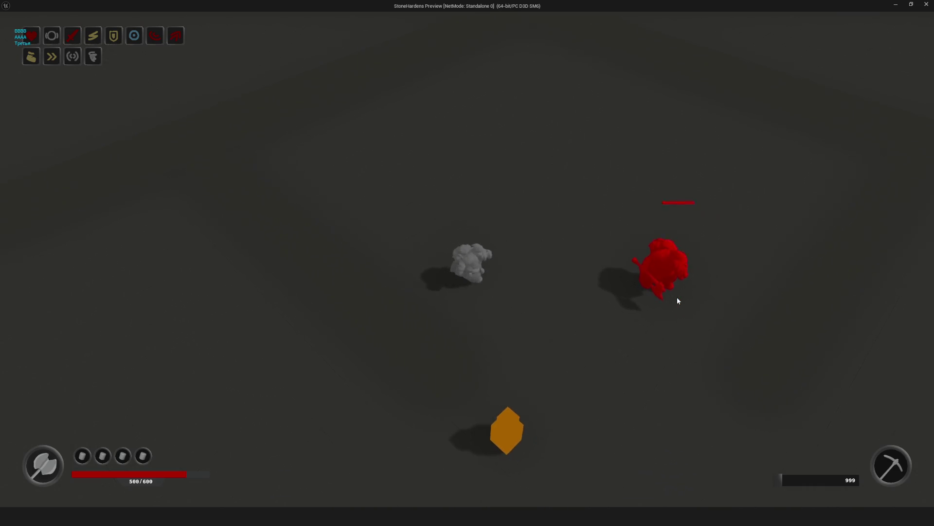
click(627, 247)
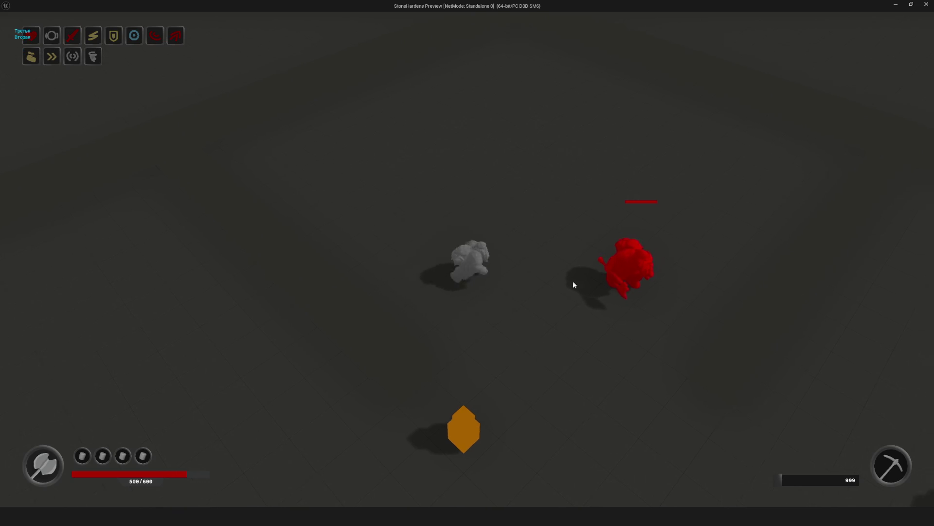
key(Escape)
drag(538, 185, 208, 64)
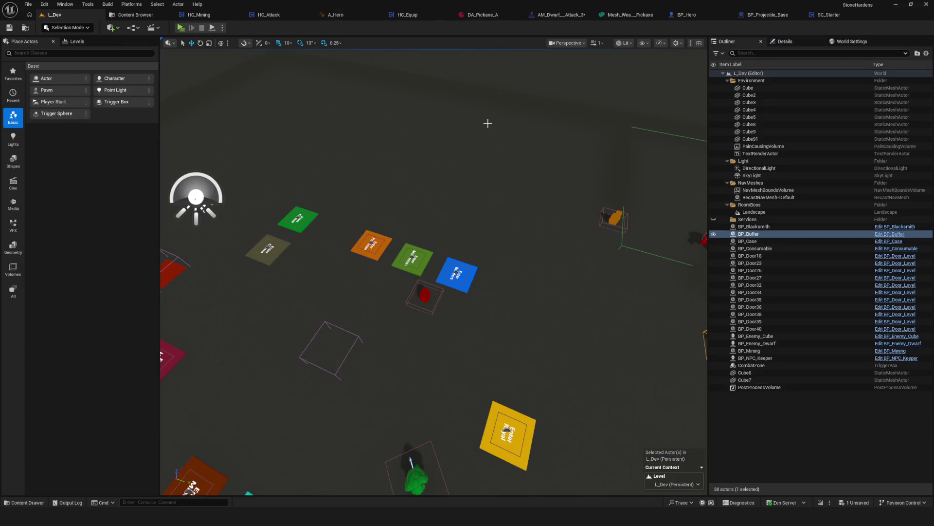
Step: Review HC_Attack's ComboCrossbow Play Anim Montage and Switch on Int nodes, then the EventGraph's Tag Checker
click(269, 14)
scroll(391, 209, down, 5)
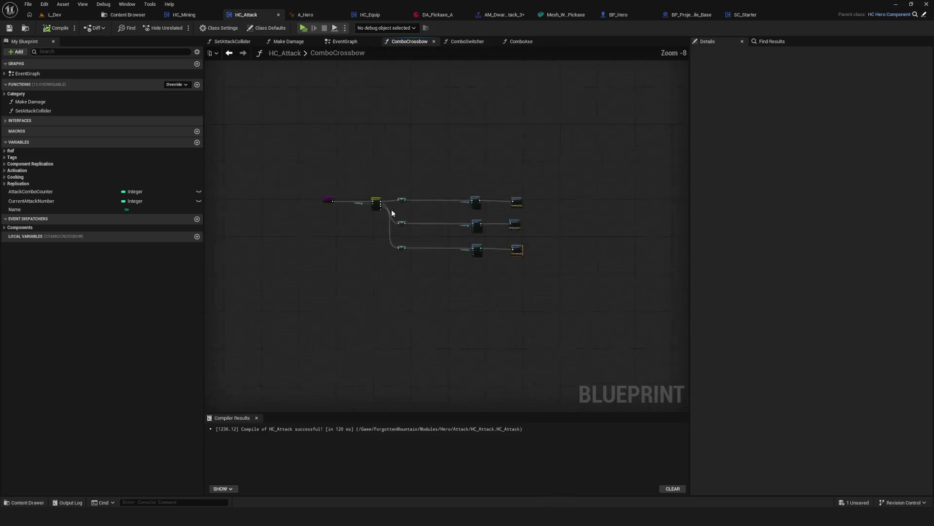
scroll(562, 222, up, 6)
drag(563, 222, 560, 225)
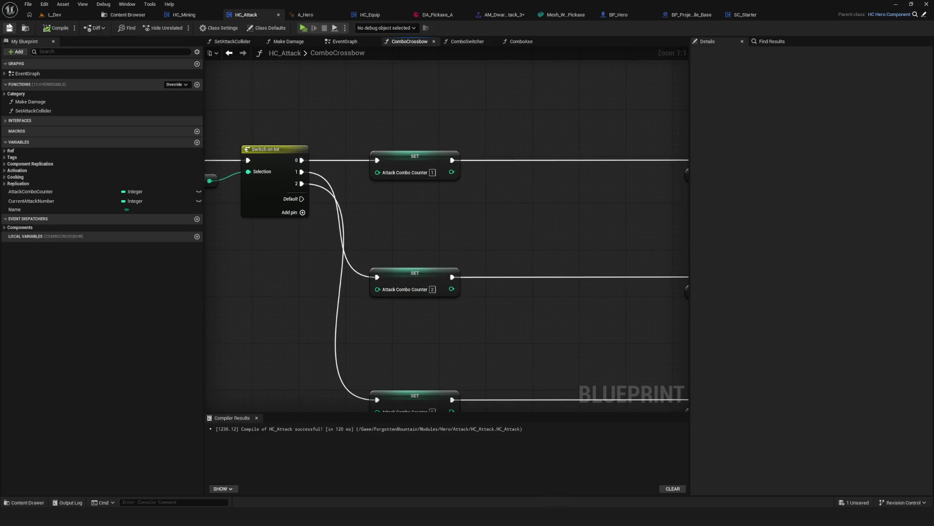
scroll(506, 197, down, 10)
scroll(501, 198, up, 7)
mouse_move(586, 219)
mouse_down()
mouse_move(374, 230)
mouse_move(384, 224)
mouse_up()
drag(280, 95, 371, 102)
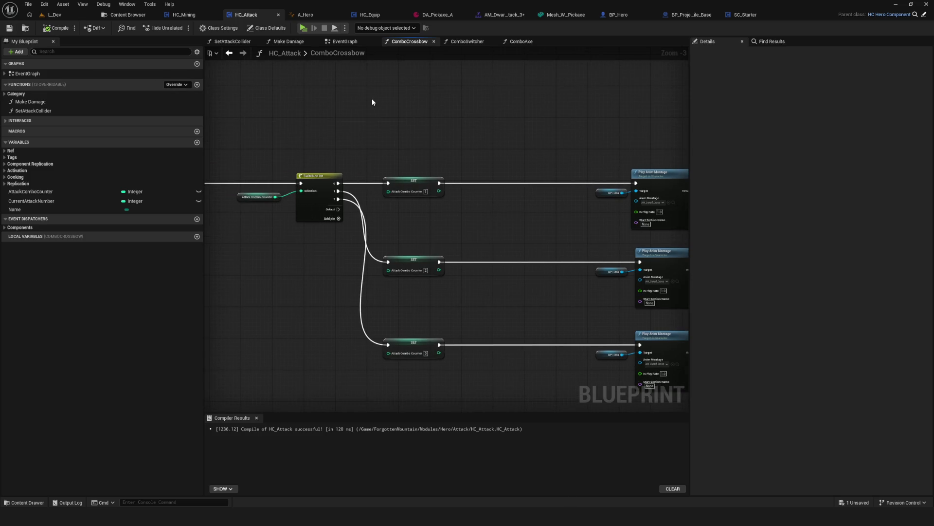
click(351, 41)
mouse_move(404, 212)
mouse_down()
mouse_move(477, 203)
mouse_move(467, 216)
mouse_move(500, 177)
mouse_move(499, 199)
mouse_up()
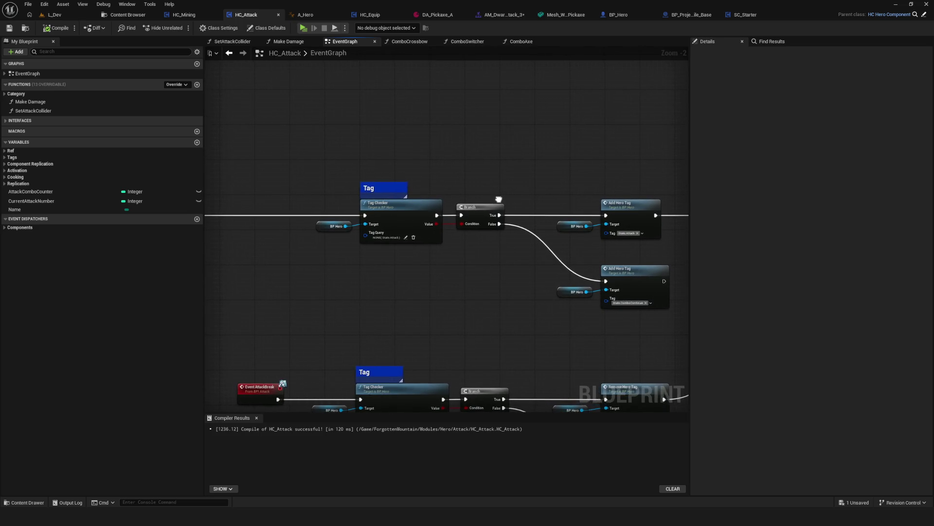
Step: Save HC_Attack and look over its EventGraph's tag-check nodes
drag(499, 199, 498, 199)
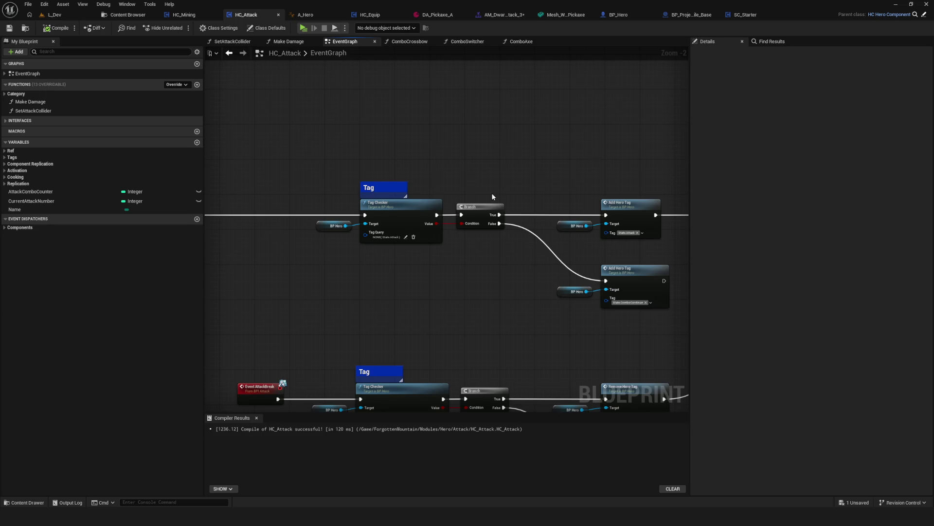
click(9, 27)
mouse_move(496, 267)
mouse_down()
mouse_move(435, 267)
mouse_move(492, 272)
mouse_up()
scroll(493, 264, down, 5)
scroll(479, 264, up, 2)
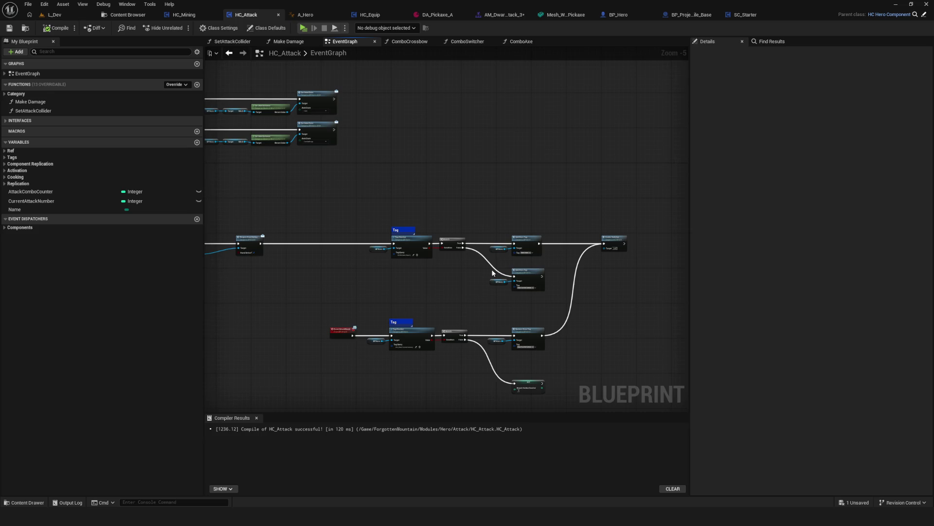
scroll(497, 299, up, 4)
scroll(564, 298, down, 7)
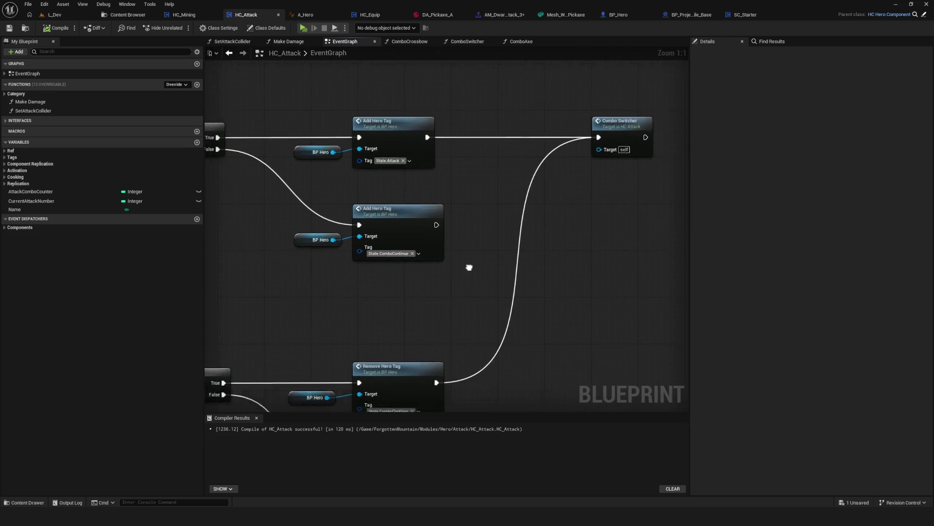
scroll(577, 257, up, 4)
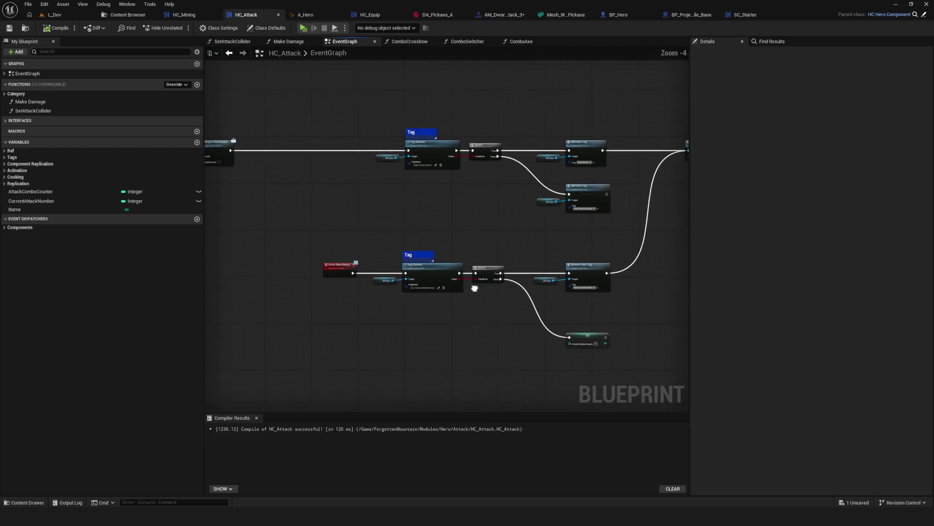
click(8, 28)
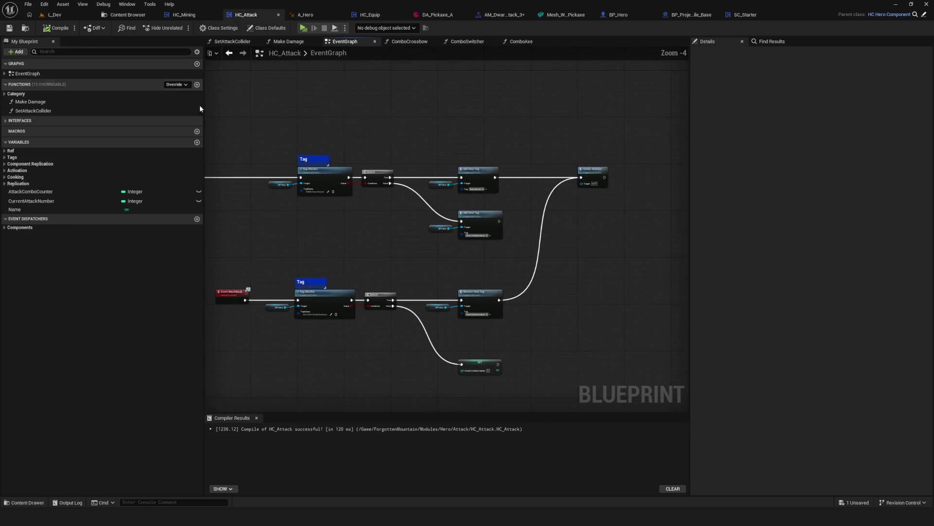
Step: Trace the State.ComboContinue nodes feeding the Tag Checker, then open AM_Dwarf_Crossbow_Attack_3
mouse_move(435, 197)
mouse_down()
mouse_move(415, 204)
mouse_move(517, 176)
mouse_move(648, 165)
mouse_up()
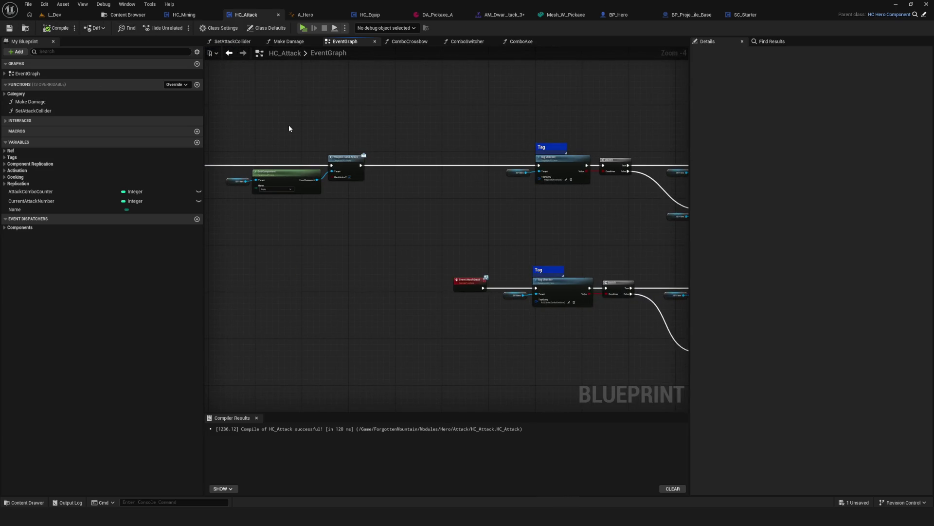
scroll(246, 188, up, 5)
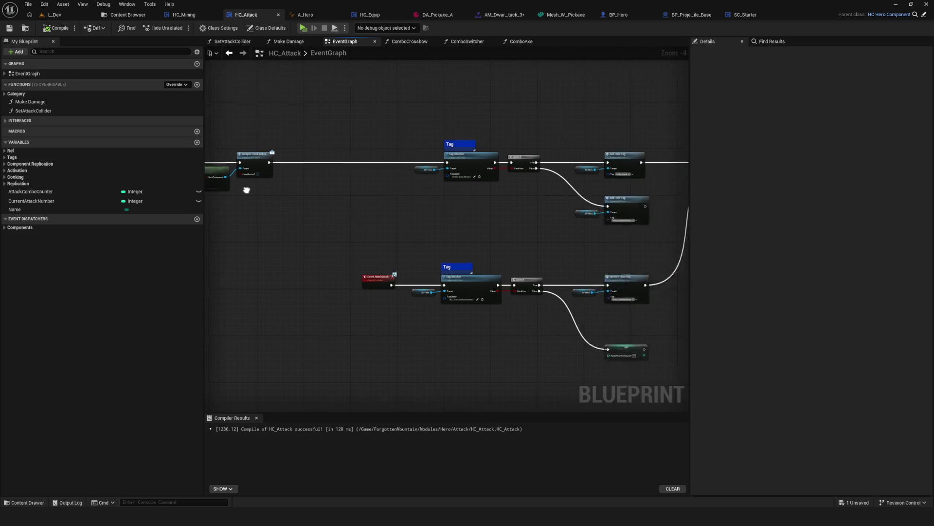
mouse_move(449, 260)
mouse_down()
mouse_move(688, 252)
mouse_move(376, 283)
mouse_up()
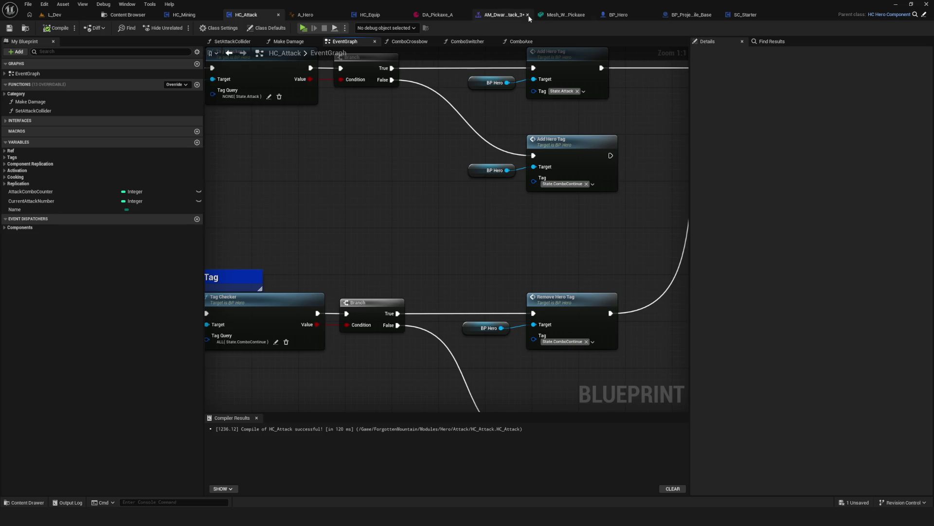
click(505, 14)
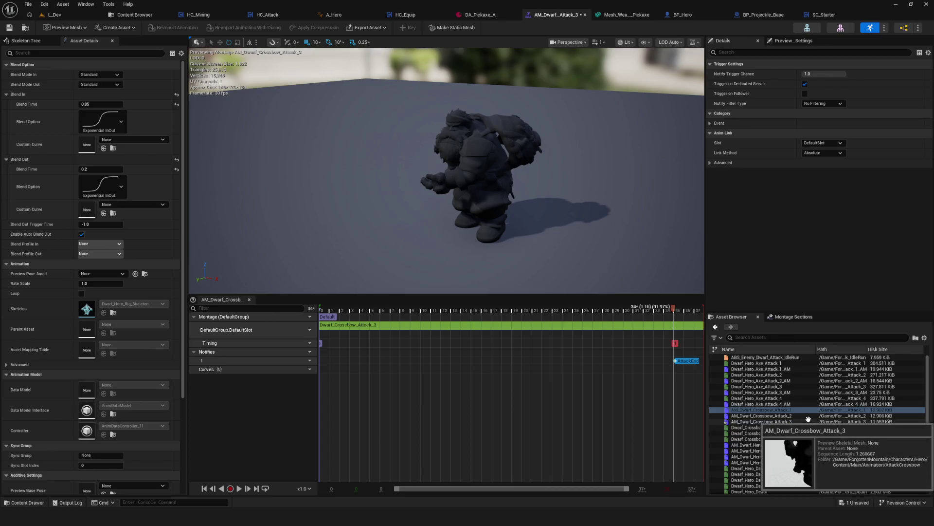
Step: Delete the AttackBreak notify from AM_Dwarf_Crossbow_Attack_1, save the montage, and return to L_Dev
click(774, 410)
double_click(774, 410)
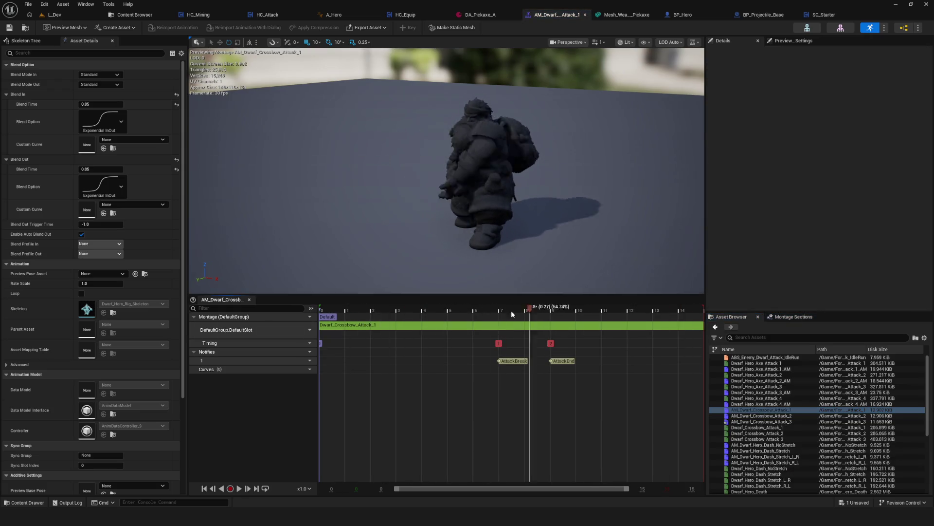
click(481, 328)
click(509, 361)
key(Delete)
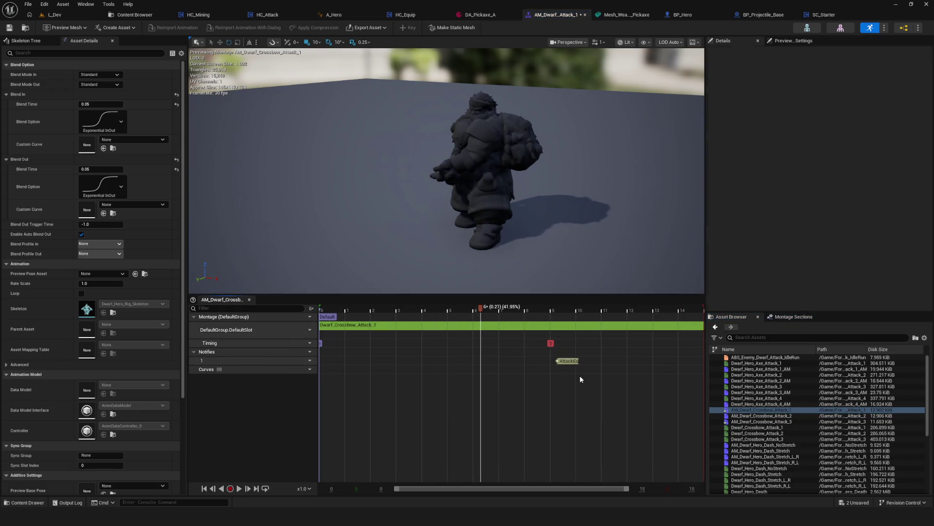
click(10, 27)
click(77, 15)
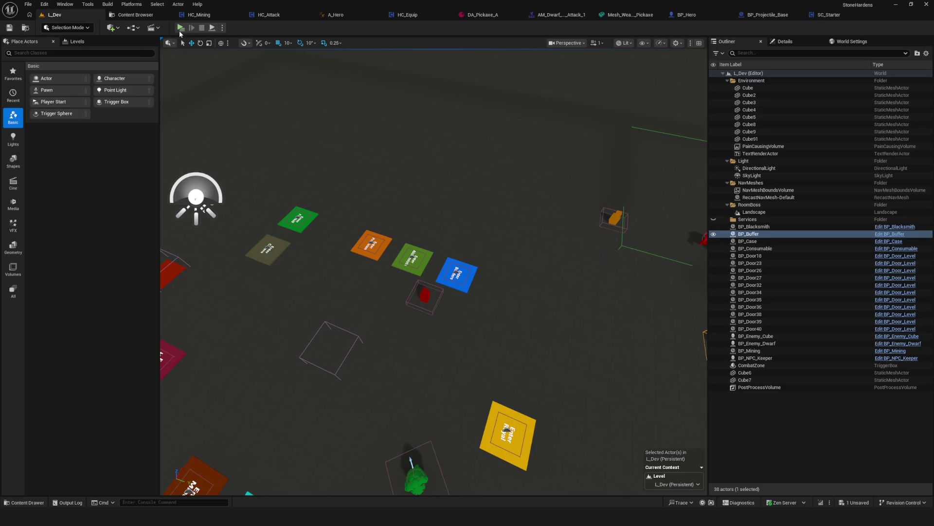
Step: Start a new game in play mode, walk to the orange object, and equip Crossbow A
click(180, 30)
click(506, 217)
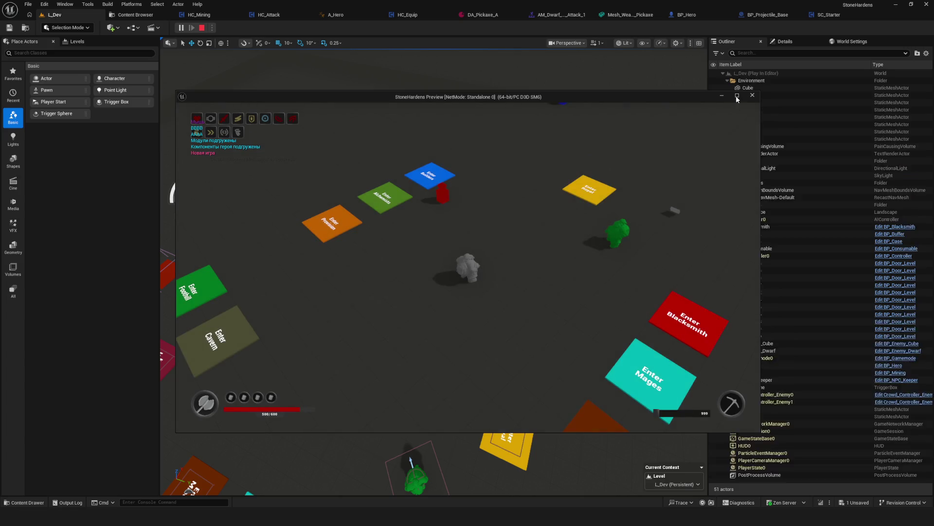
click(736, 96)
key(w)
key(a)
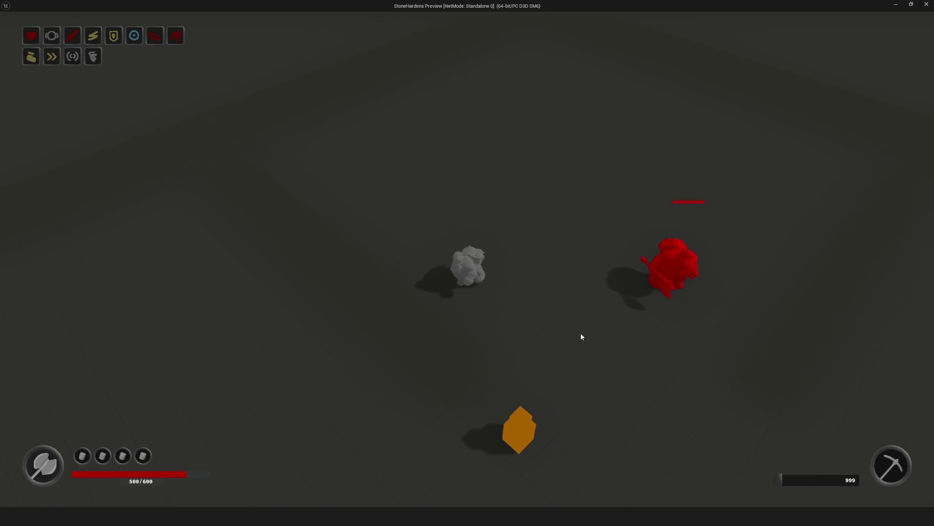
key(s)
key(i)
click(527, 203)
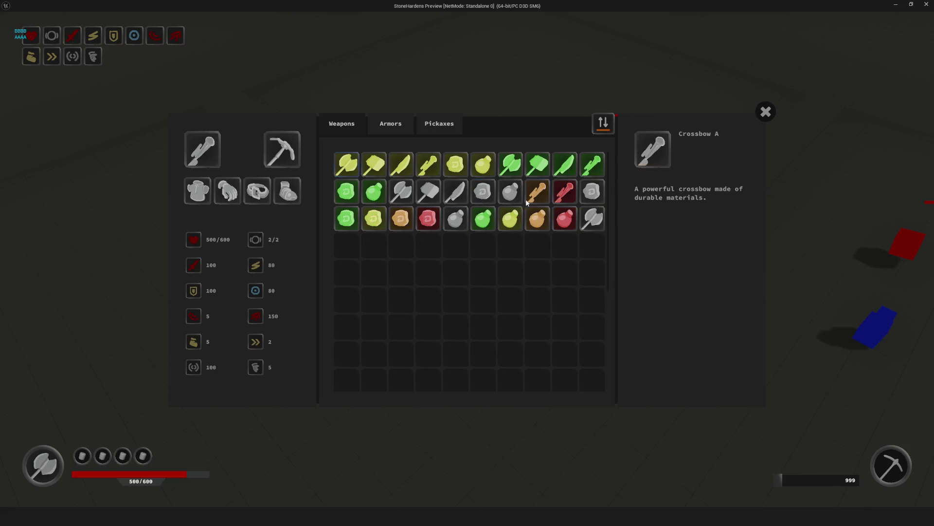
click(762, 120)
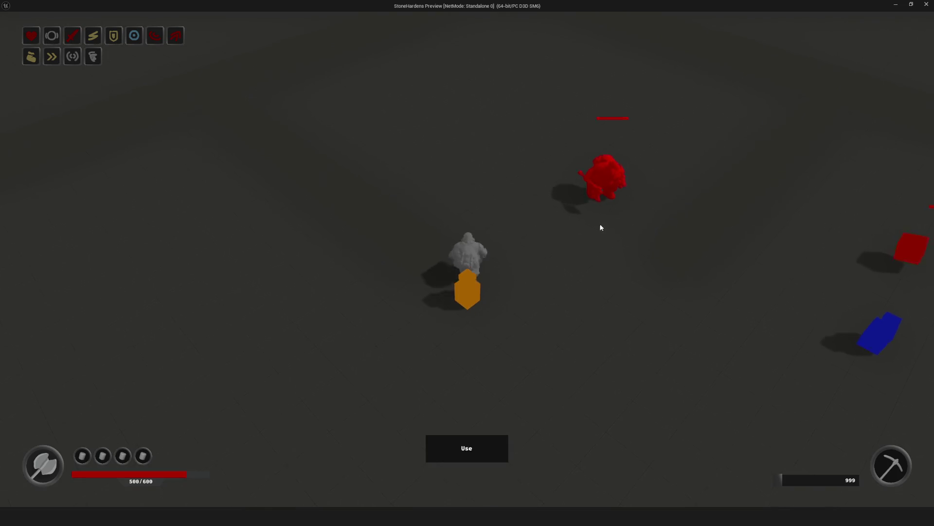
Step: Fire repeated crossbow attacks at the red enemy, then stop and relaunch the play session
key(w)
click(630, 276)
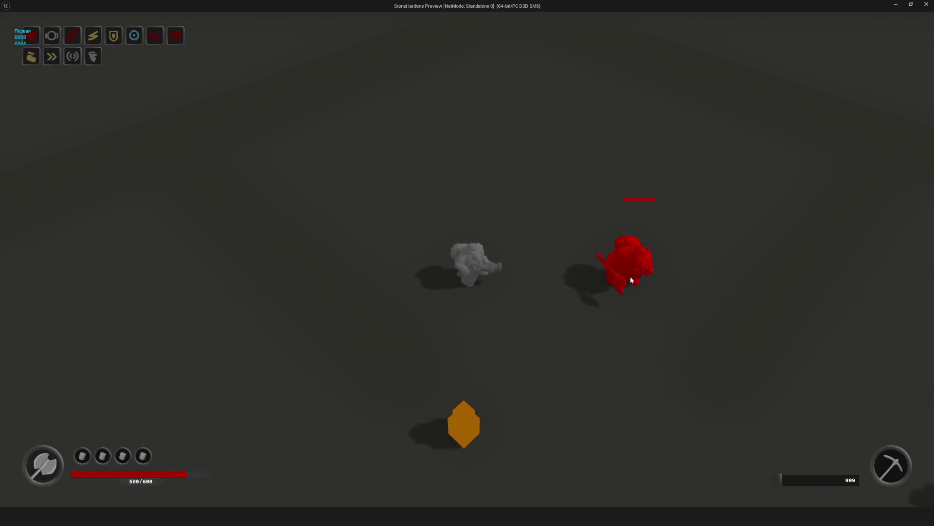
key(w)
click(582, 258)
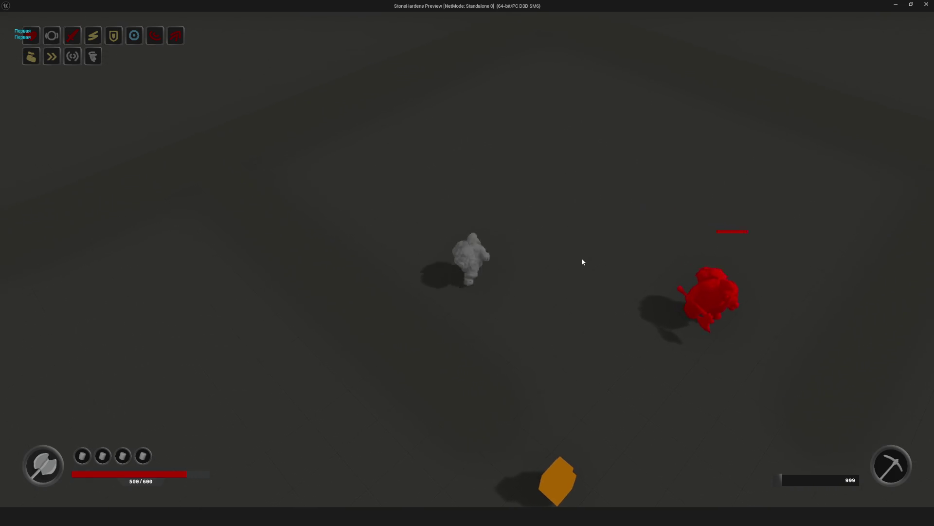
click(600, 279)
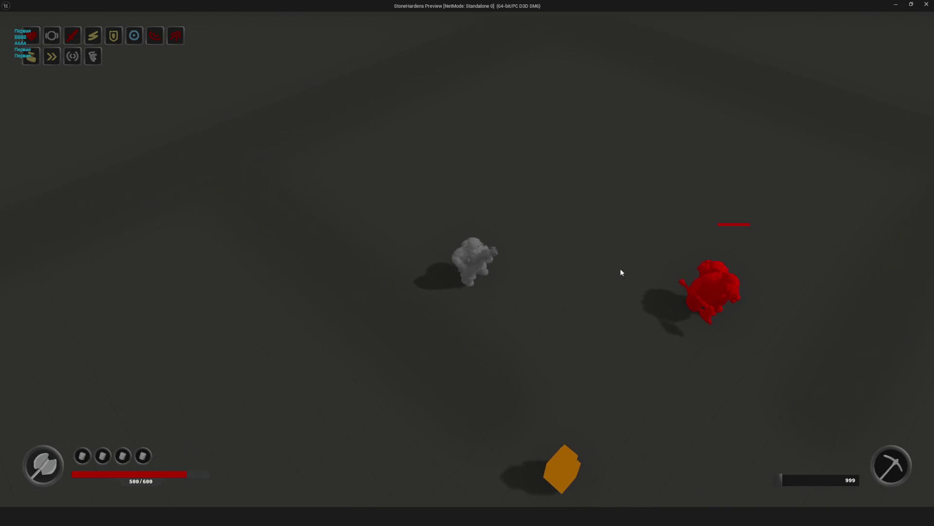
click(565, 264)
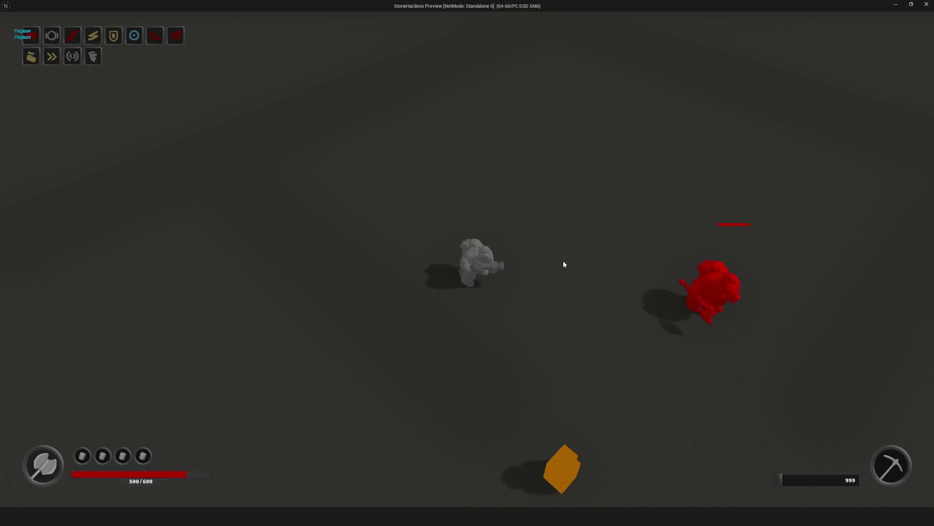
click(600, 271)
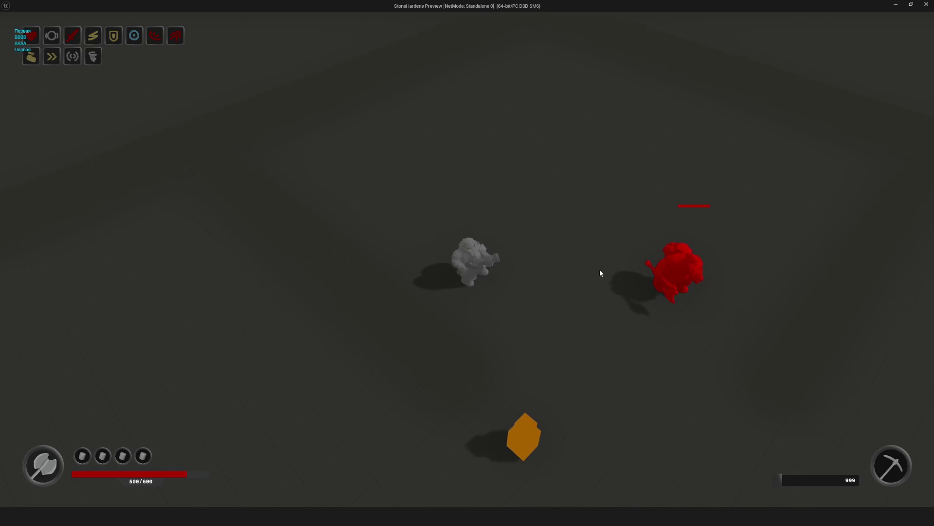
click(600, 272)
click(601, 271)
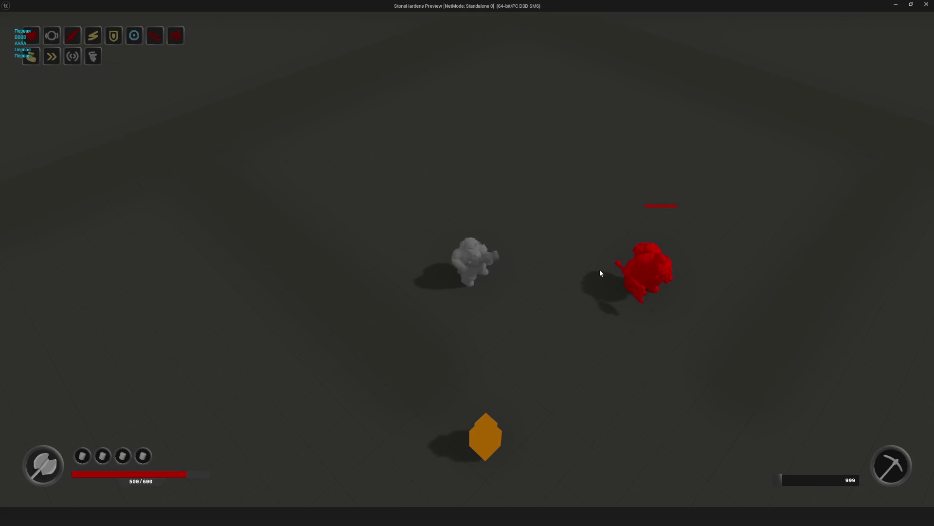
click(600, 272)
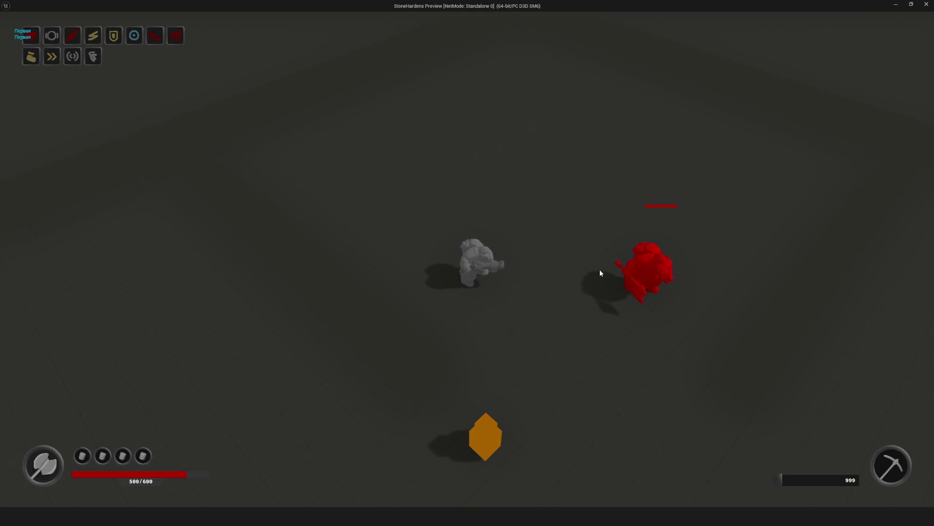
click(599, 272)
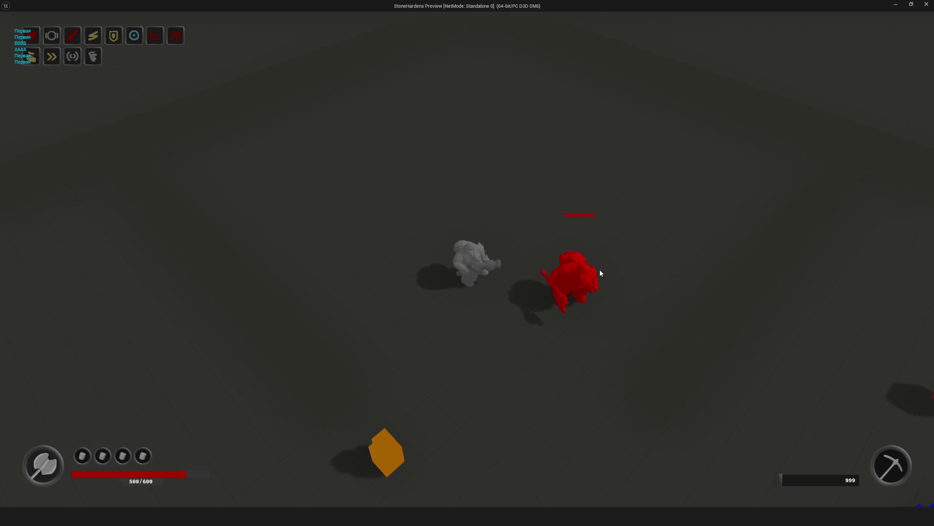
click(599, 270)
key(Escape)
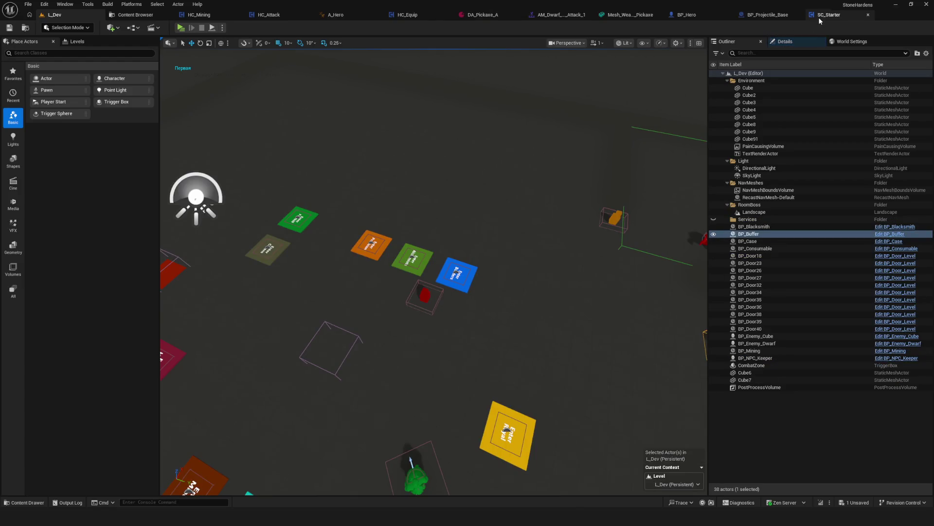
click(180, 27)
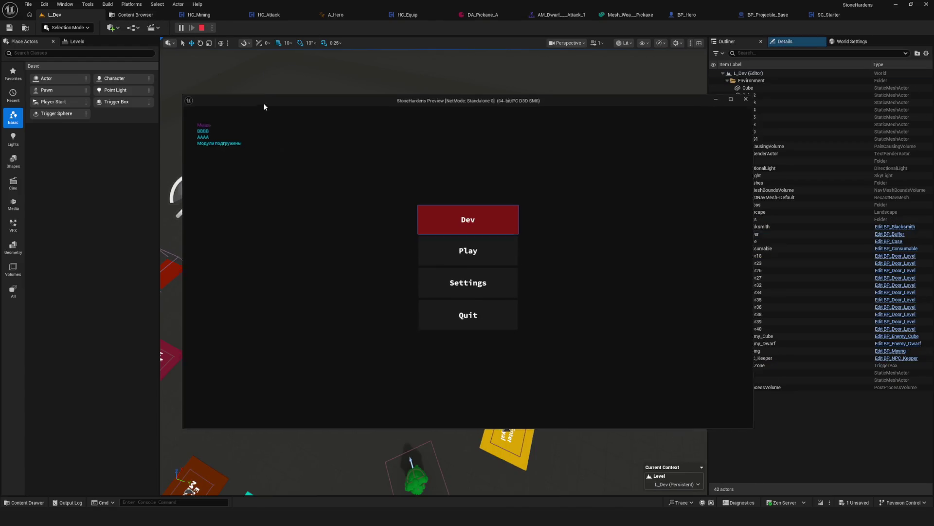
Step: Restore the AttackBreak notify in AM_Dwarf_Crossbow_Attack_1 with undo and save the montage
key(Escape)
click(550, 15)
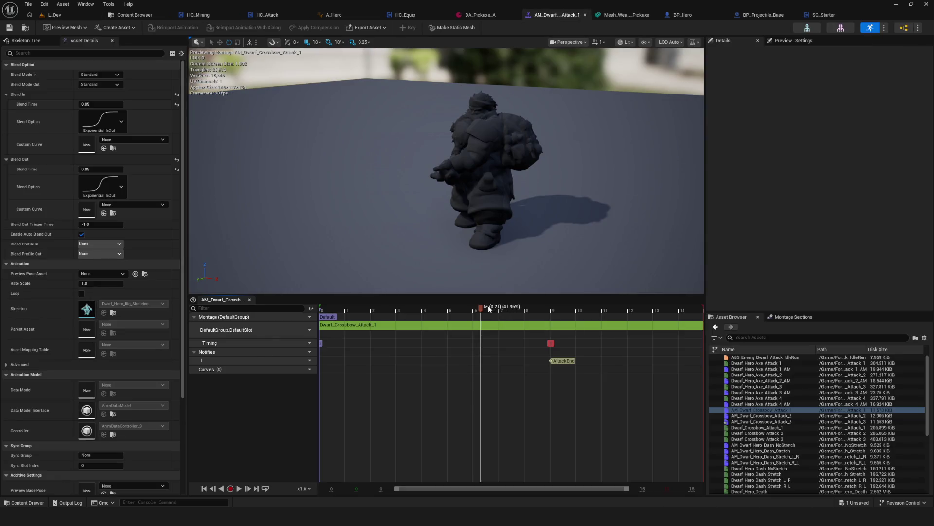
key(ctrl+z)
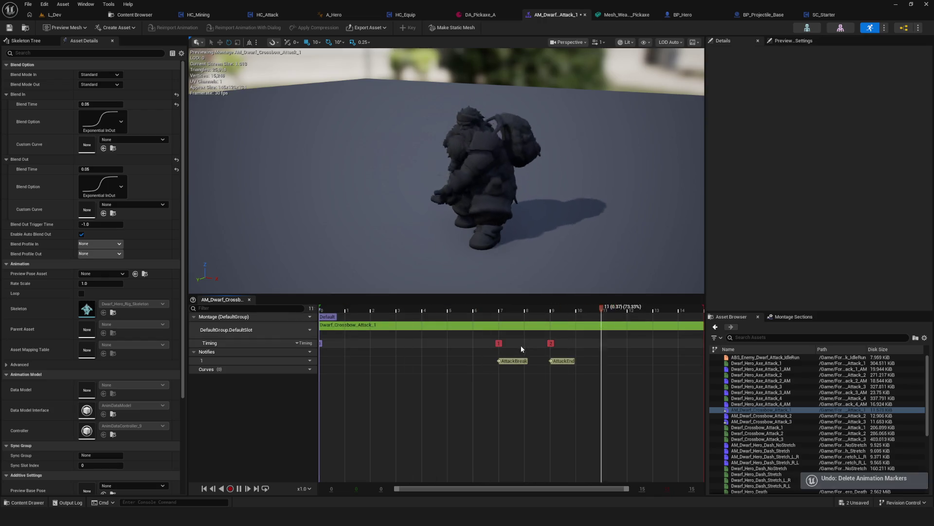
click(9, 28)
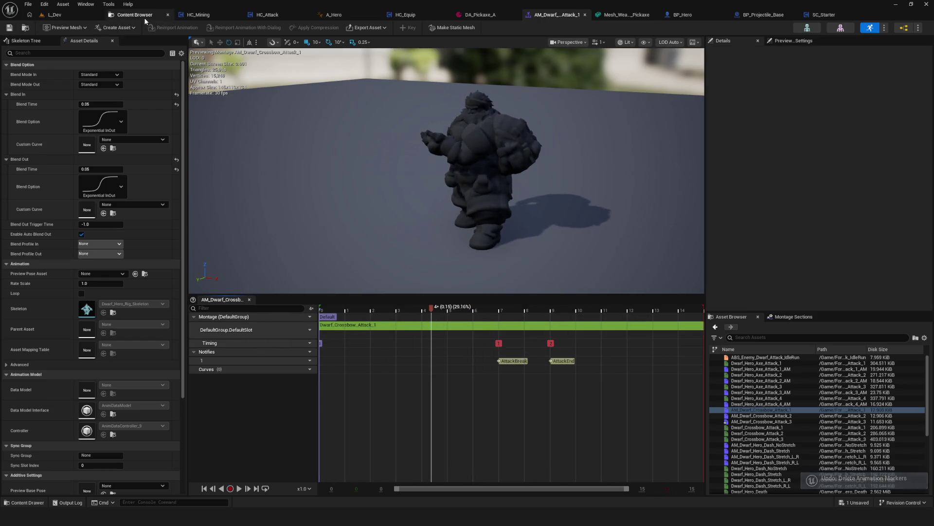
Step: Return to the L_Dev level and start a new game in play mode
click(134, 15)
click(55, 14)
click(181, 28)
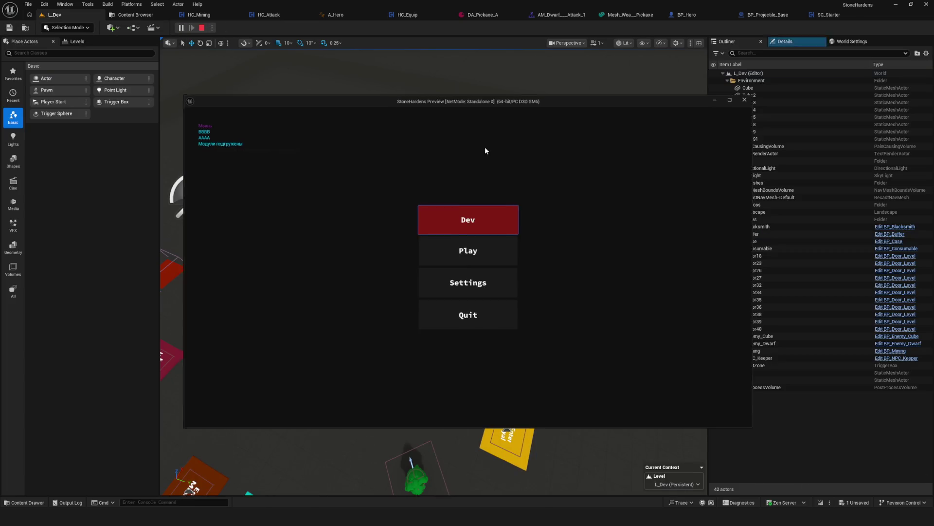
click(500, 219)
Step: Walk forward, attack the red enemy once, then stop and restart the game preview
key(w)
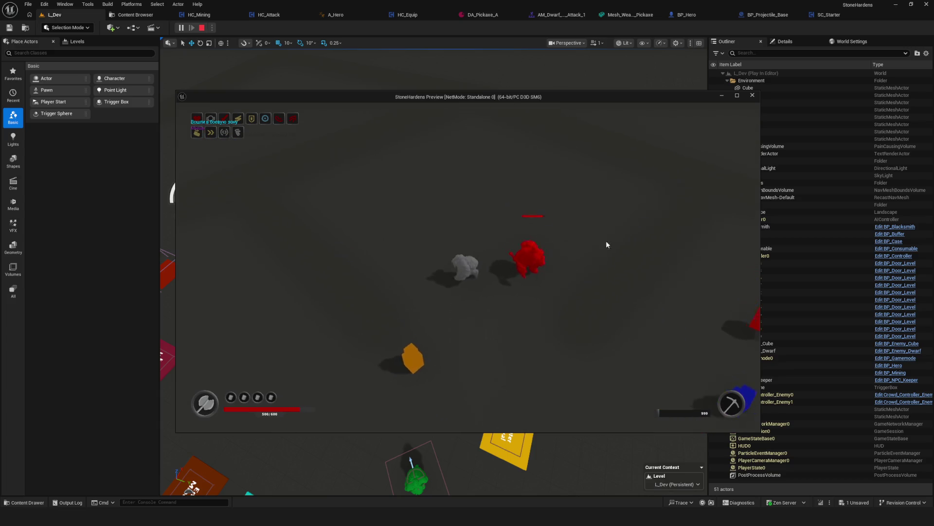
click(606, 258)
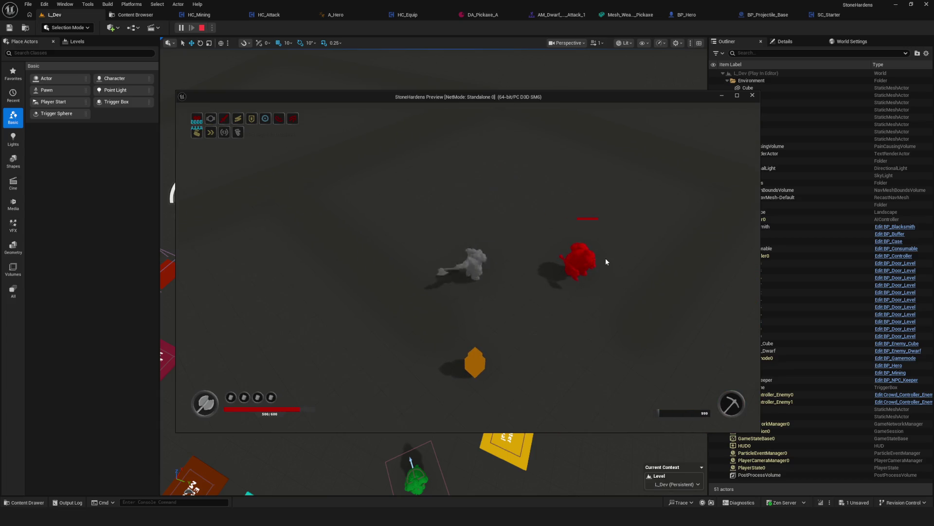
key(i)
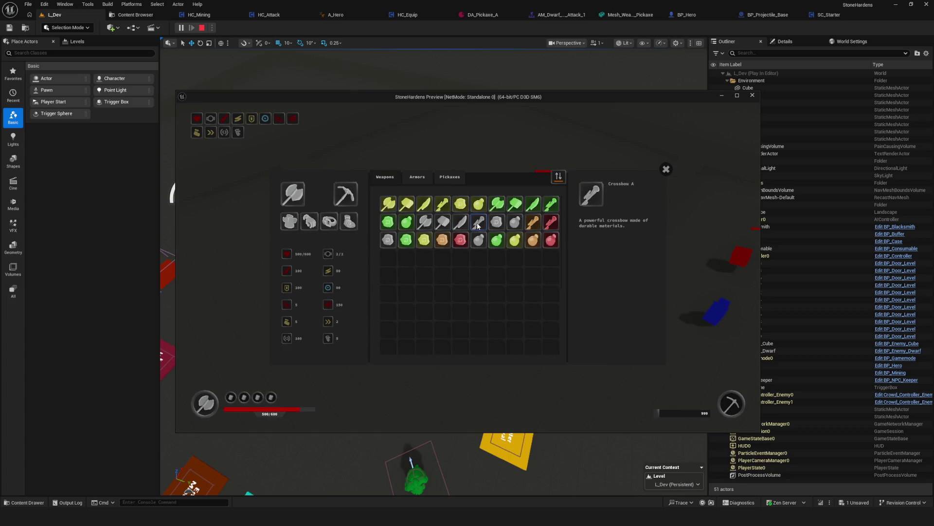
key(Escape)
click(181, 28)
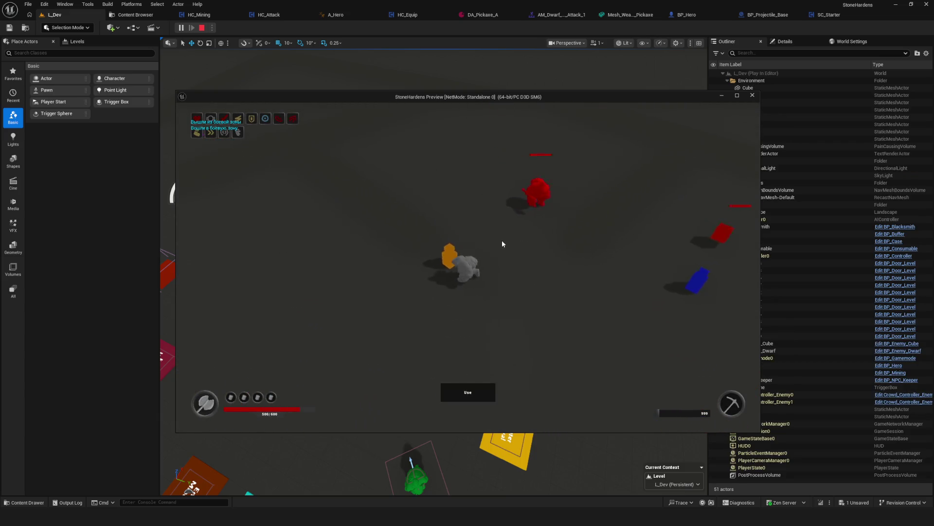
Step: Close the inventory and land a full three-hit attack combo on the red enemy
key(i)
click(666, 169)
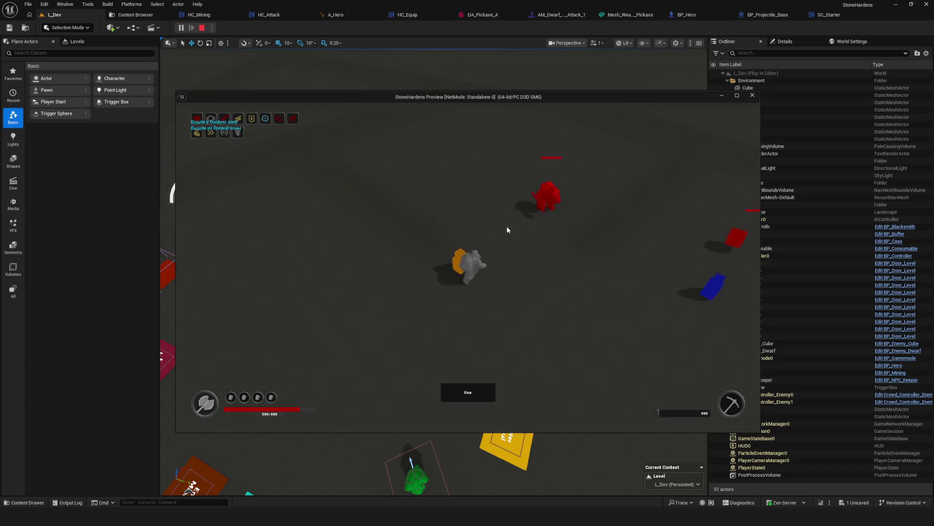
click(626, 285)
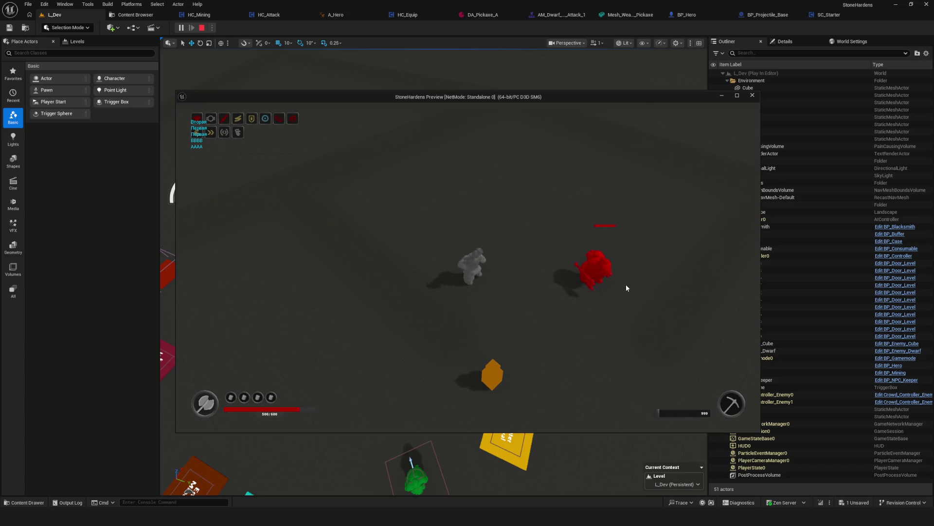
click(555, 265)
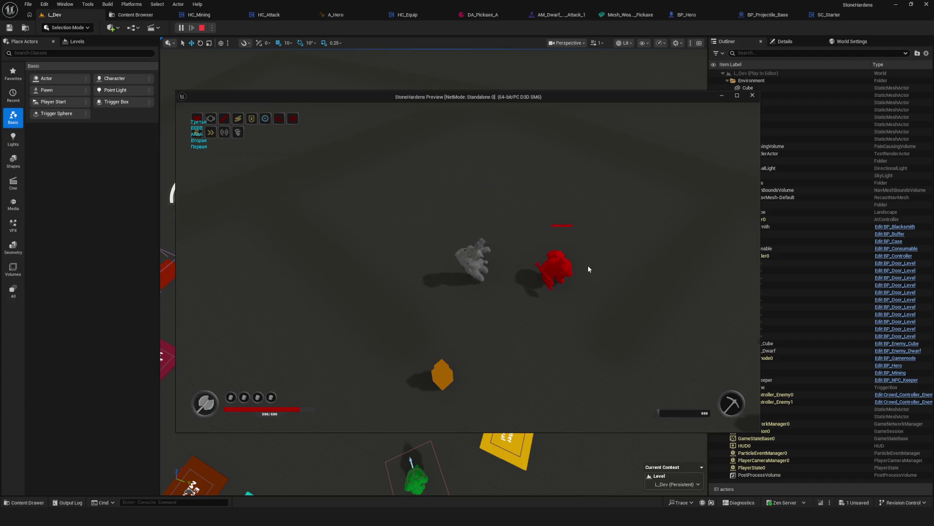
click(554, 274)
click(582, 278)
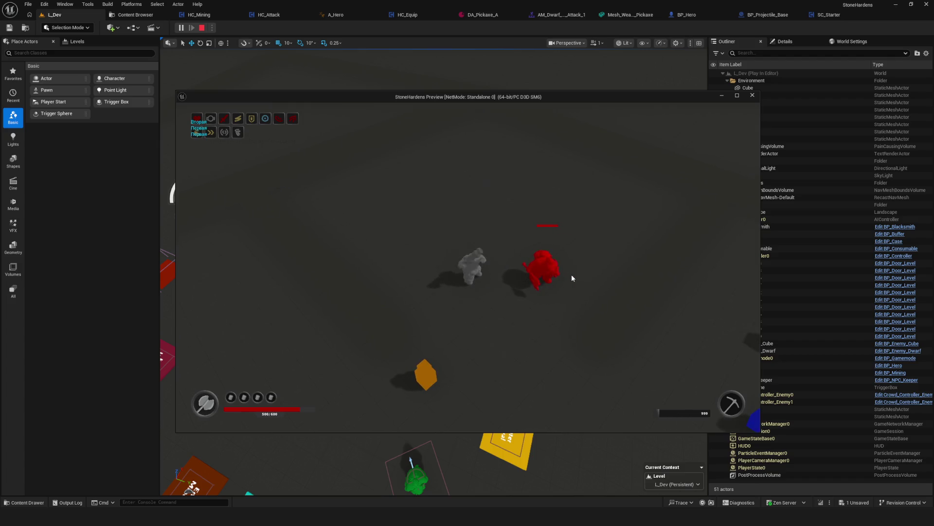
click(578, 278)
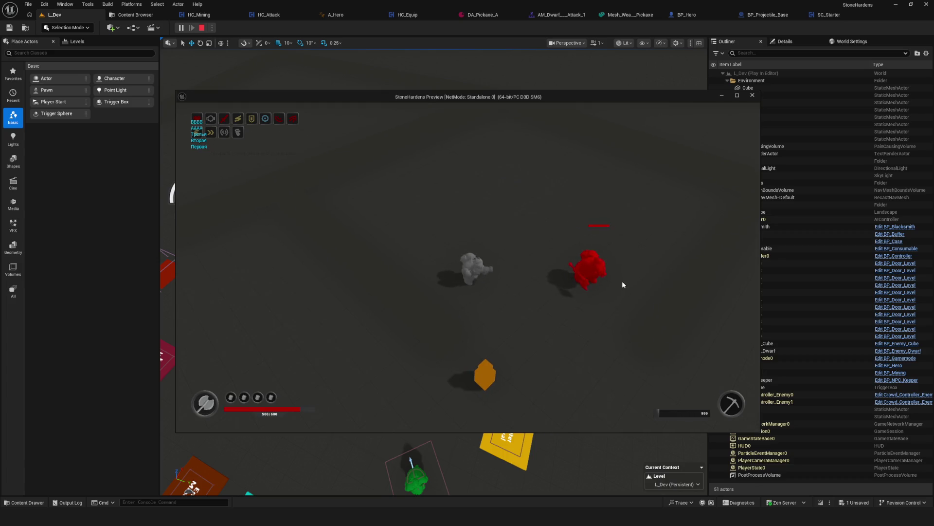
Step: Strafe left and right while chaining attacks toward the red enemy
key(d)
key(a)
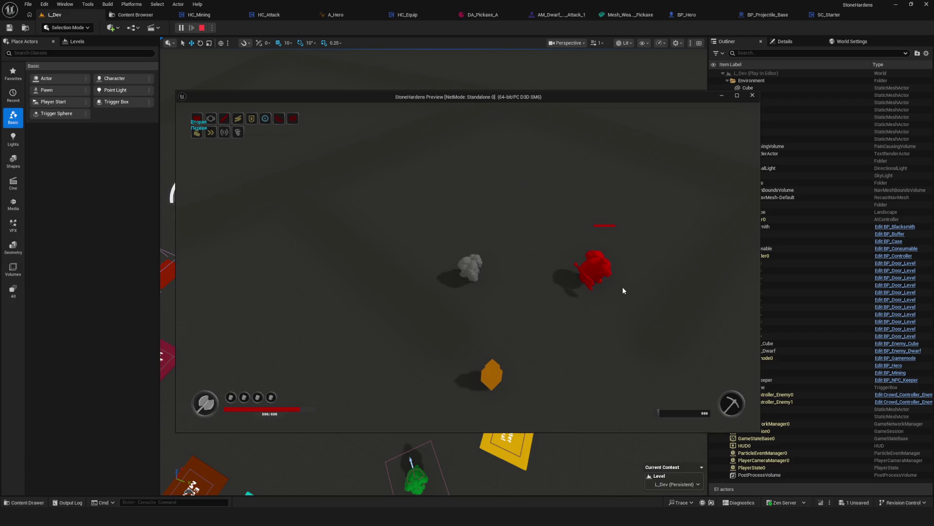
click(623, 285)
key(a)
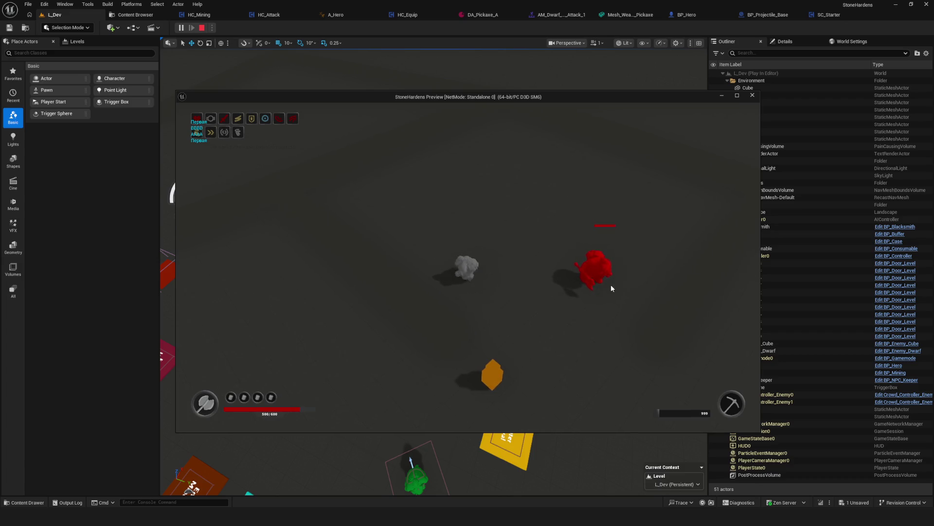
click(589, 282)
click(588, 282)
click(589, 286)
key(d)
click(589, 286)
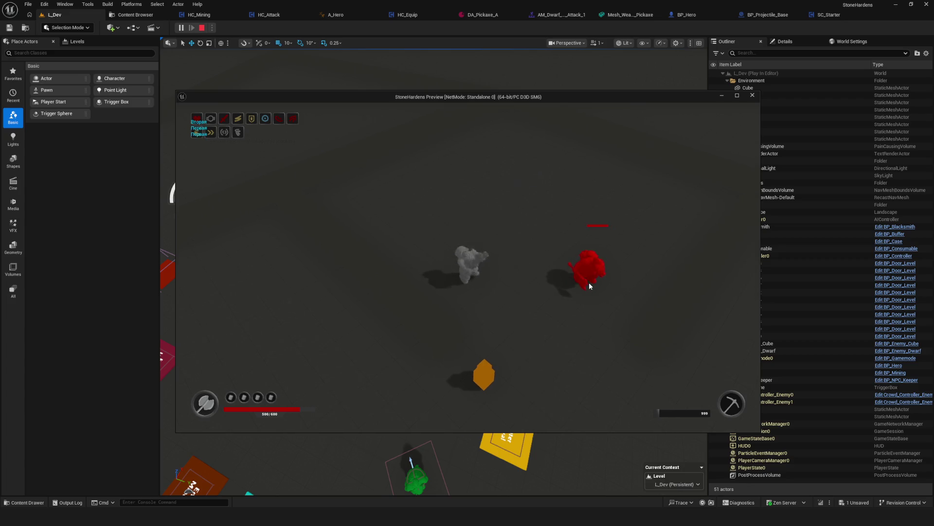
key(d)
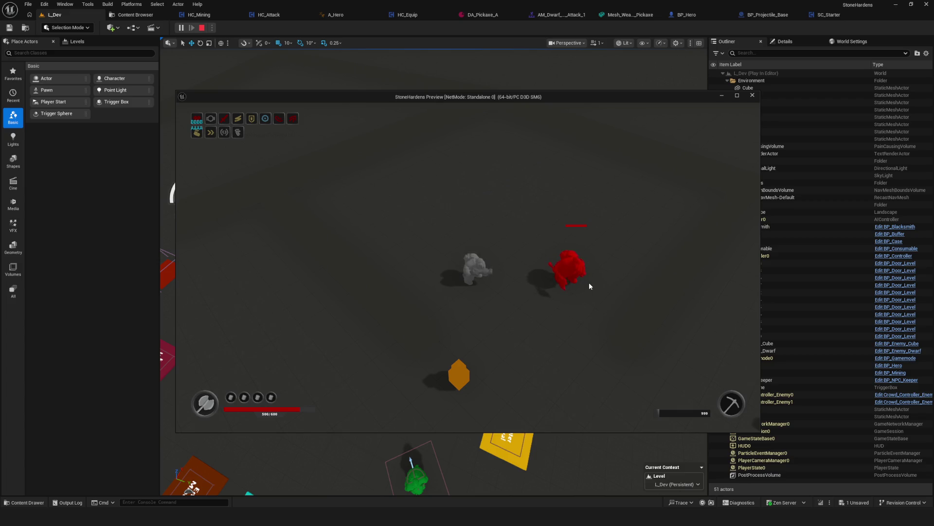
Step: Run several more lunging attack combos on the enemy, then stop the play session
click(589, 284)
click(579, 237)
click(580, 238)
click(588, 255)
click(589, 256)
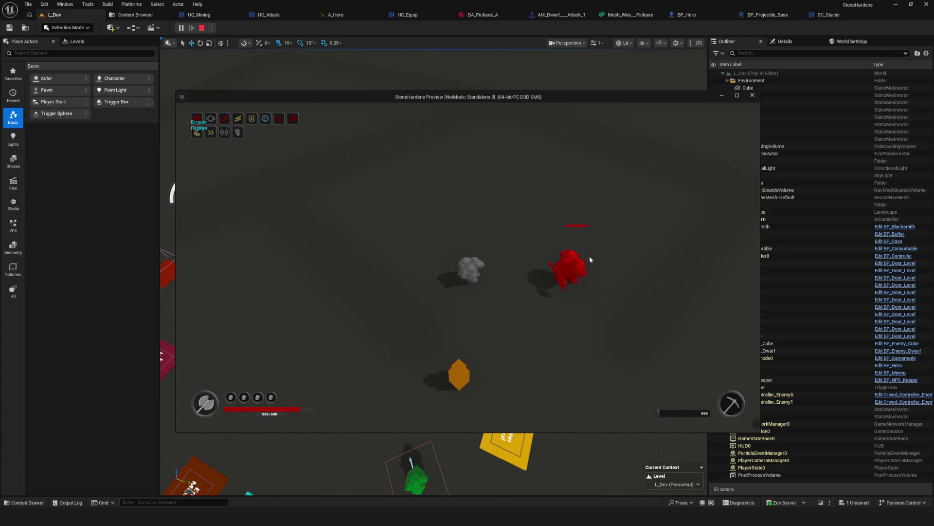
click(589, 256)
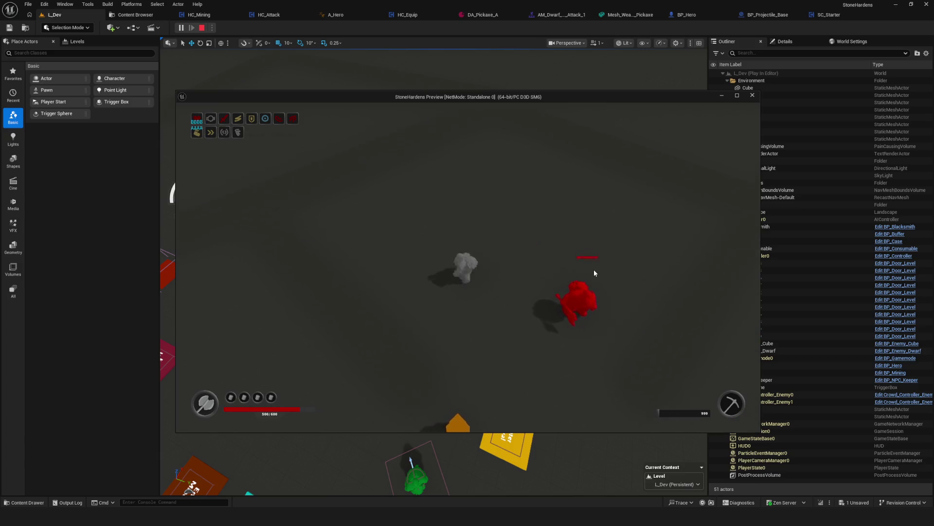
click(596, 270)
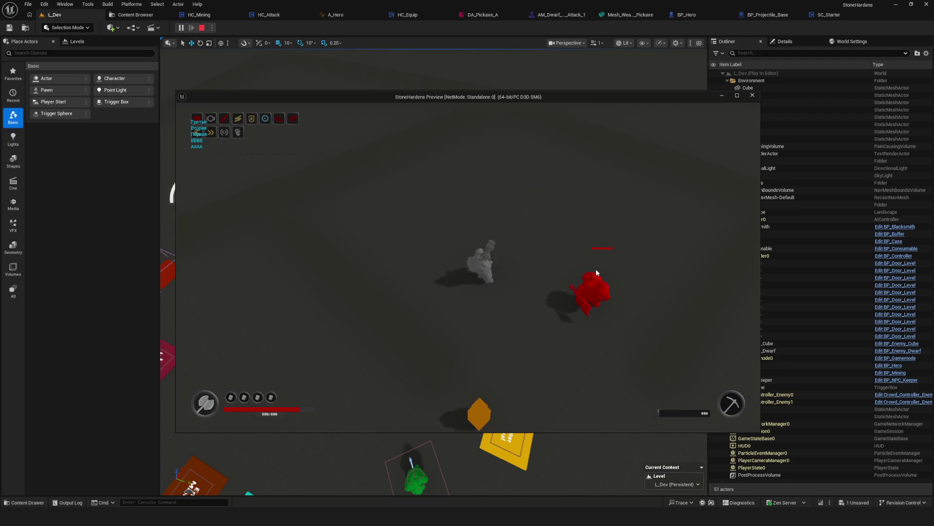
key(Escape)
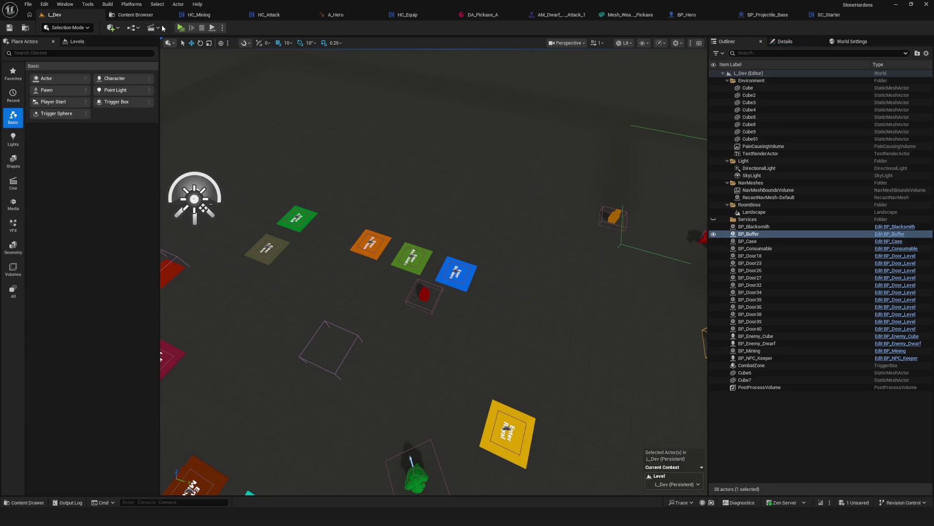
Step: Browse to Characters > Enemy > 03_Cube and open BP_Enemy_Cube
click(145, 16)
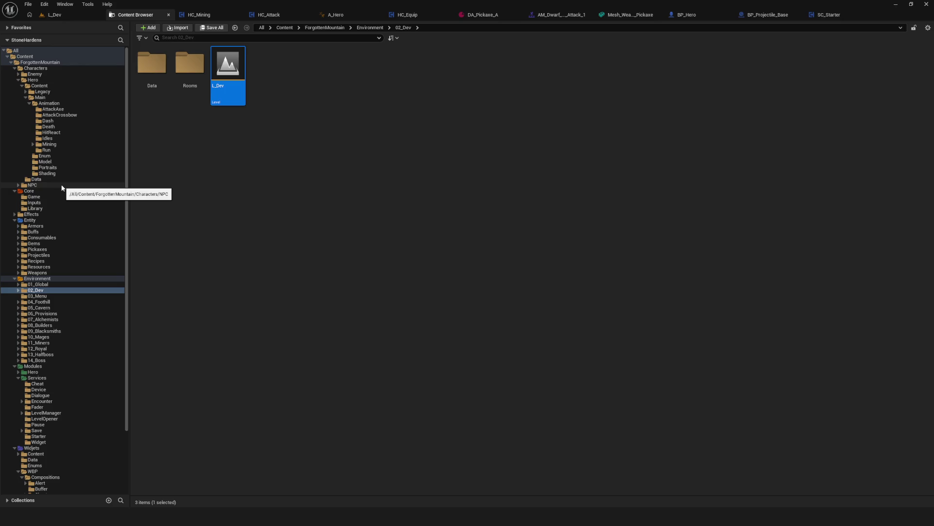
click(18, 74)
click(40, 91)
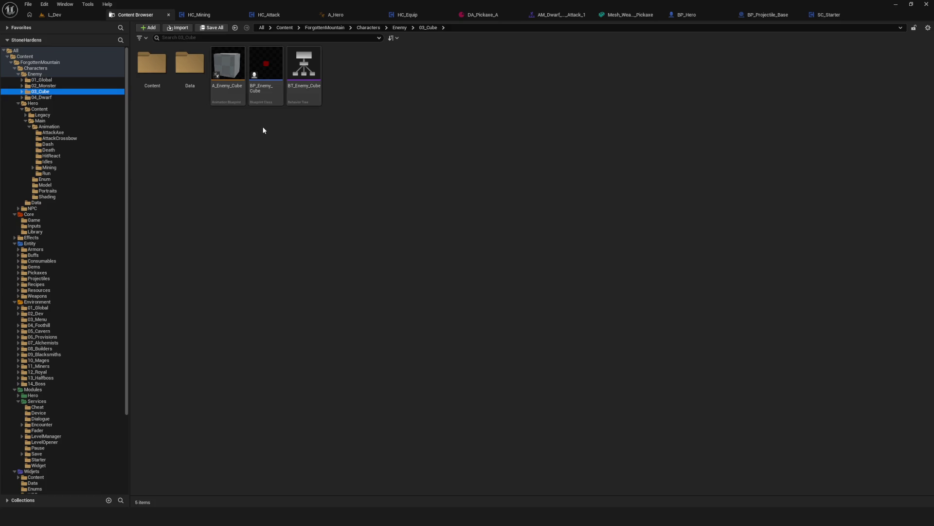
click(267, 88)
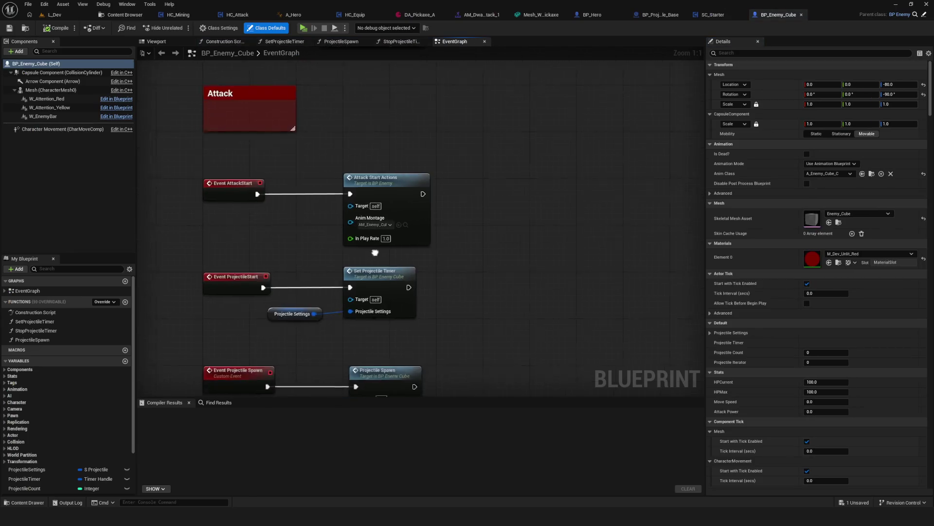
Step: Jump from Attack Start Actions to its BP_Enemy definition and review the tag checker and montage nodes
drag(223, 190, 565, 306)
drag(385, 255, 382, 199)
click(405, 175)
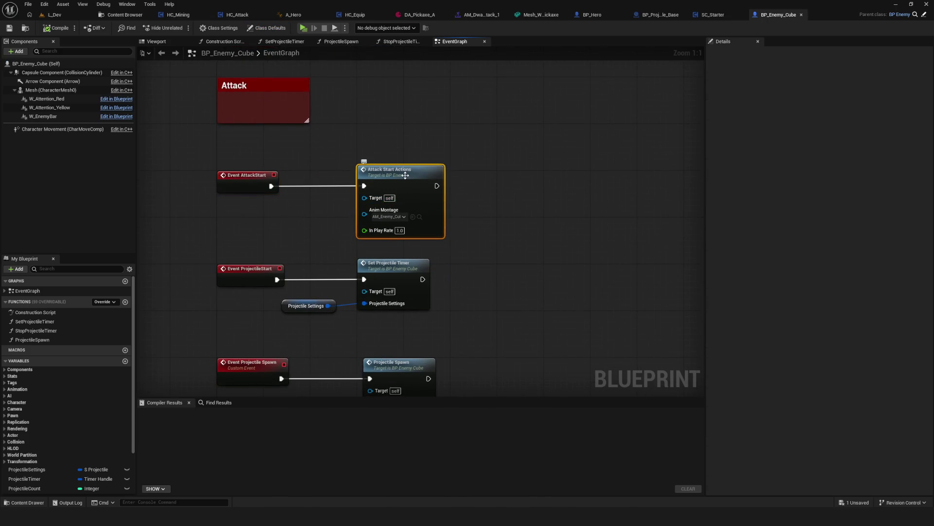
key(alt+g)
drag(492, 201, 172, 214)
drag(205, 185, 674, 297)
drag(234, 188, 775, 269)
drag(170, 122, 463, 133)
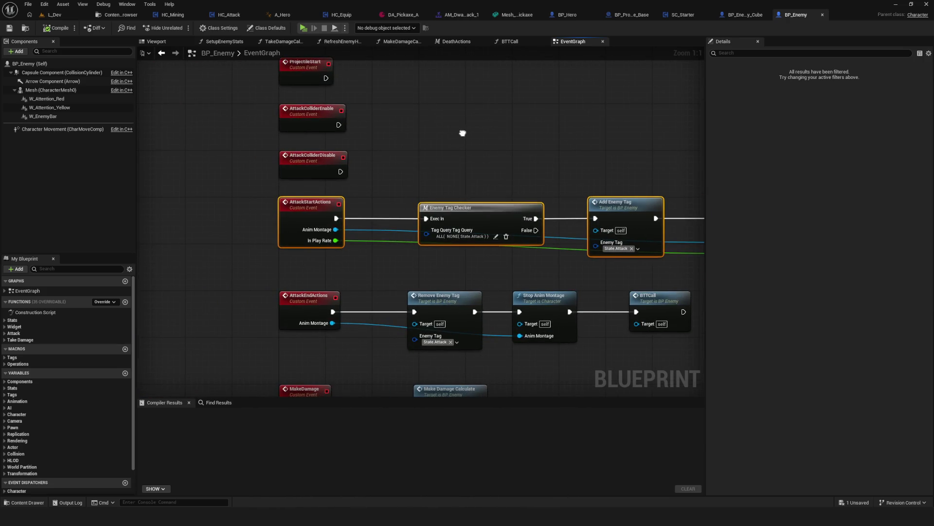
Step: Select Event AttackStart in BP_Enemy_Cube, then go back to the 03_Cube folder
click(752, 13)
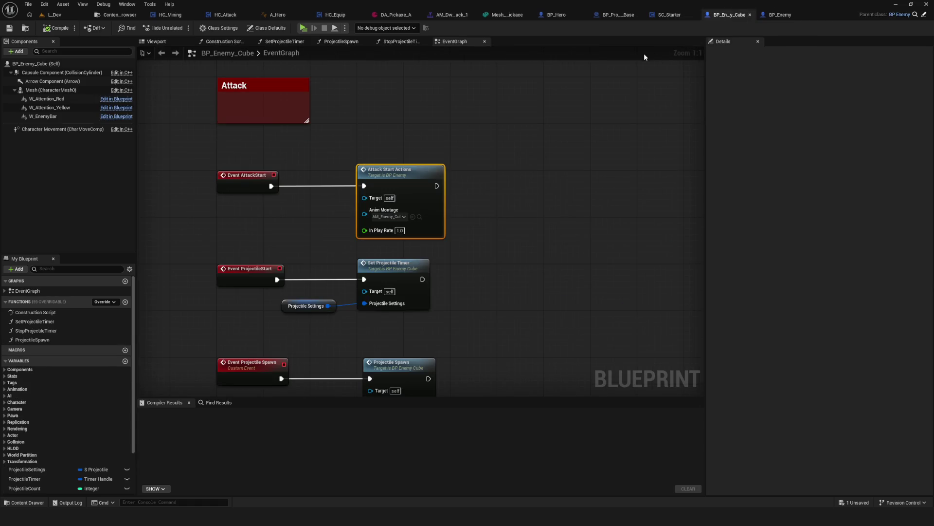
drag(219, 146, 413, 220)
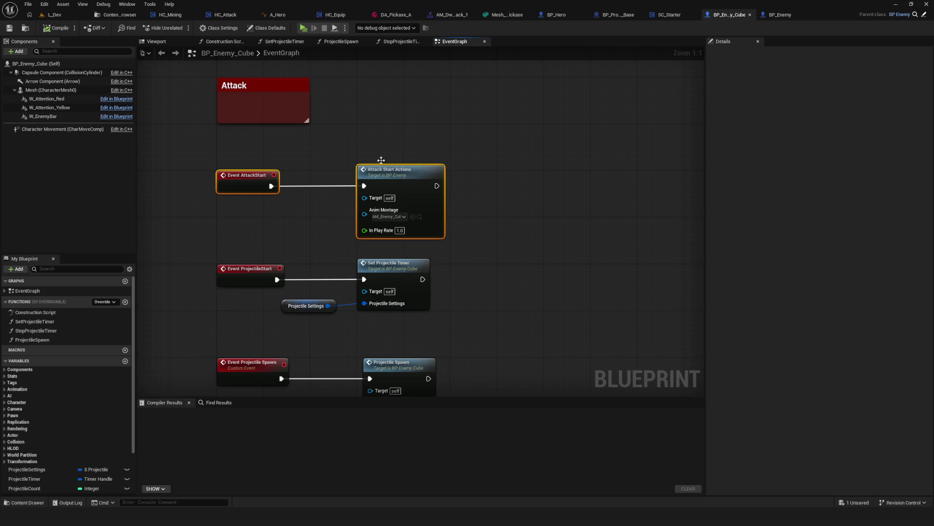
click(120, 14)
click(281, 152)
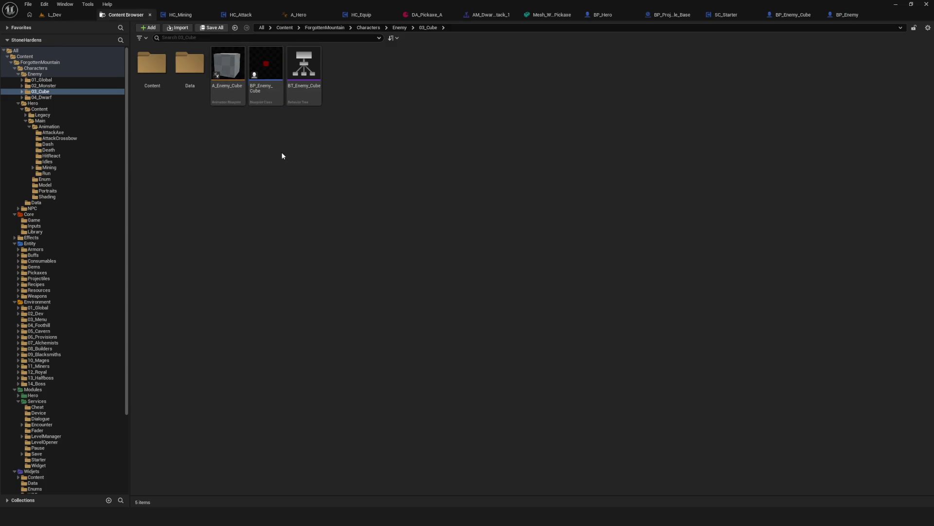
Step: Open the A_Enemy_Cube animation blueprint and the Enemy_Cube_Attack animation from Content > Animations
double_click(234, 74)
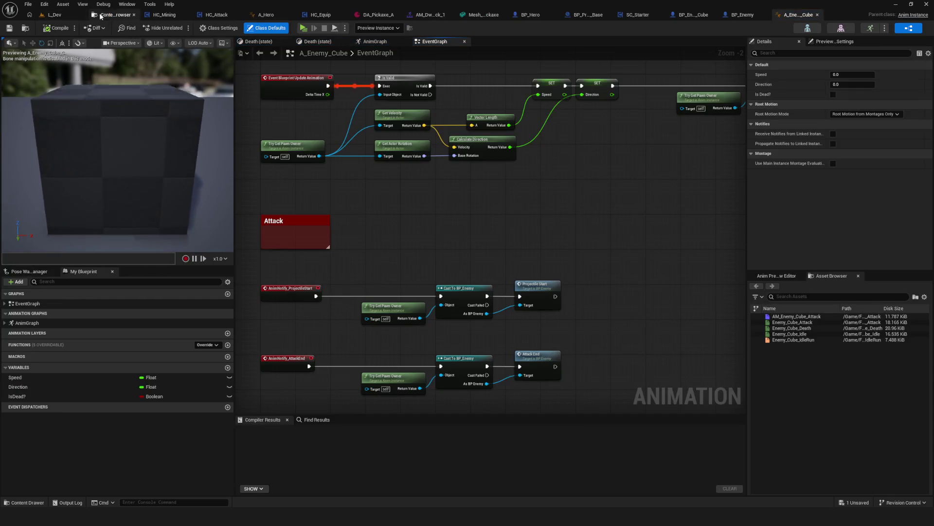
click(115, 15)
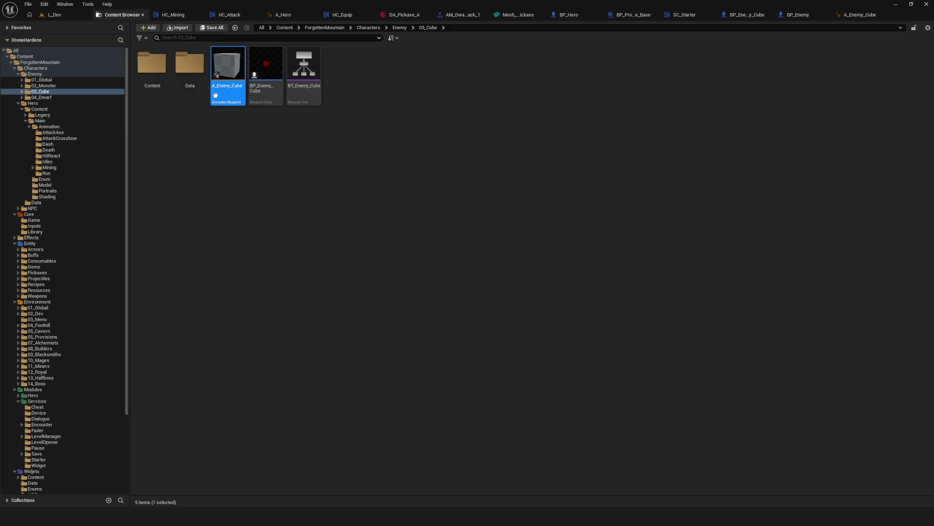
double_click(158, 74)
double_click(163, 77)
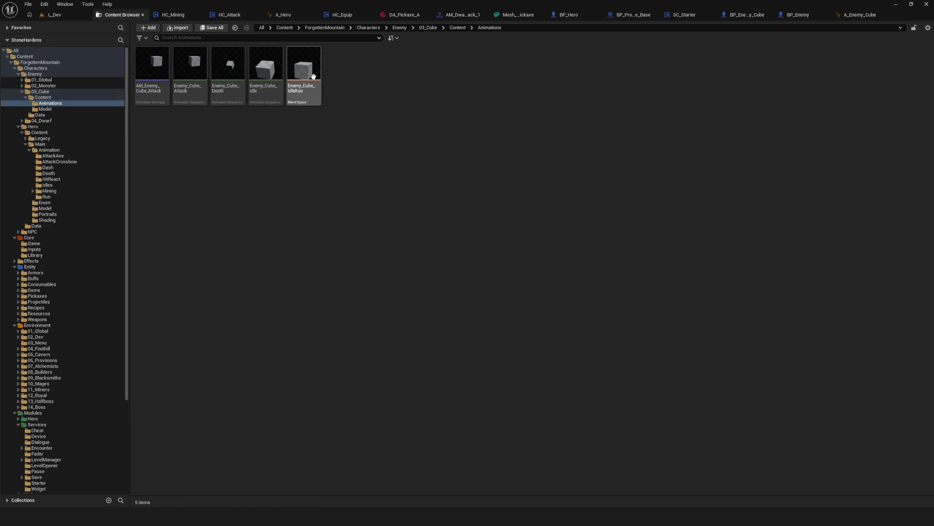
double_click(191, 65)
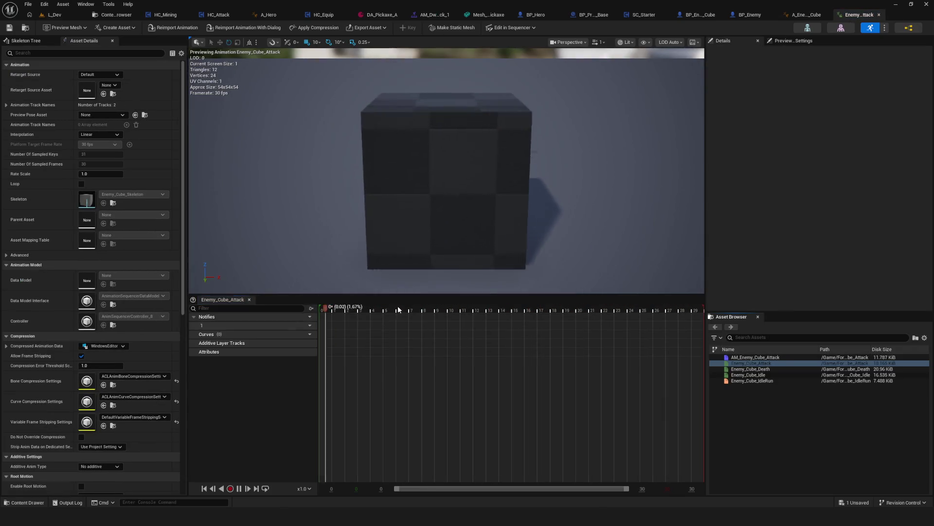
click(394, 309)
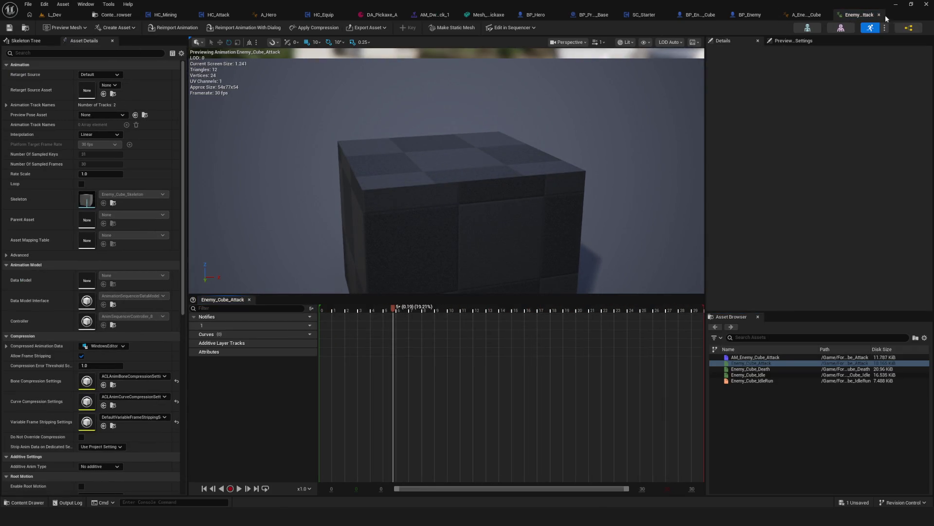
Step: Inspect the ProjectileStart notify in AM_Enemy_Cube_Attack, then go back to BP_Enemy_Cube
double_click(759, 358)
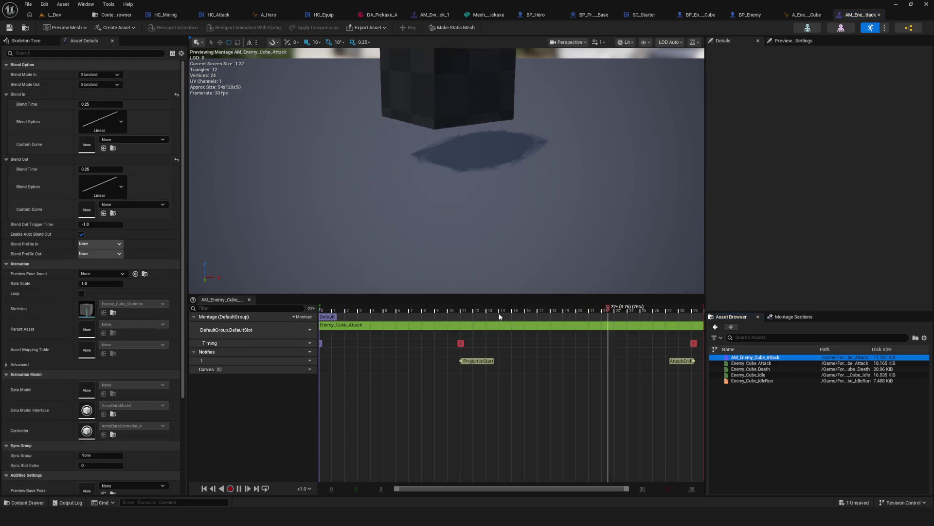
click(461, 308)
drag(461, 358, 462, 358)
click(462, 360)
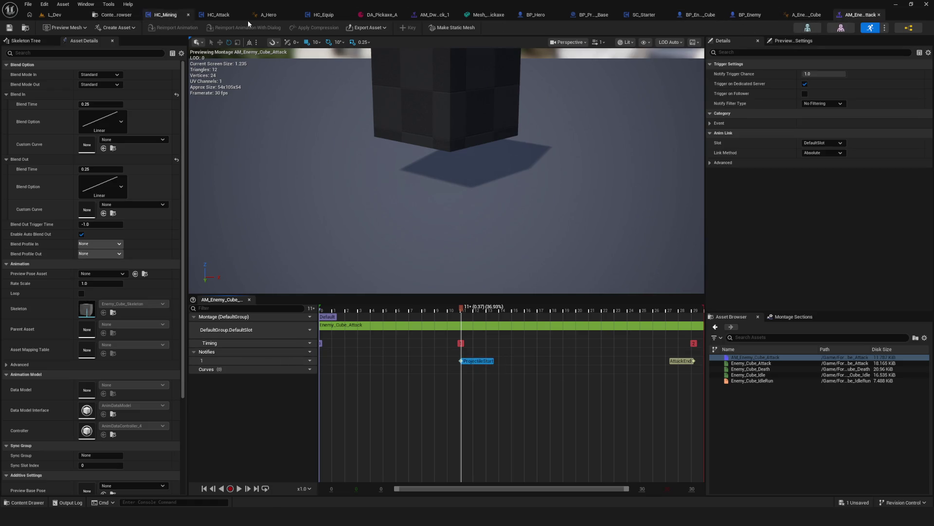
click(701, 15)
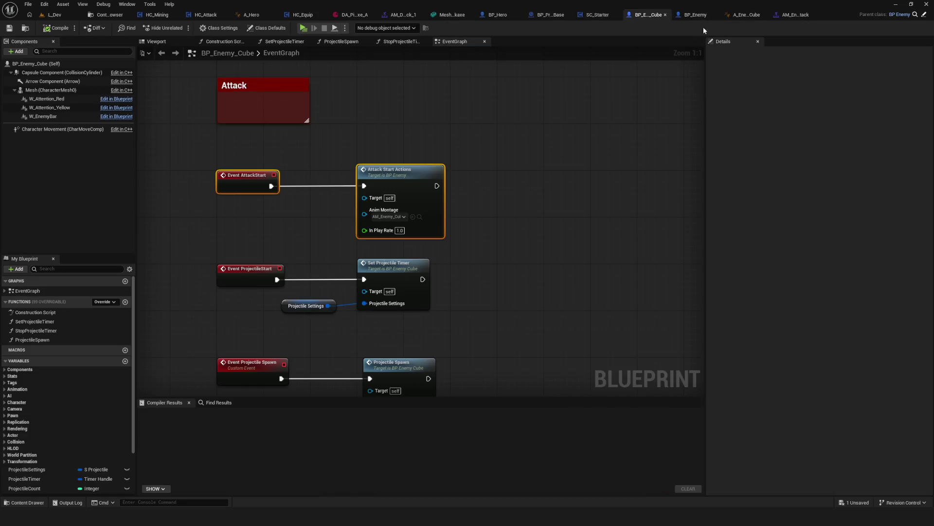
mouse_move(200, 209)
mouse_down()
mouse_move(474, 299)
mouse_move(359, 265)
mouse_up()
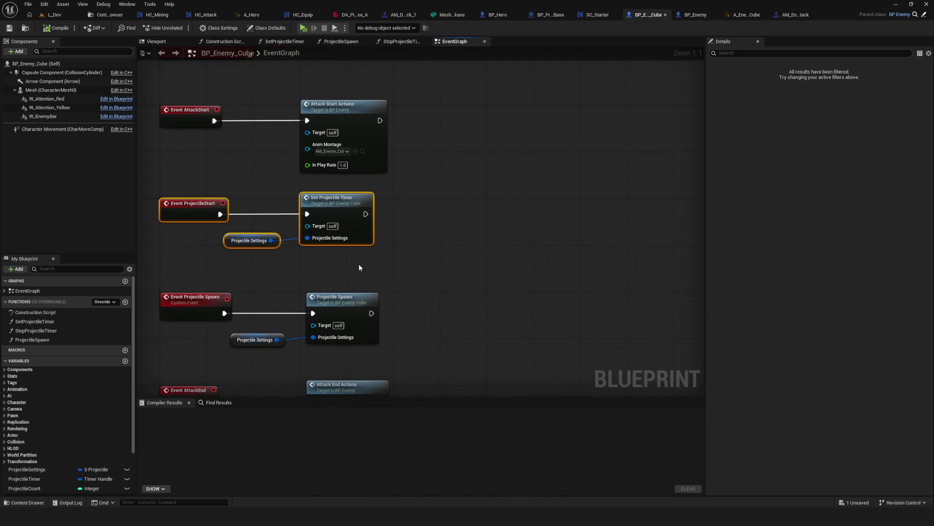
mouse_move(250, 199)
mouse_down()
mouse_move(279, 252)
mouse_move(411, 264)
mouse_up()
click(339, 202)
drag(442, 218, 494, 223)
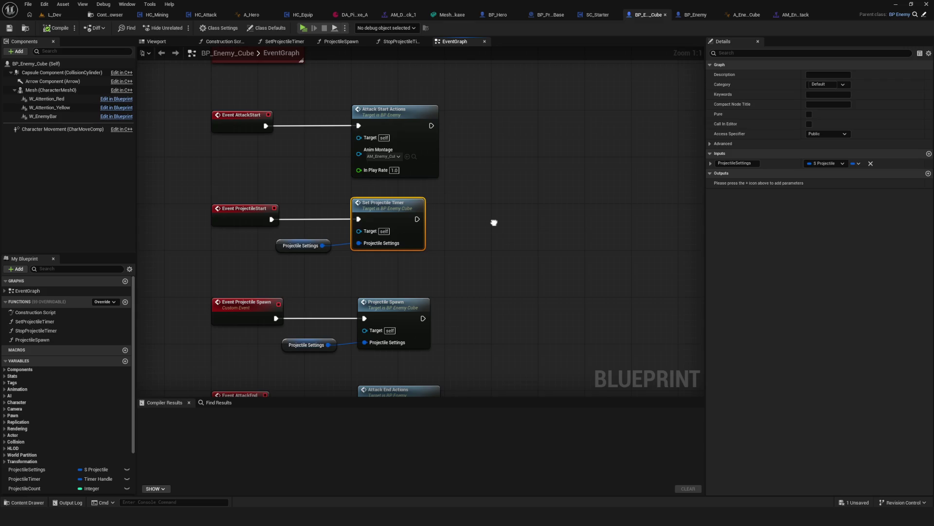
drag(494, 222, 494, 222)
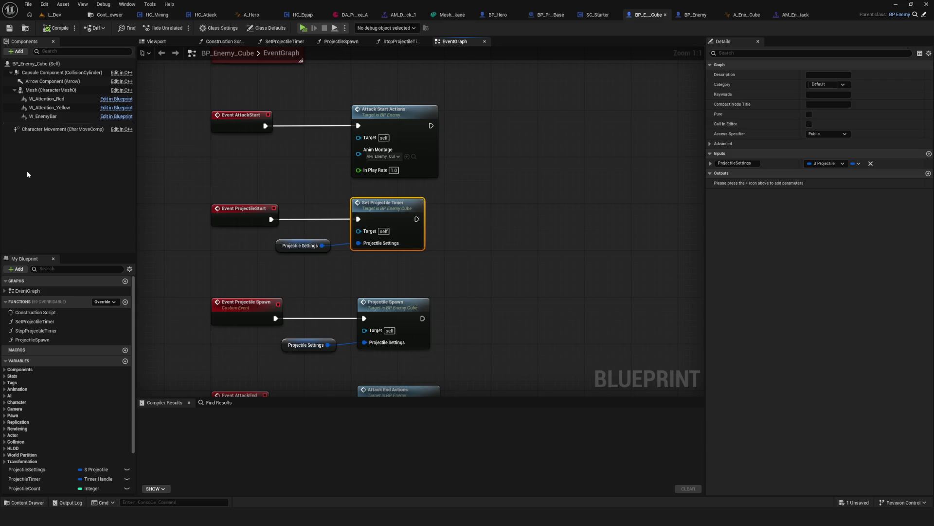
click(691, 15)
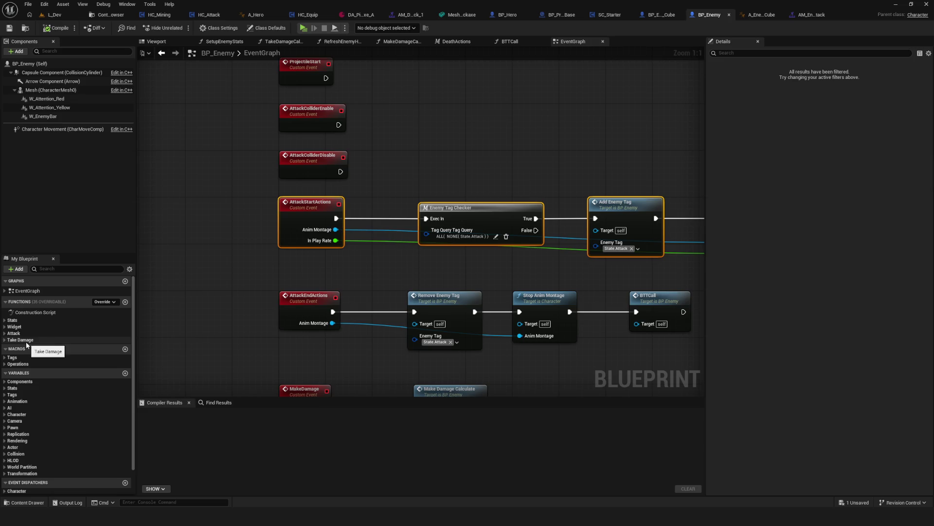
click(7, 334)
click(6, 327)
click(5, 376)
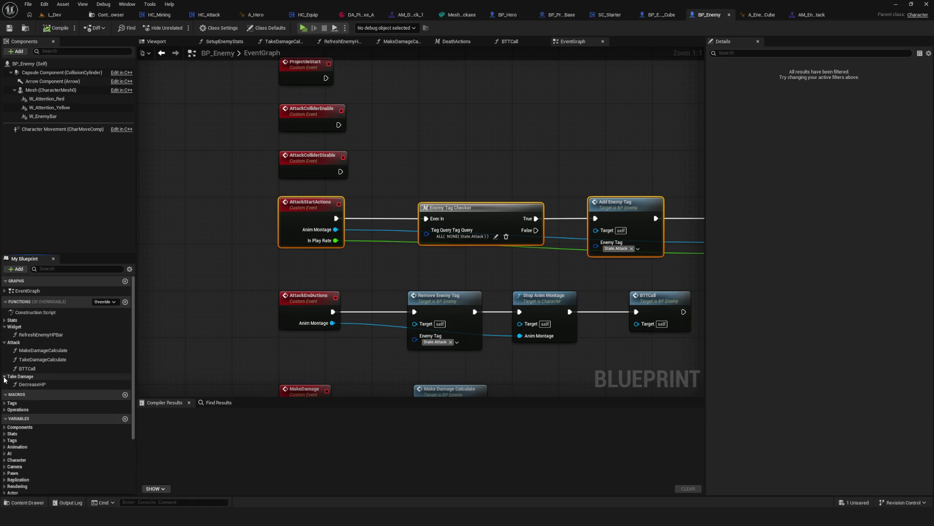
click(5, 321)
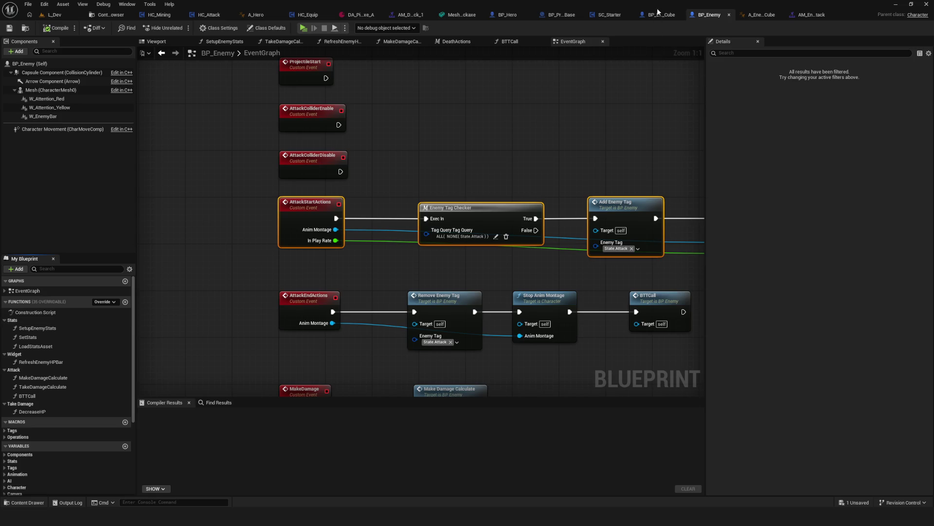
click(658, 12)
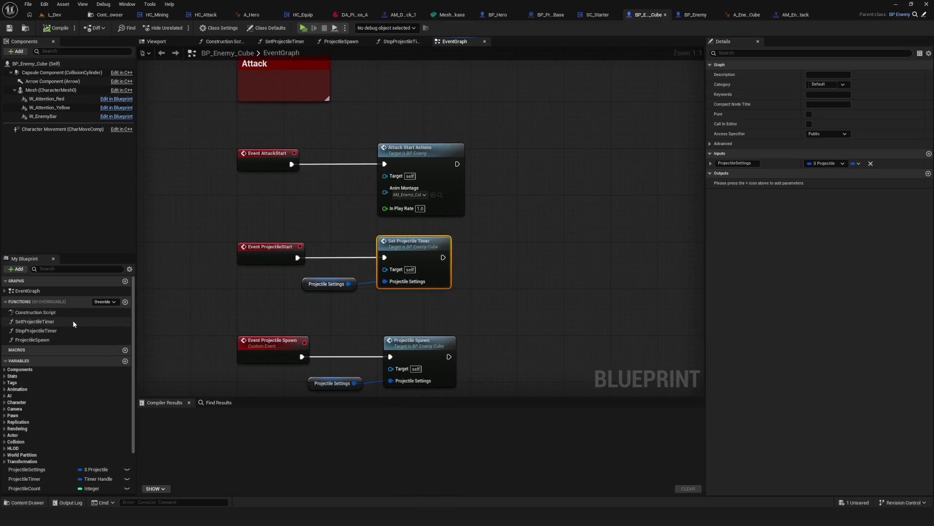
Step: Select the SetProjectileTimer function and compile BP_Enemy_Cube
click(96, 321)
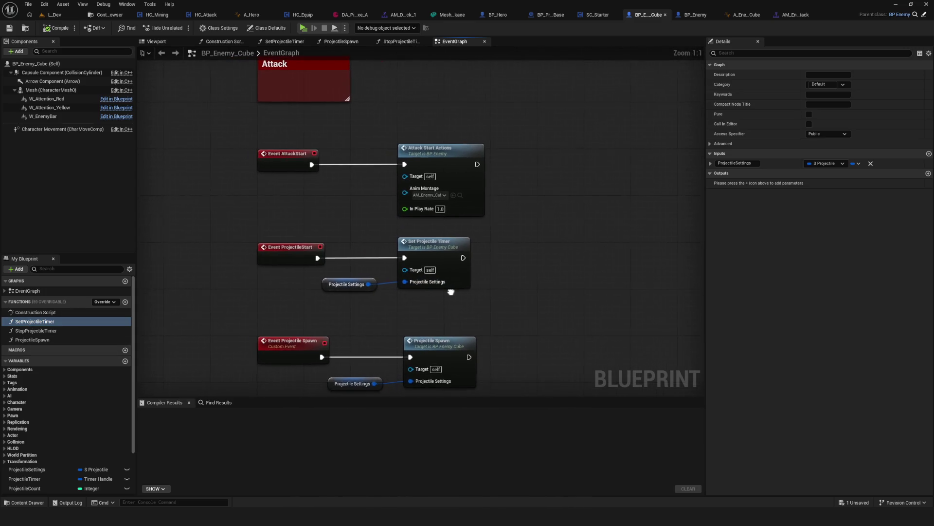
drag(456, 286, 469, 279)
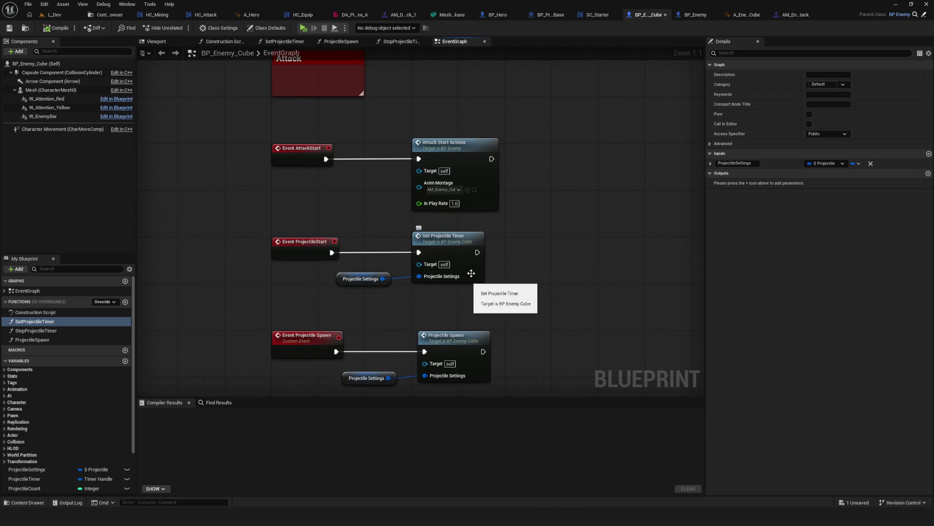
click(56, 27)
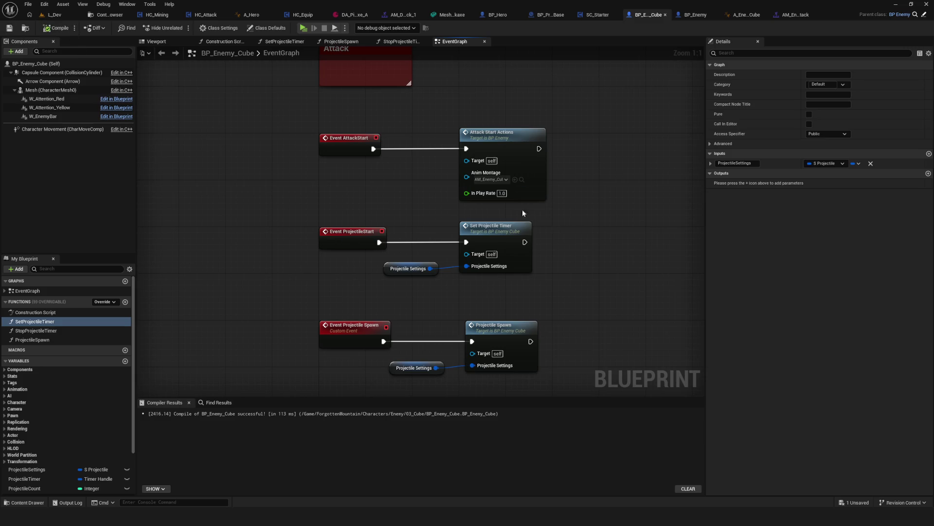
scroll(559, 268, down, 3)
scroll(559, 267, up, 3)
scroll(559, 268, down, 1)
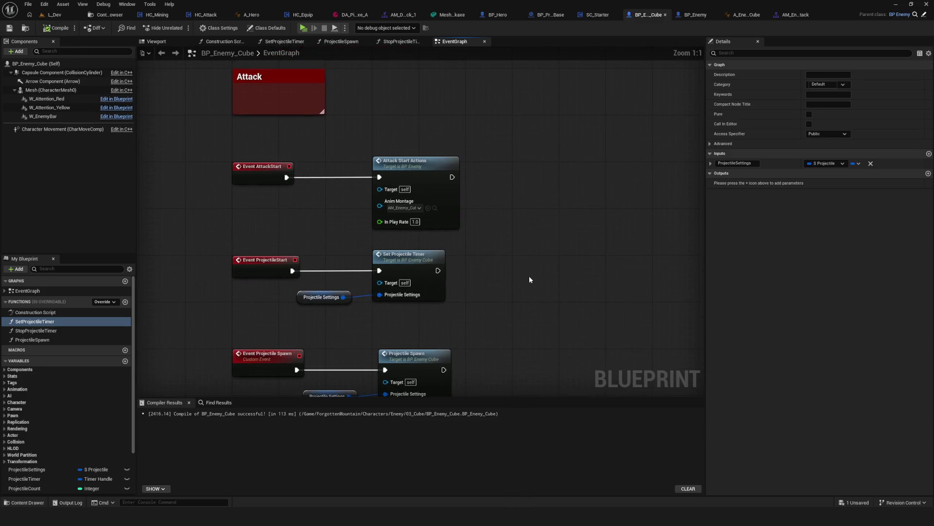
scroll(463, 242, up, 1)
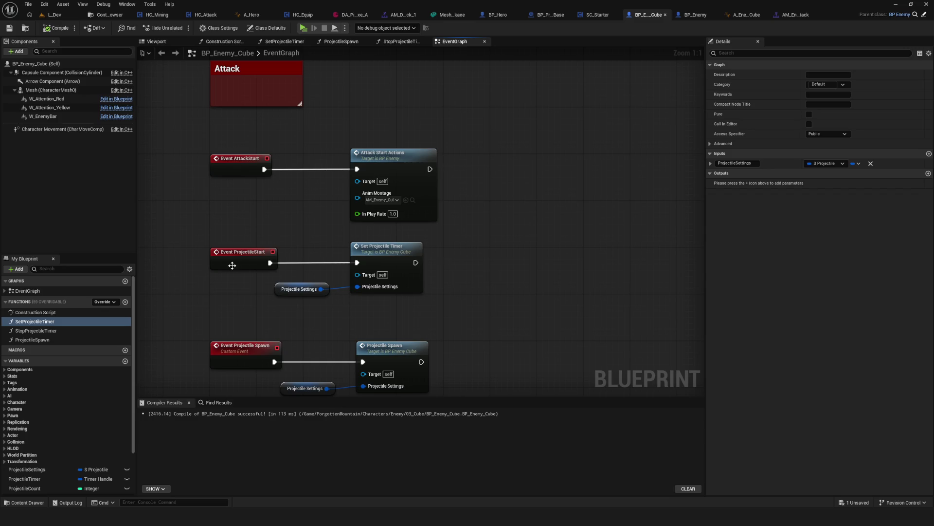
Step: Look over the SetProjectileTimer graph, then select the Projectile Settings node in the event graph
double_click(391, 252)
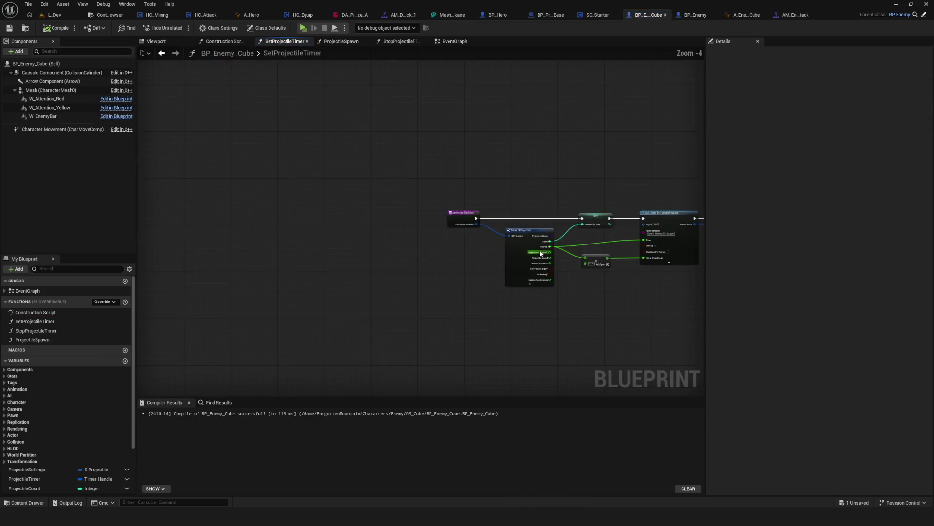
drag(614, 253, 478, 265)
click(161, 53)
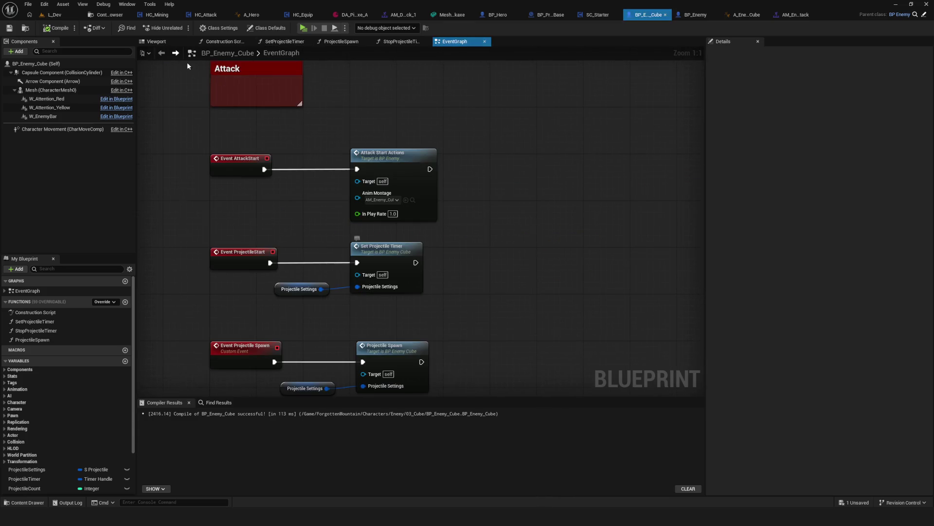
click(300, 289)
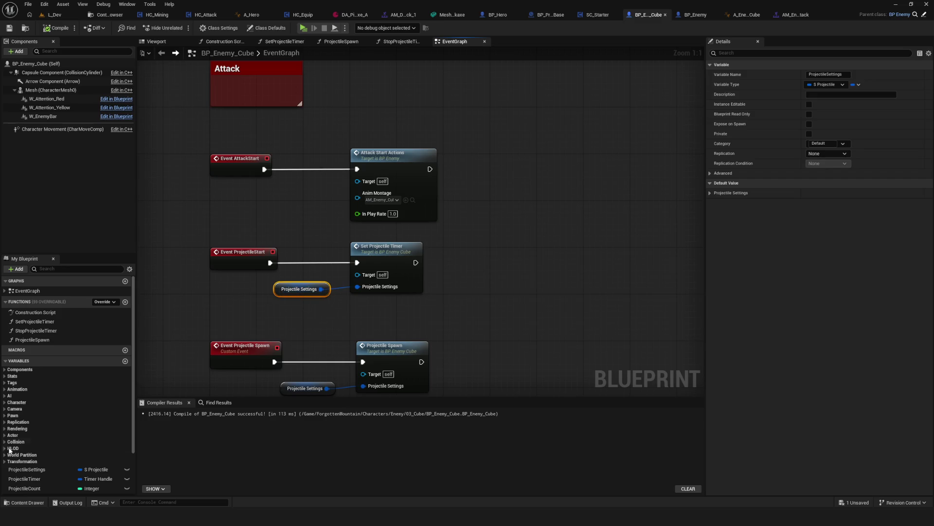
Step: Recompile BP_Enemy_Cube with F7
scroll(39, 424, down, 2)
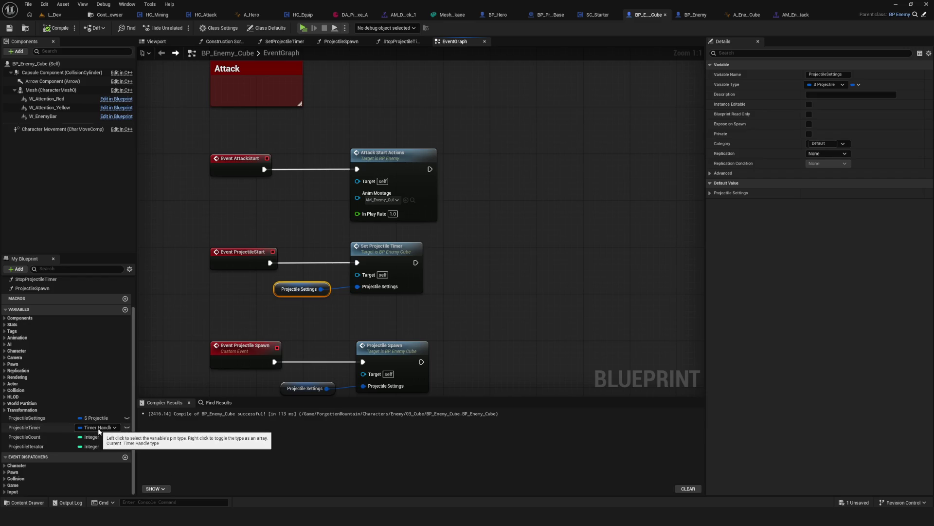
scroll(319, 279, down, 3)
scroll(318, 276, up, 3)
scroll(318, 277, down, 2)
scroll(467, 233, up, 2)
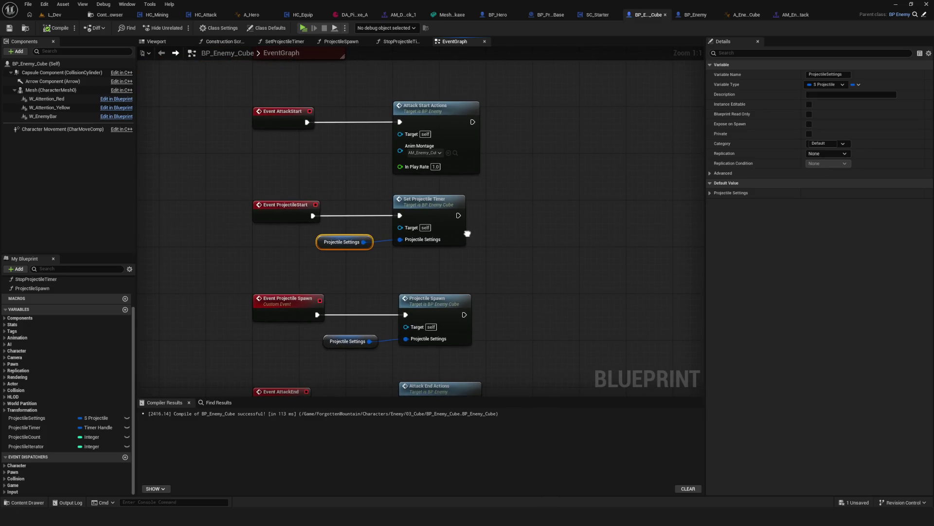
key(F7)
scroll(417, 244, down, 3)
scroll(365, 239, up, 3)
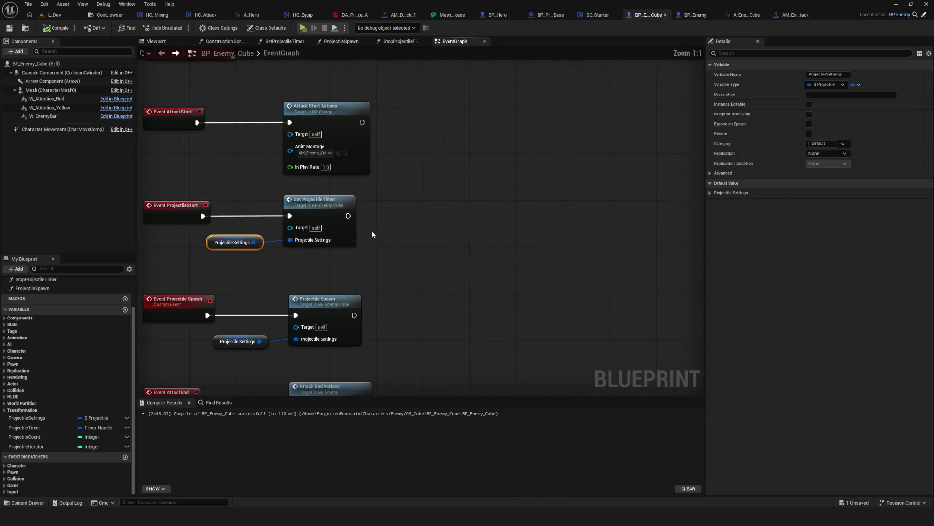
Step: Select the Set Projectile Timer call and the Event Projectile Spawn nodes in the event graph
drag(283, 324, 289, 331)
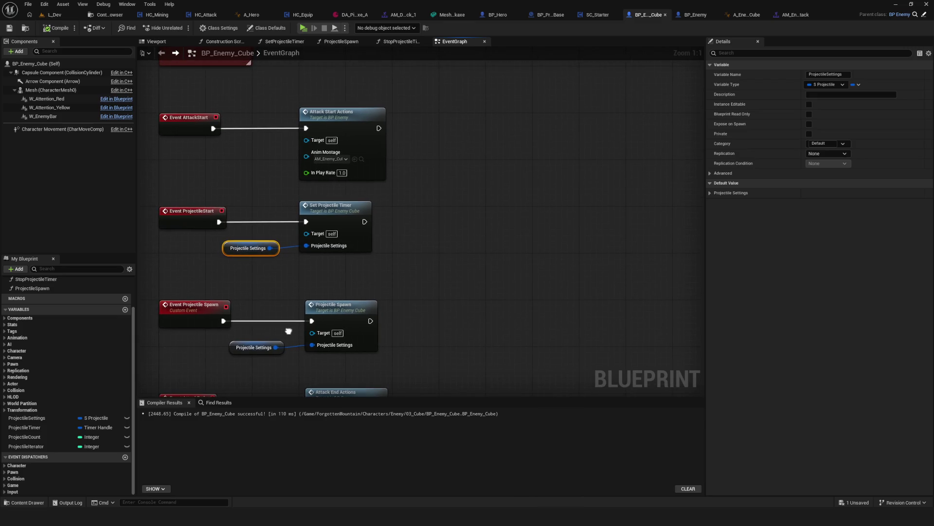
click(348, 211)
mouse_move(355, 227)
mouse_down()
mouse_move(469, 219)
mouse_move(476, 236)
mouse_move(454, 258)
mouse_up()
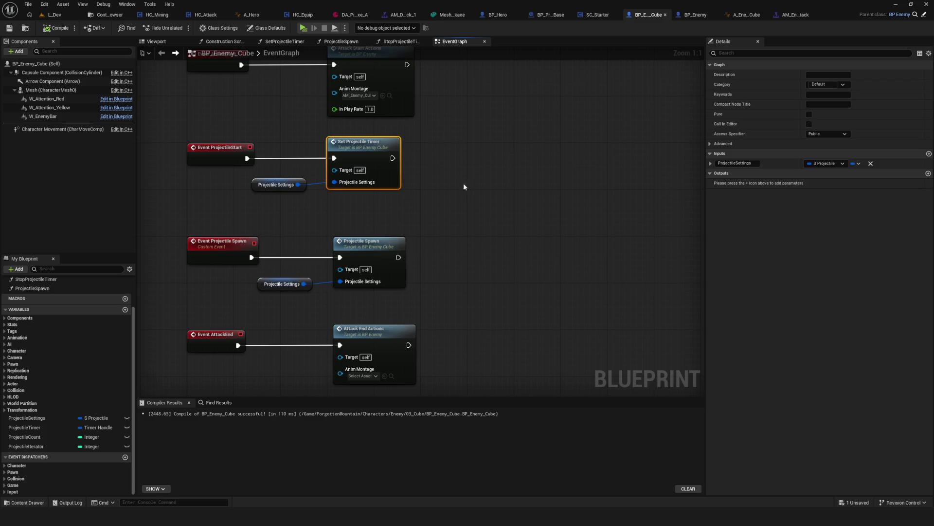
drag(468, 239, 462, 253)
drag(199, 223, 529, 319)
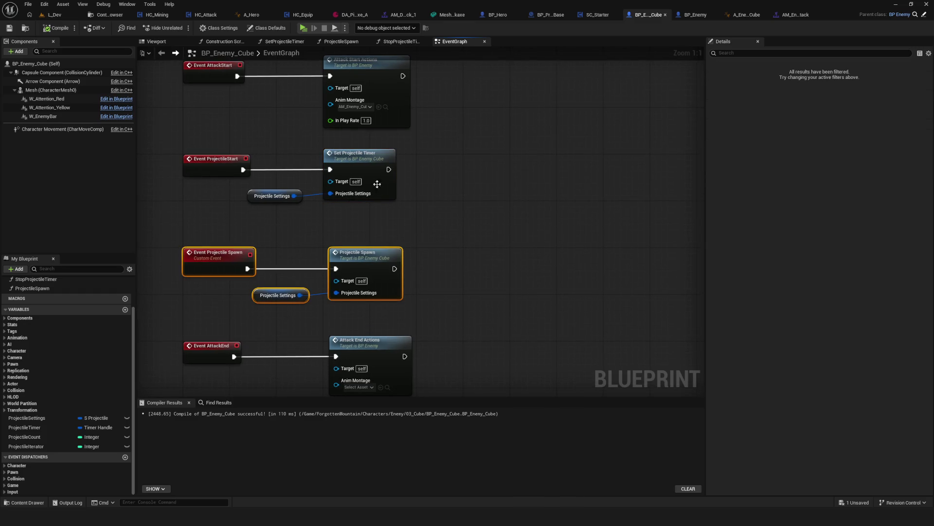
Step: Open the SetProjectileTimer graph and select its looping Set Timer by Function Name node
double_click(362, 159)
drag(582, 209, 181, 222)
drag(208, 142, 258, 333)
drag(232, 325, 272, 299)
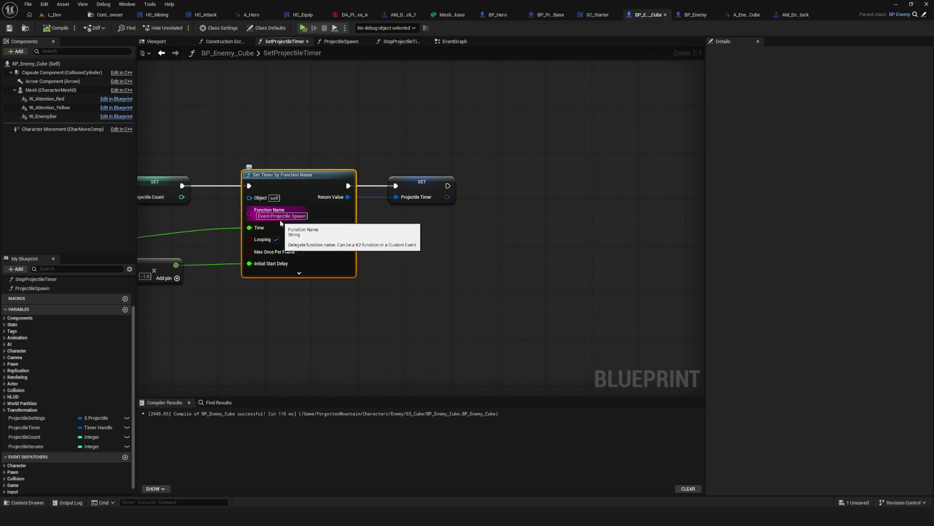
Step: Review the nodes feeding the timer, including the Break S Projectile node
mouse_move(290, 220)
mouse_down()
mouse_move(424, 239)
mouse_move(655, 235)
mouse_up()
drag(451, 160, 377, 137)
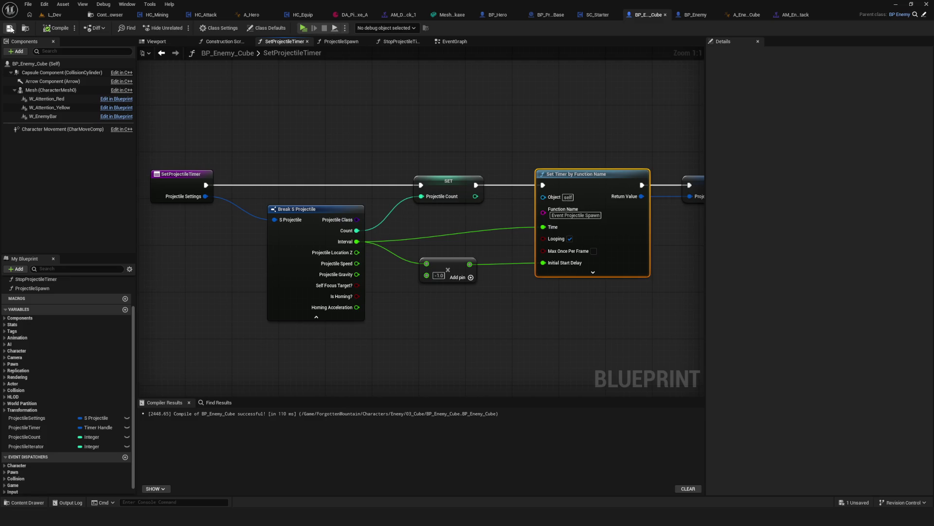
mouse_move(278, 136)
mouse_down()
mouse_move(313, 317)
mouse_move(338, 371)
mouse_up()
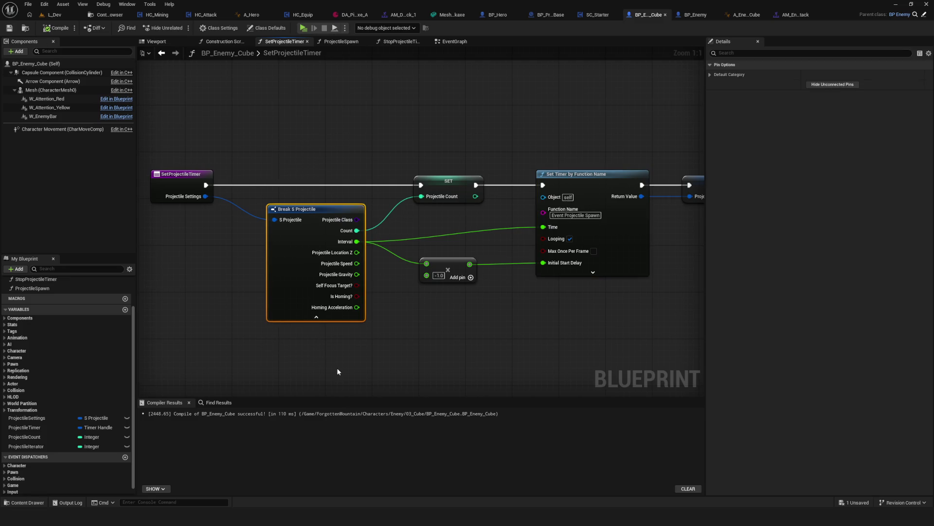
drag(297, 132, 326, 392)
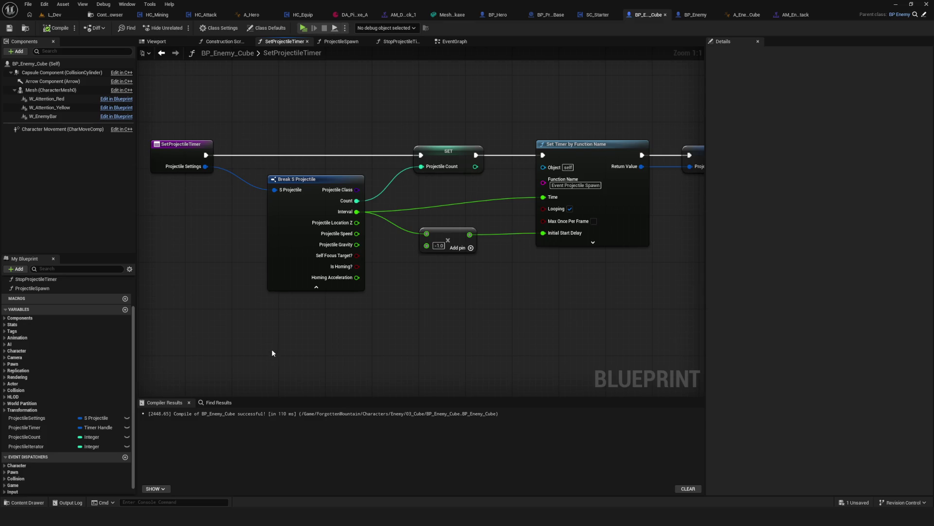
Step: Show ProjectileSettings defaults: BP_Projectile_Sphere, Count 2, Interval 0.1, speed 1000.0, gravity 0.0
click(26, 418)
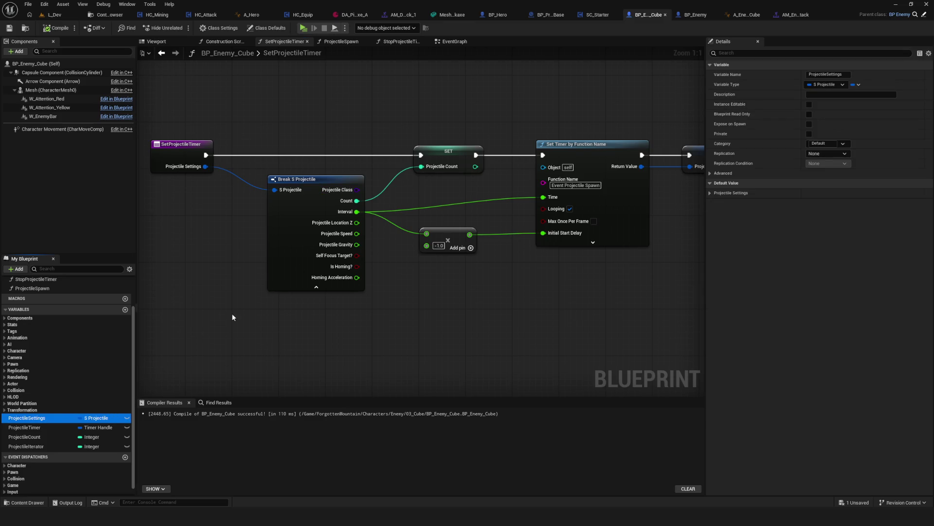
mouse_move(420, 142)
mouse_down()
mouse_move(474, 124)
mouse_move(461, 120)
mouse_up()
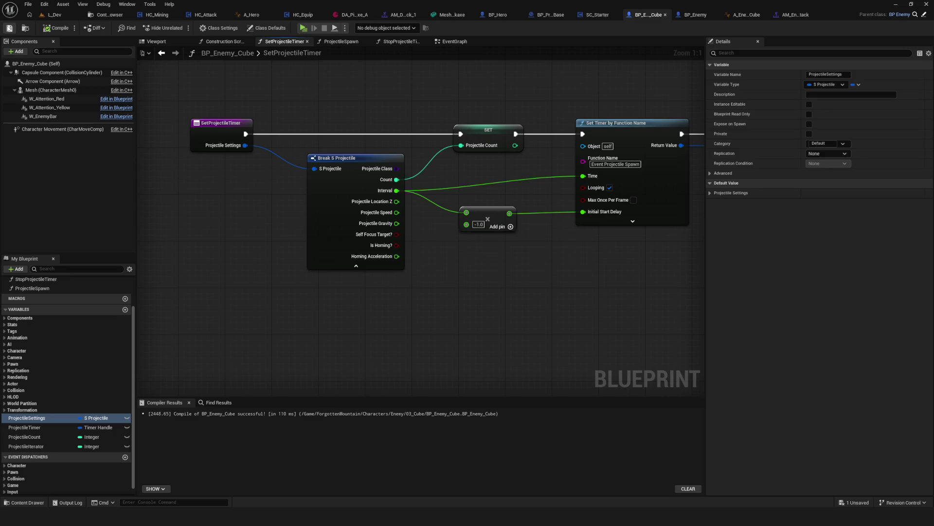
click(161, 52)
click(162, 52)
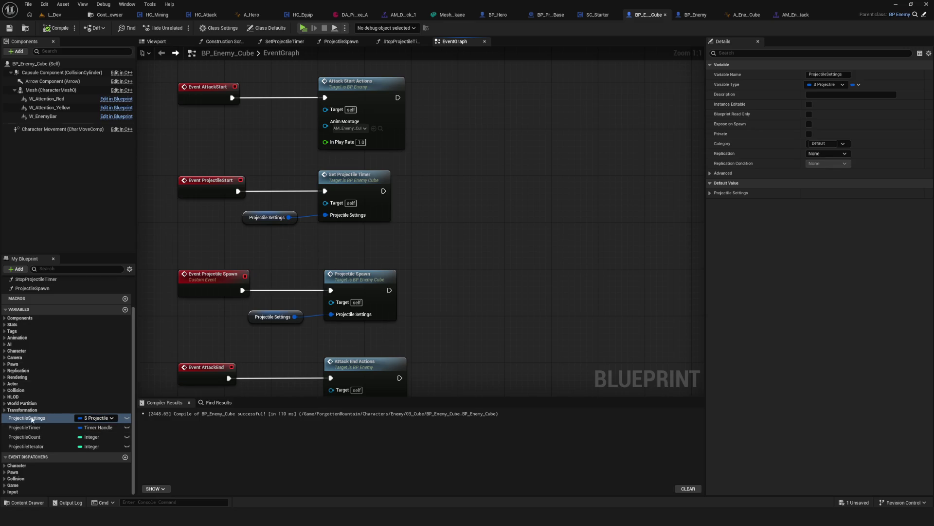
click(728, 194)
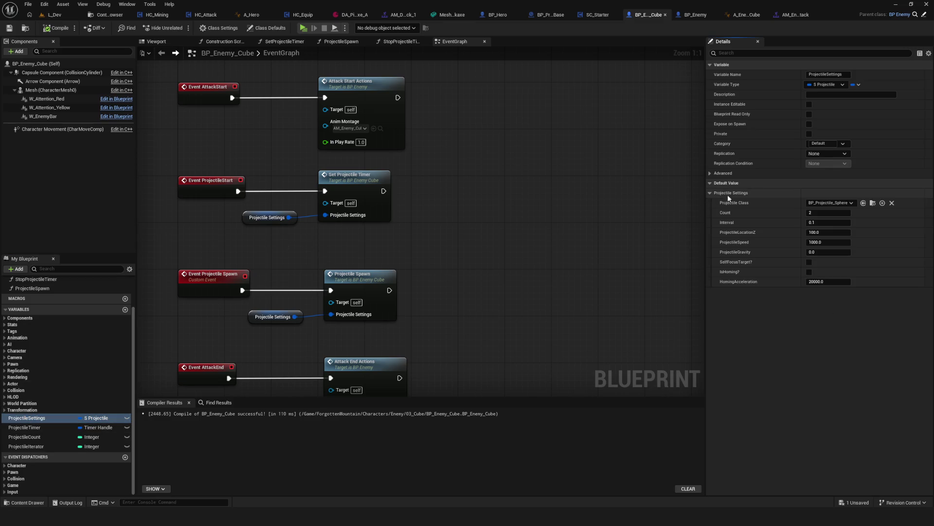
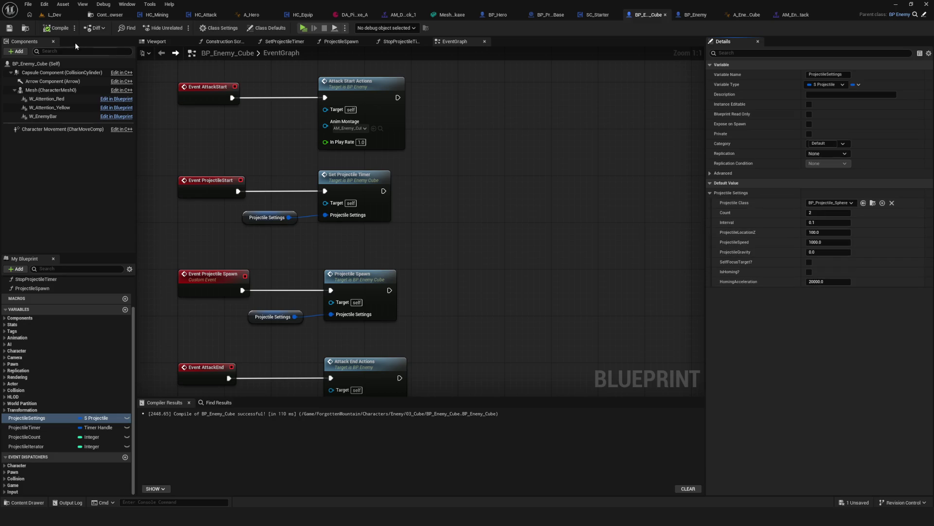
Step: Open the ProjectileSpawn function and inspect its iterator nodes and ProjectileCount variable
click(8, 32)
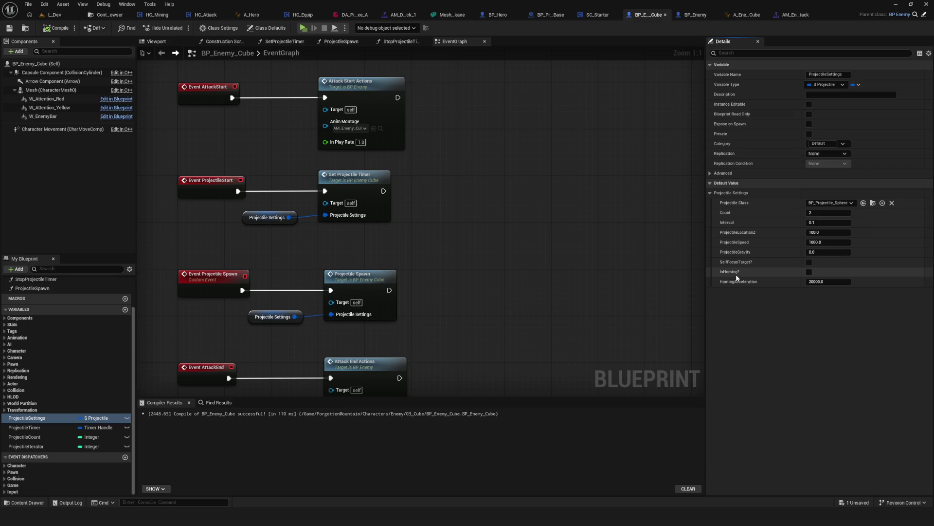
mouse_move(399, 255)
mouse_down()
mouse_move(415, 263)
mouse_move(417, 254)
mouse_up()
double_click(389, 272)
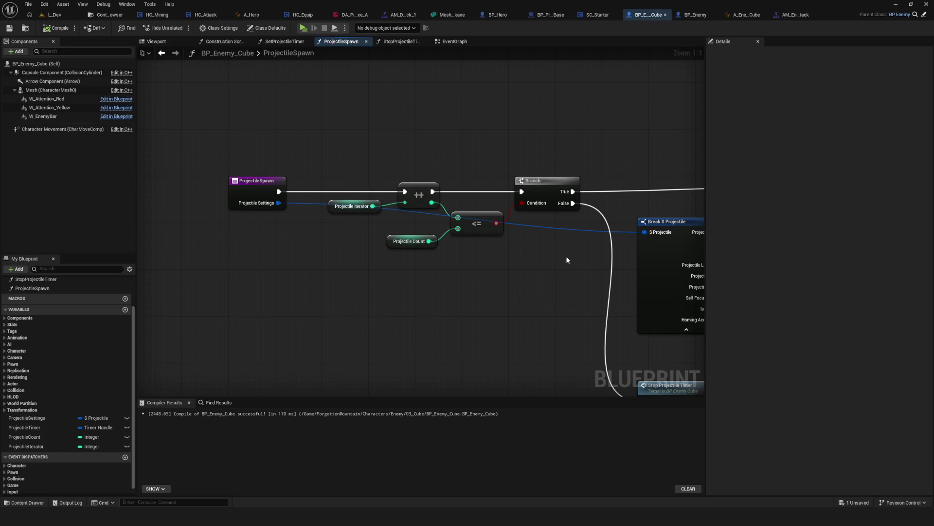
drag(293, 164, 500, 270)
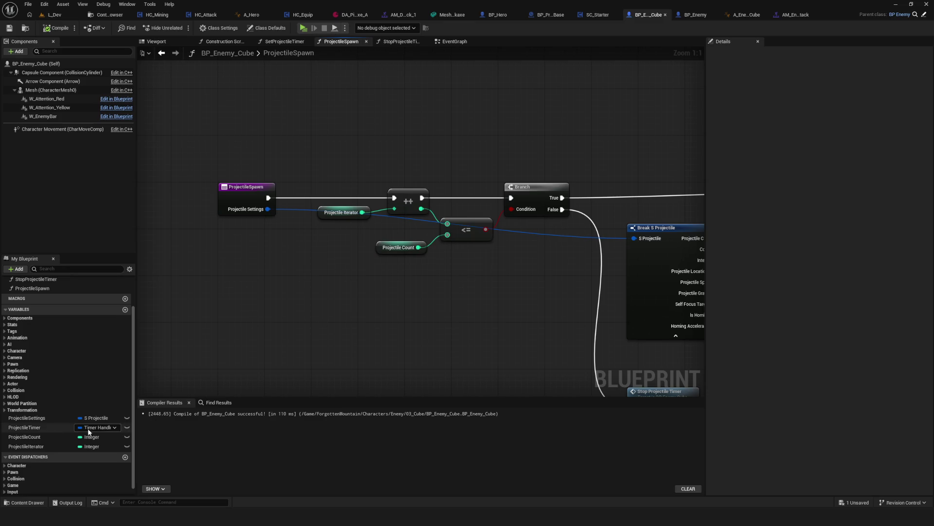
click(43, 437)
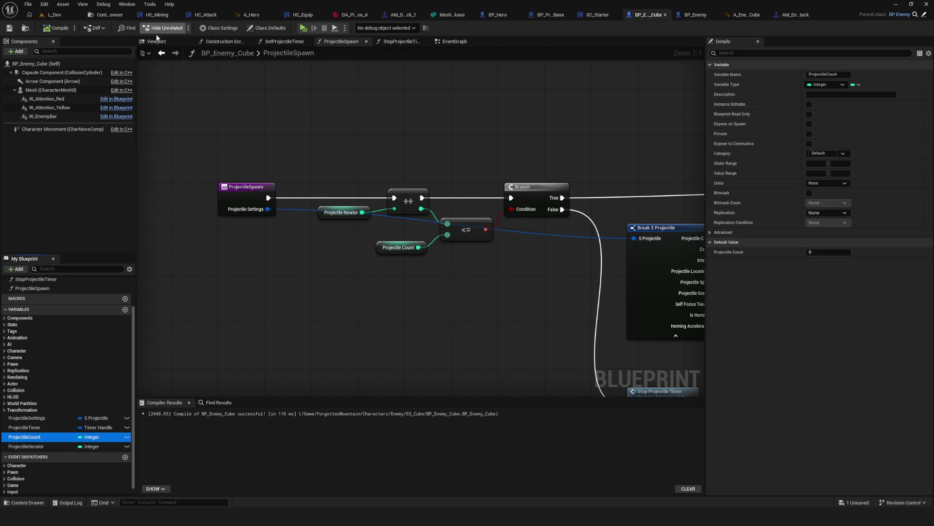
click(162, 52)
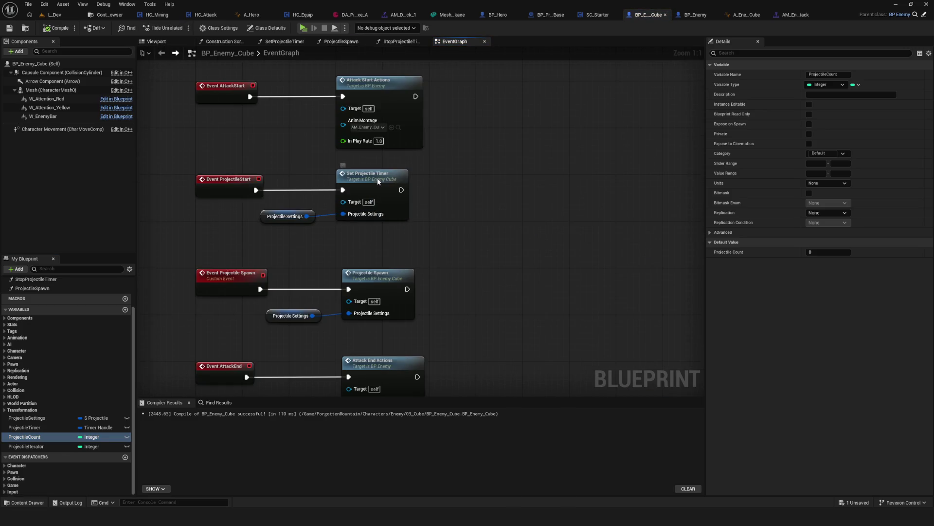
Step: Review SetProjectileTimer's SET Projectile Count and SET Projectile Timer nodes
double_click(378, 177)
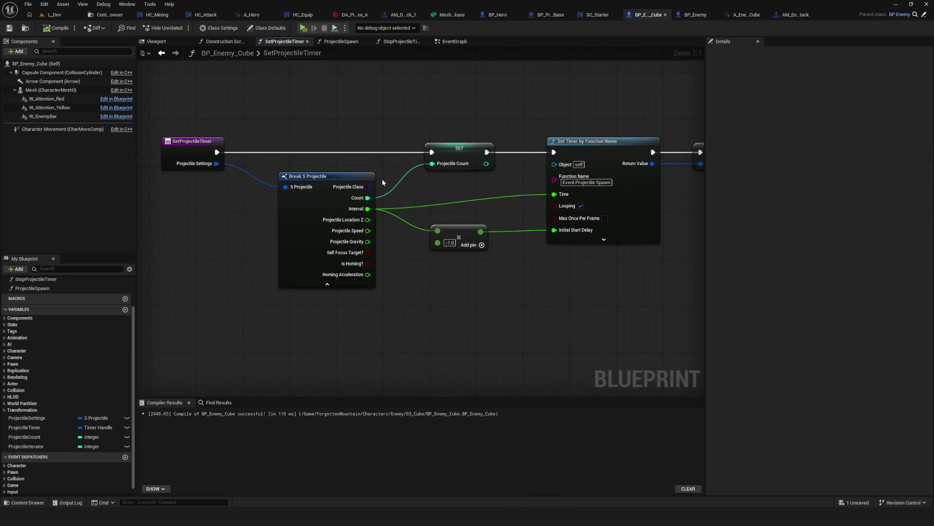
click(461, 150)
drag(585, 234, 517, 233)
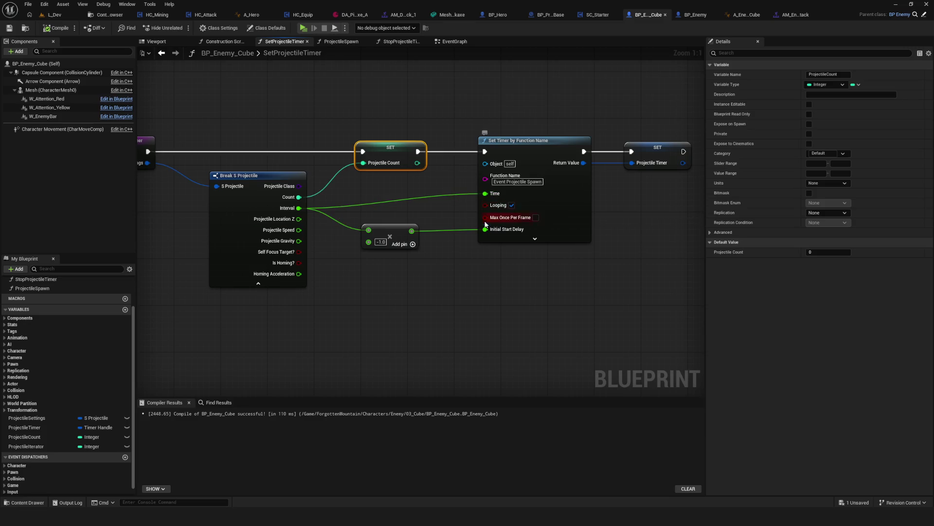
click(670, 154)
click(161, 52)
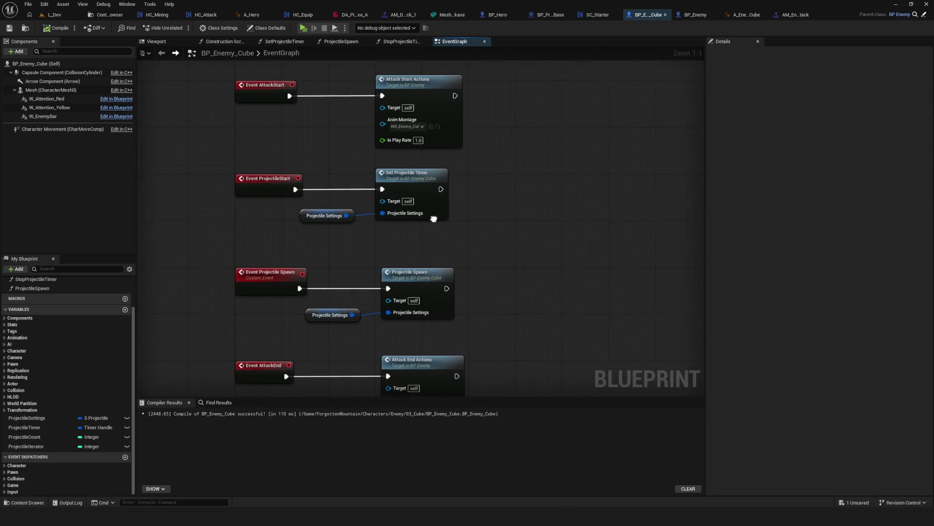
Step: Check the Projectile Settings getter and reopen ProjectileSpawn at its iterator comparison
click(336, 315)
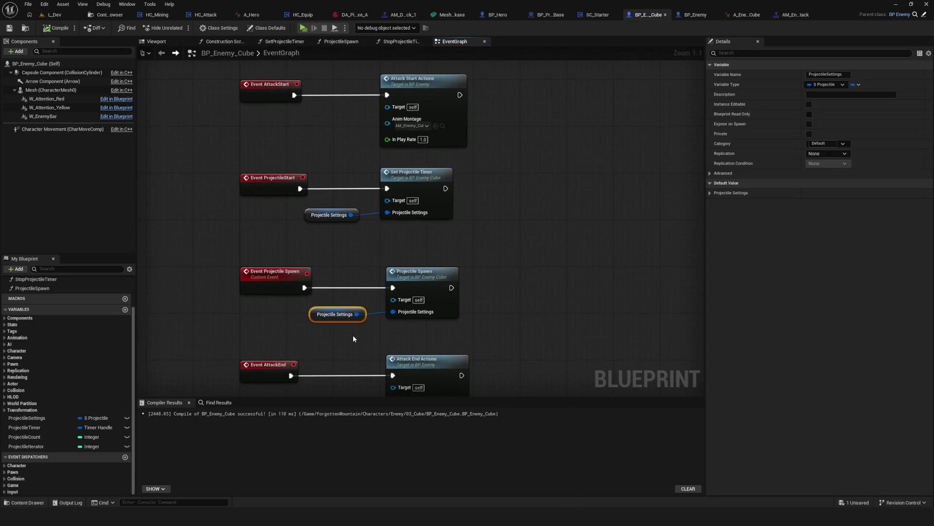
drag(354, 337, 359, 335)
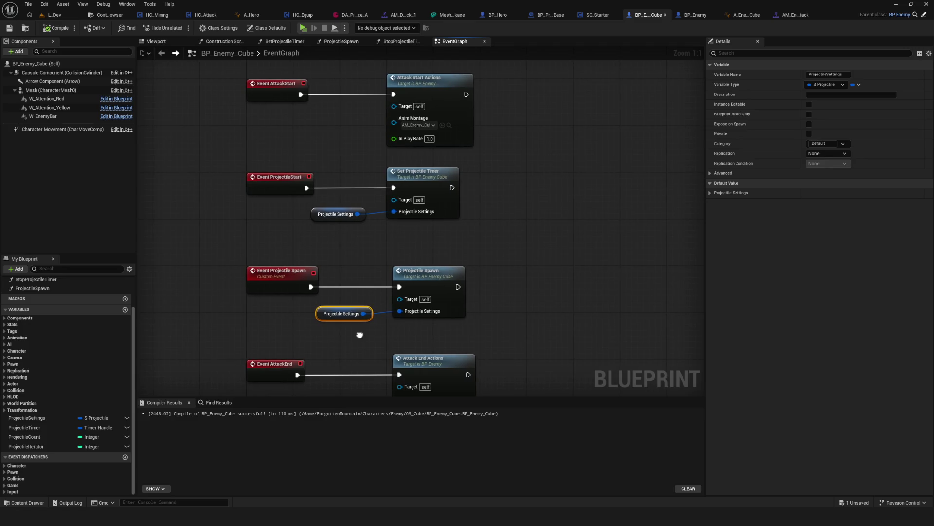
double_click(429, 282)
drag(386, 258, 482, 280)
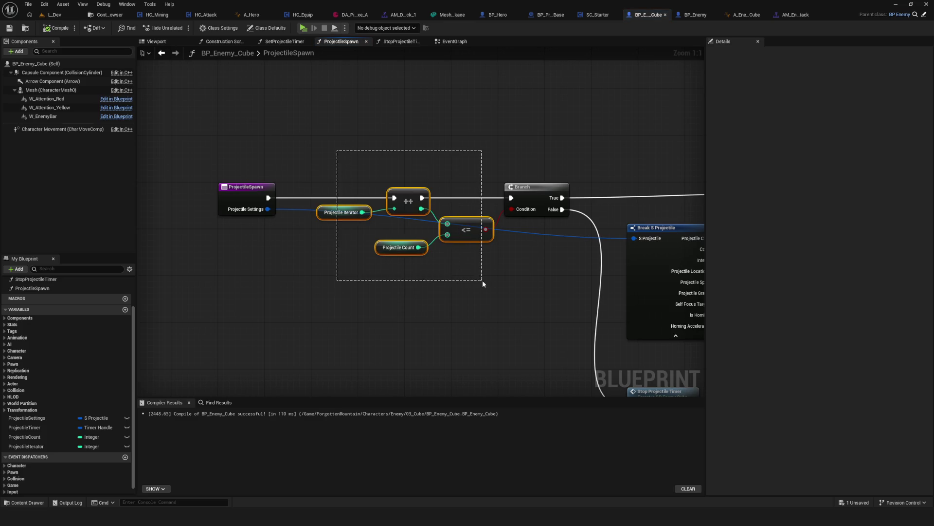
Step: Move the Get Actor Transform and Make Transform nodes down together
click(536, 254)
drag(574, 267, 392, 225)
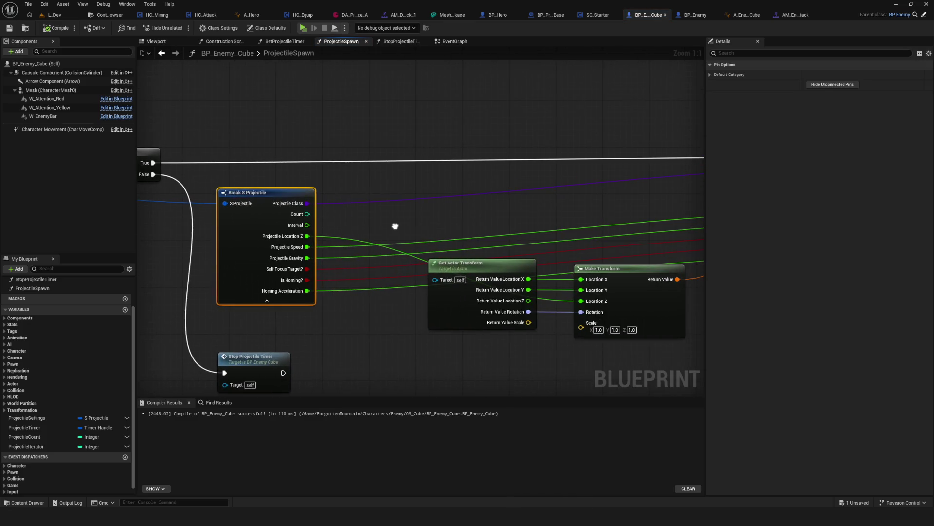
mouse_move(330, 203)
mouse_down()
mouse_move(284, 204)
mouse_move(595, 153)
mouse_up()
drag(430, 183, 595, 338)
mouse_move(407, 232)
mouse_down()
mouse_move(411, 278)
mouse_move(448, 211)
mouse_move(530, 131)
mouse_move(368, 203)
mouse_move(479, 192)
mouse_up()
Step: Reposition the Get Actor Transform node on its own
click(316, 250)
mouse_move(355, 241)
mouse_down()
mouse_move(332, 263)
mouse_move(349, 273)
mouse_up()
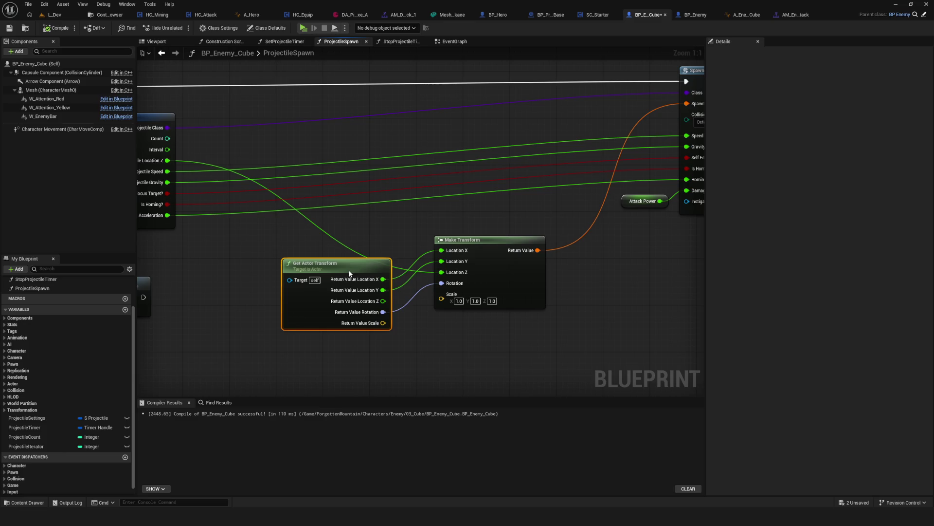
drag(349, 273, 349, 238)
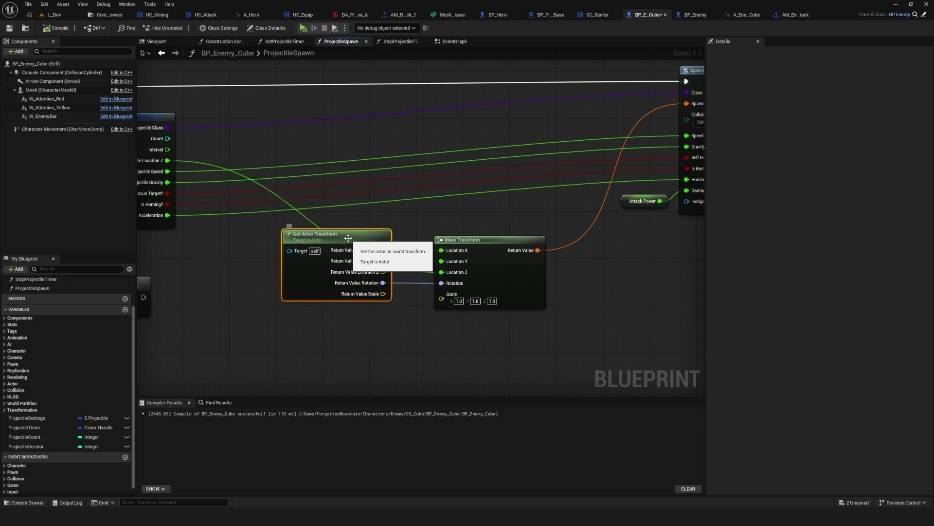
mouse_move(348, 237)
mouse_down()
mouse_move(309, 279)
mouse_move(344, 266)
mouse_move(328, 274)
mouse_move(520, 256)
mouse_up()
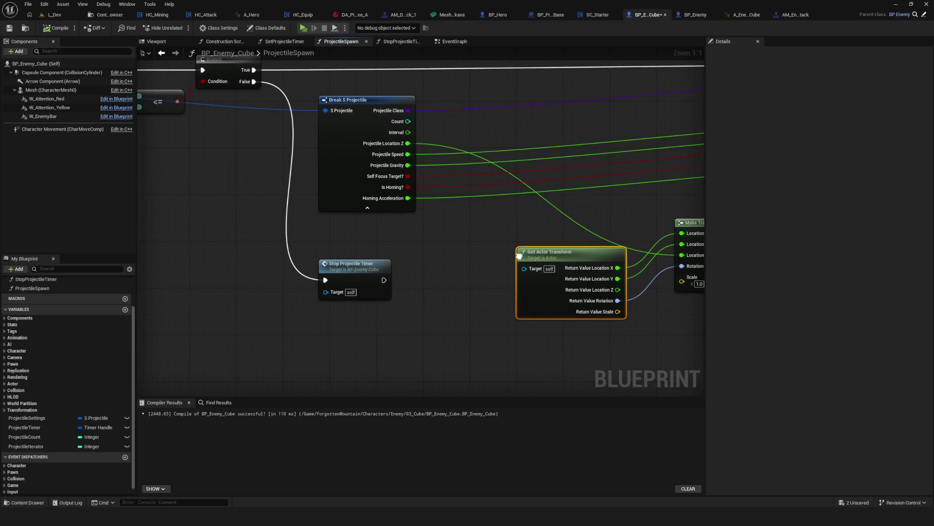
Step: Drop Stop Projectile Timer lower and save BP_Enemy_Cube
drag(335, 269, 336, 345)
drag(555, 168, 574, 375)
scroll(429, 234, down, 4)
scroll(413, 256, up, 4)
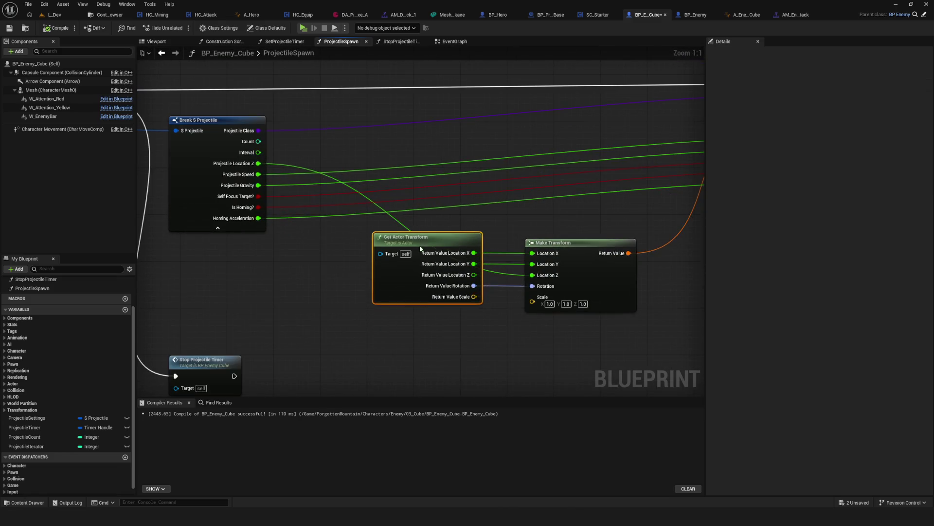
mouse_move(575, 239)
mouse_down()
mouse_move(354, 294)
mouse_move(442, 255)
mouse_up()
click(9, 28)
Step: Reselect Get Actor Transform and review the spawn nodes' layout
drag(489, 217, 483, 223)
drag(233, 193, 301, 360)
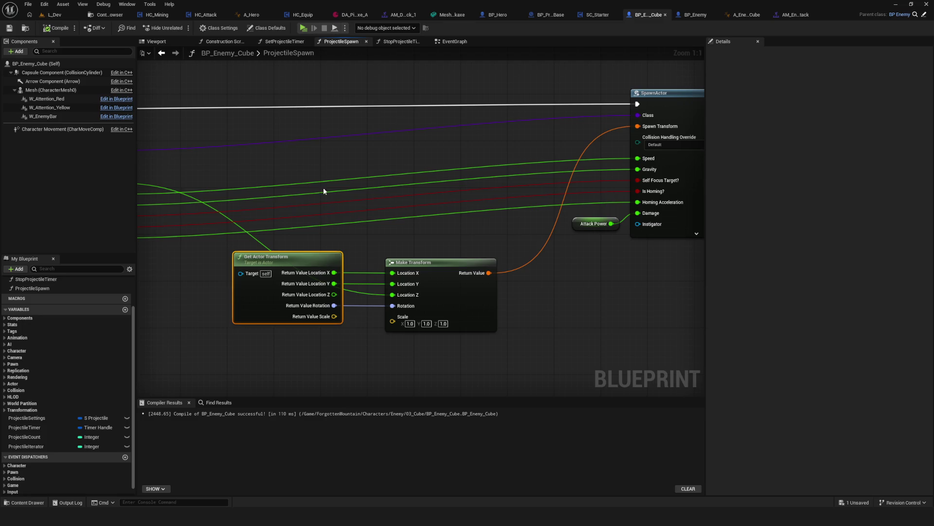
scroll(323, 188, down, 2)
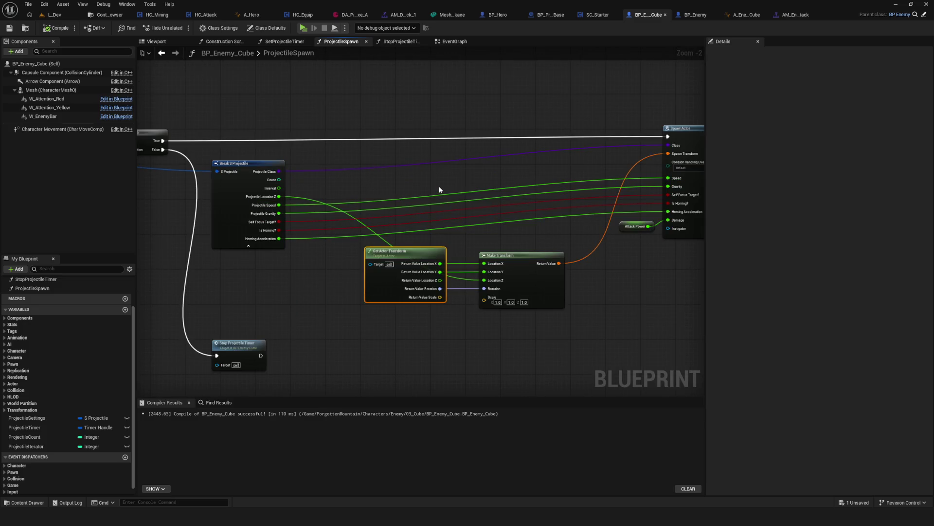
scroll(452, 191, down, 7)
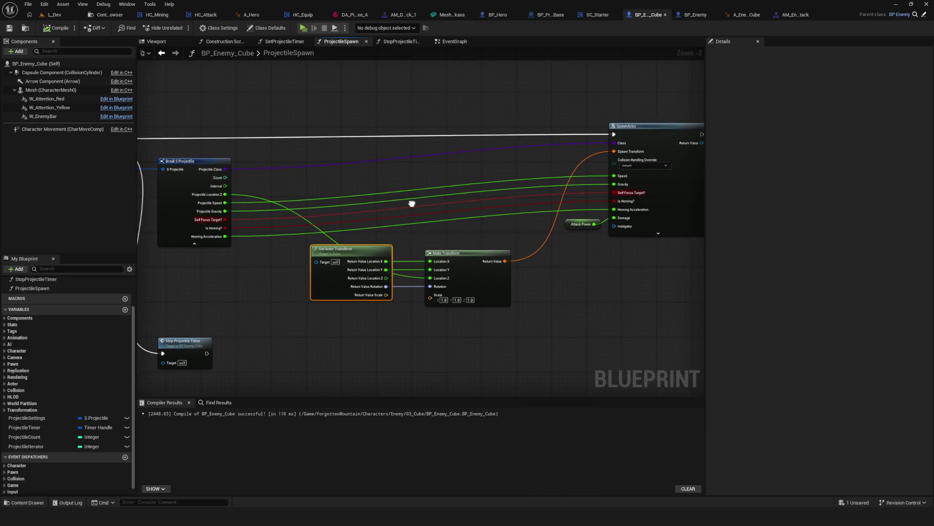
scroll(457, 192, up, 7)
mouse_move(520, 220)
mouse_down()
mouse_move(317, 248)
mouse_move(390, 227)
mouse_move(536, 224)
mouse_move(454, 242)
mouse_up()
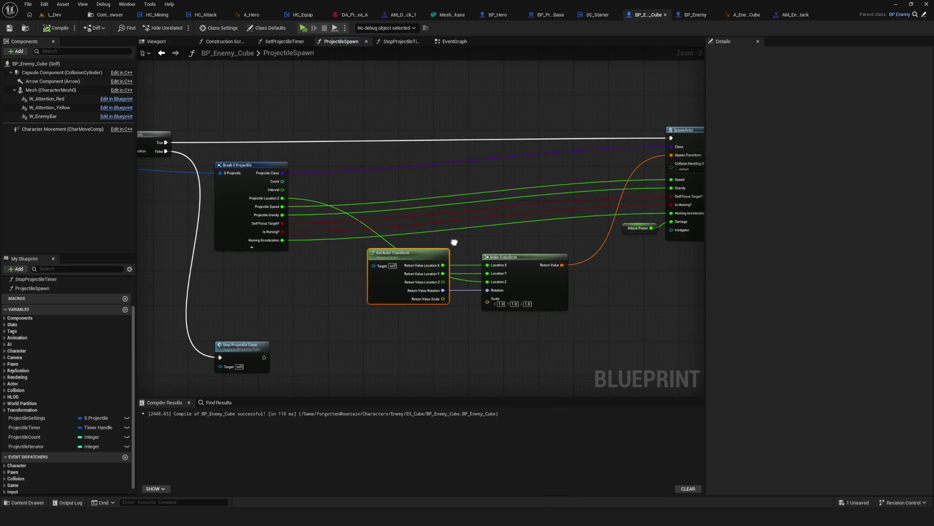
mouse_move(454, 242)
mouse_down()
mouse_move(406, 227)
mouse_move(488, 189)
mouse_up()
Step: Lower Stop Projectile Timer again and check the Branch, Break and SpawnActor nodes
drag(272, 300, 271, 323)
mouse_move(553, 233)
mouse_down()
mouse_move(489, 241)
mouse_move(534, 238)
mouse_up()
mouse_move(423, 188)
mouse_down()
mouse_move(398, 194)
mouse_move(410, 215)
mouse_move(329, 258)
mouse_move(327, 238)
mouse_move(256, 241)
mouse_move(494, 207)
mouse_up()
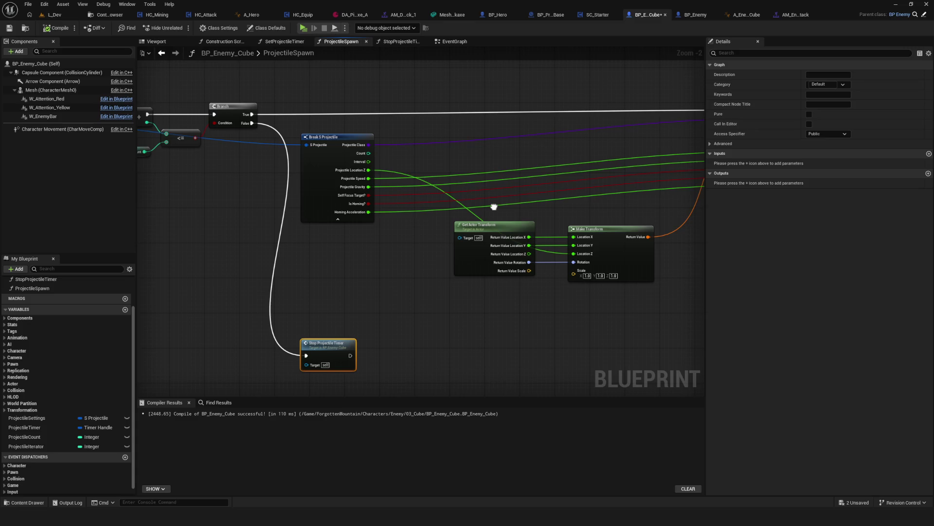
drag(494, 207, 493, 211)
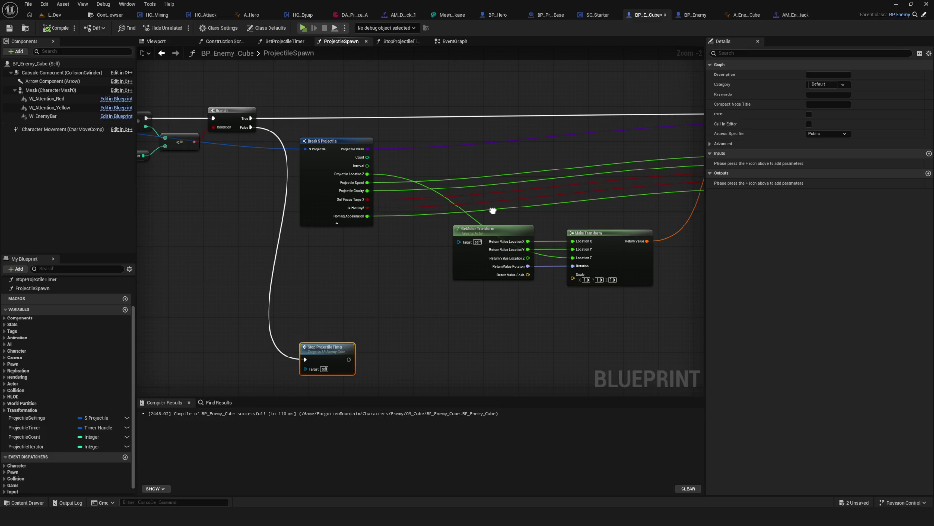
mouse_move(600, 203)
mouse_down()
mouse_move(526, 224)
mouse_move(351, 224)
mouse_move(525, 192)
mouse_move(594, 145)
mouse_up()
scroll(363, 267, up, 2)
mouse_move(362, 265)
mouse_down()
mouse_move(575, 322)
mouse_move(509, 232)
mouse_up()
Step: Inspect the StopProjectileTimer function, then compile and save BP_Enemy_Cube
double_click(453, 292)
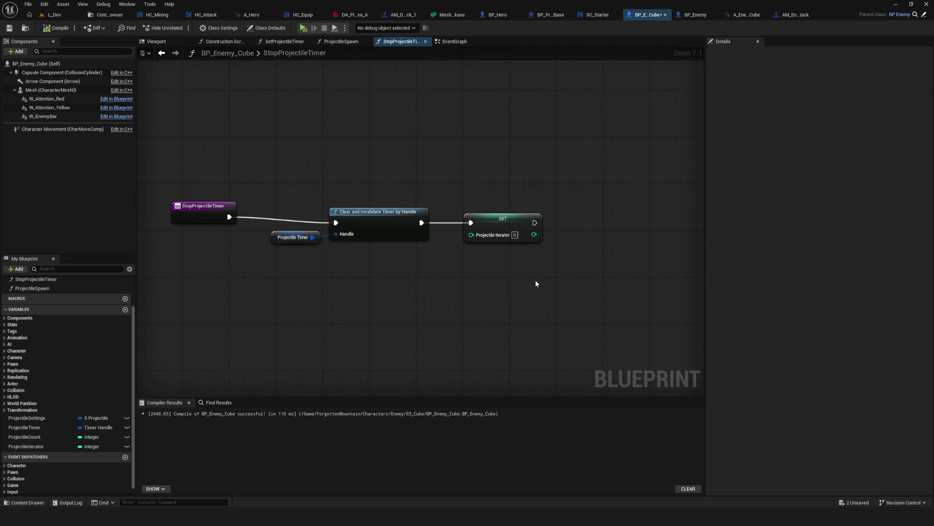
drag(269, 165, 628, 306)
click(627, 307)
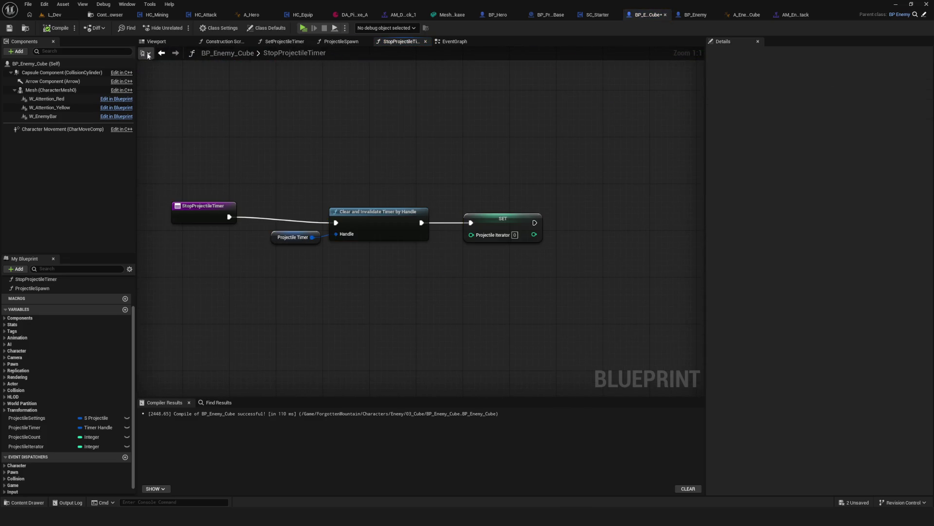
click(57, 27)
click(8, 27)
Step: Reopen ProjectileSpawn and zoom out to review its transform and SpawnActor nodes
click(162, 53)
double_click(417, 253)
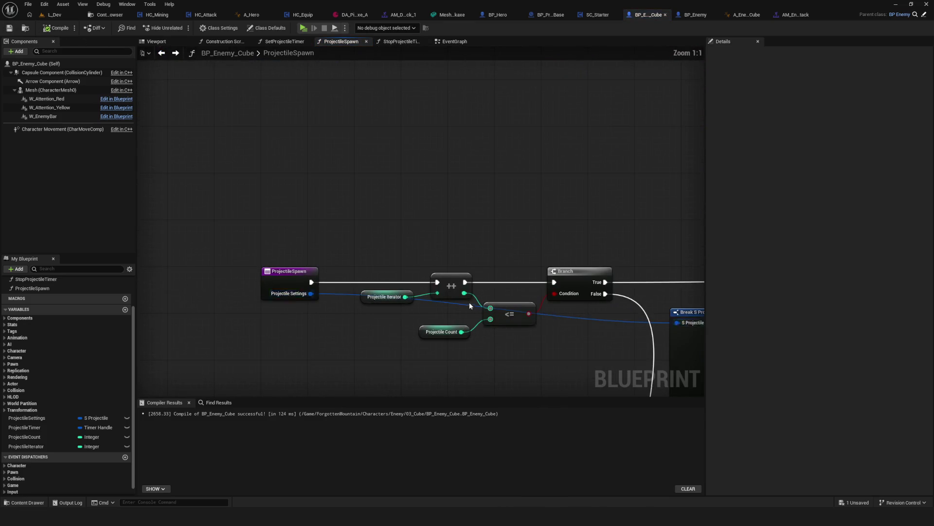
scroll(402, 182, down, 3)
drag(552, 251, 421, 284)
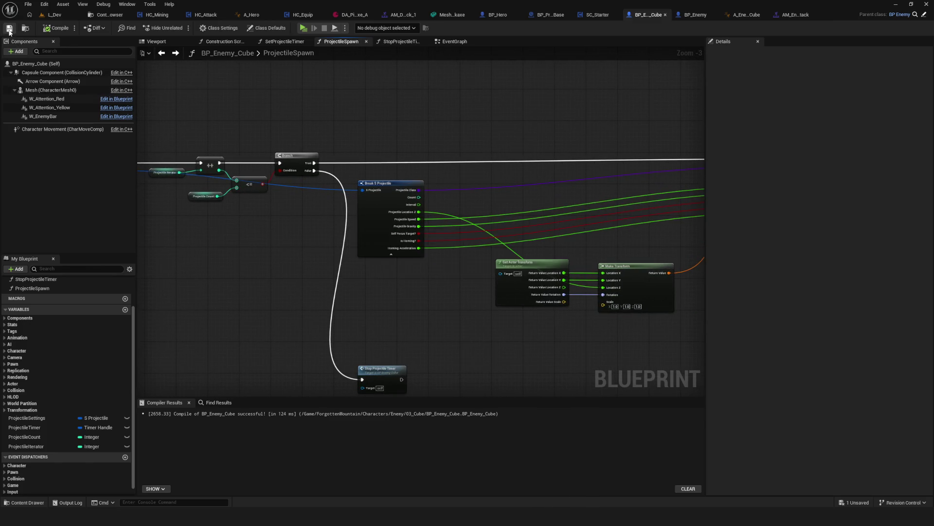
drag(276, 237, 418, 263)
scroll(459, 275, down, 1)
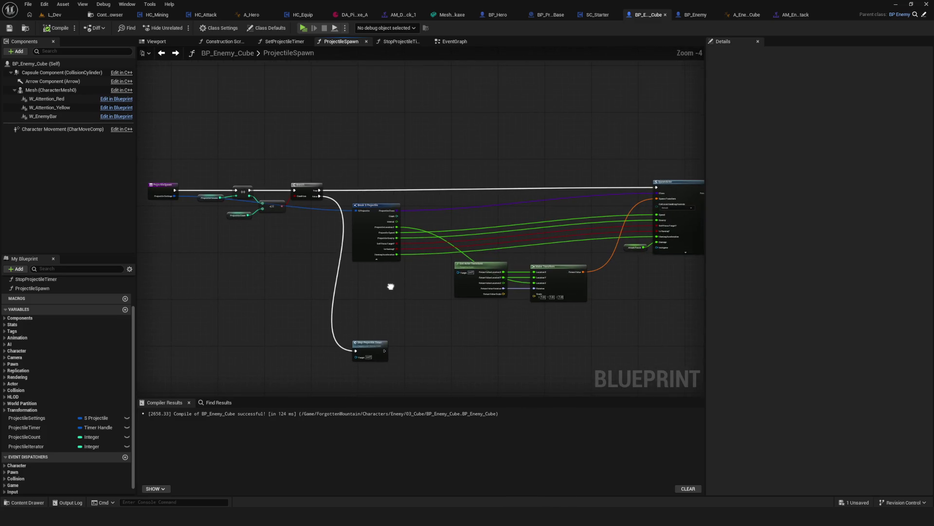
mouse_move(388, 240)
mouse_down()
mouse_move(359, 238)
mouse_move(370, 239)
mouse_up()
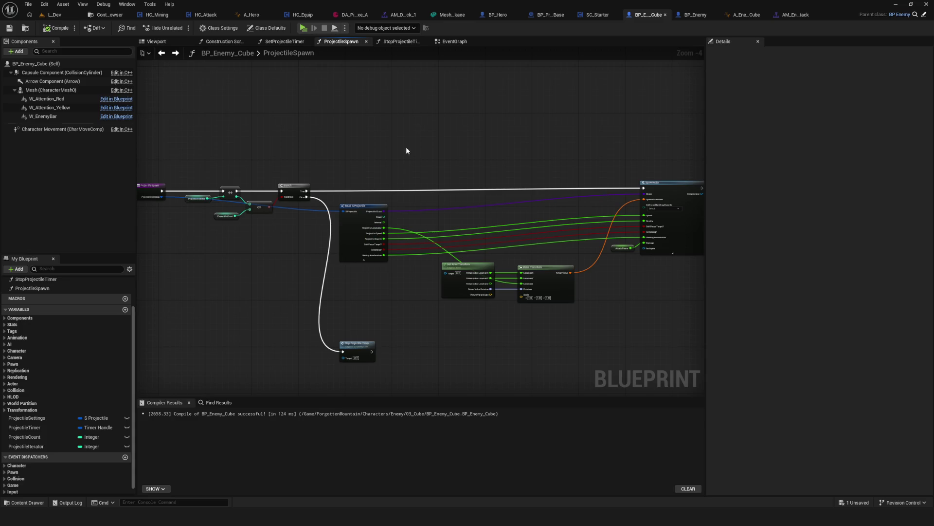
Step: Select the ProjectileSpawn nodes and return to the EventGraph
scroll(381, 134, down, 3)
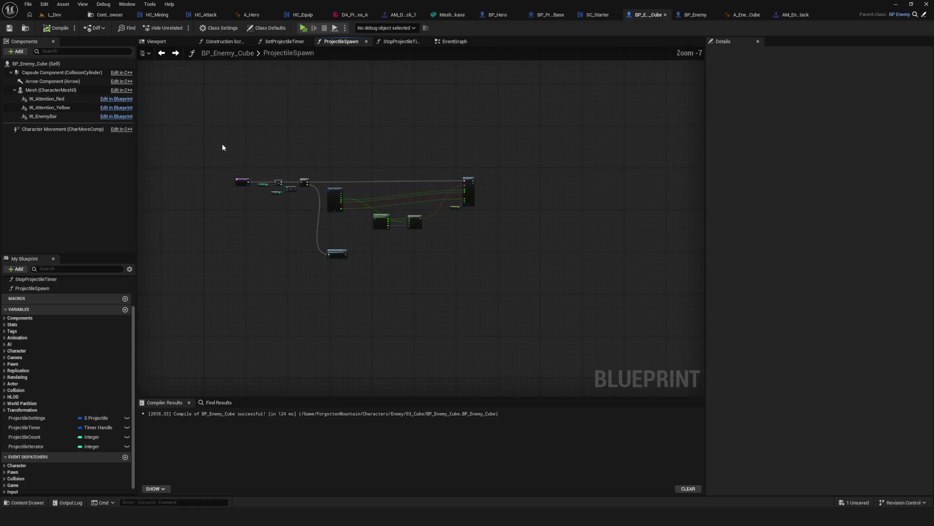
scroll(481, 268, up, 3)
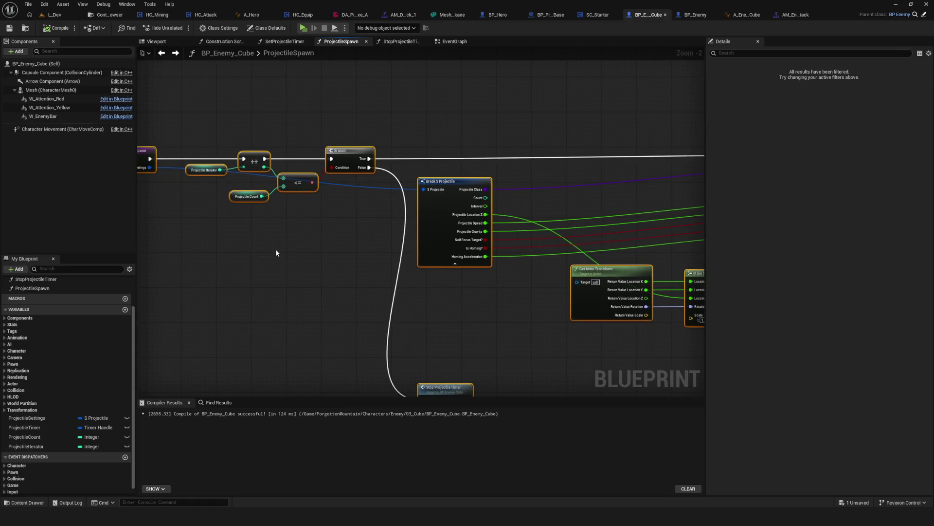
mouse_move(202, 146)
mouse_down()
mouse_move(221, 243)
mouse_move(360, 351)
mouse_move(688, 370)
mouse_move(402, 325)
mouse_up()
click(453, 41)
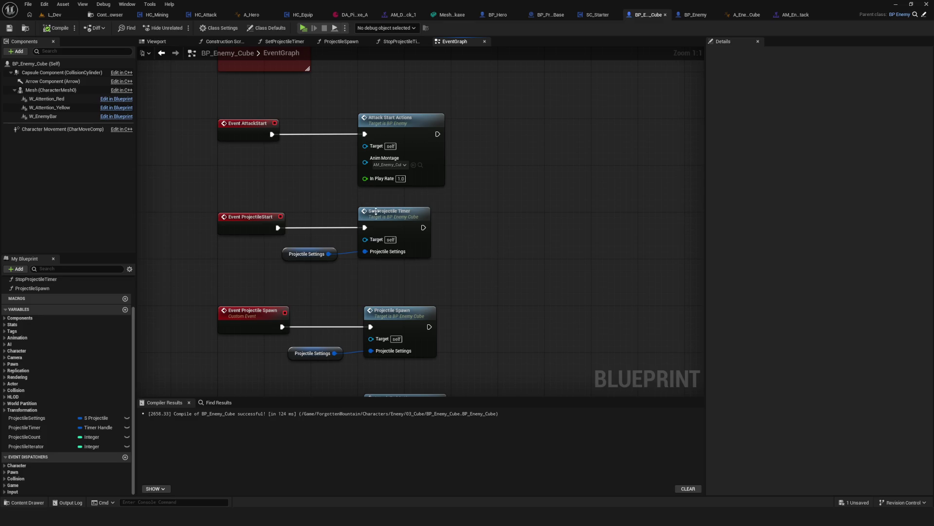
Step: Save BP_Enemy_Cube from the EventGraph
drag(512, 242, 495, 278)
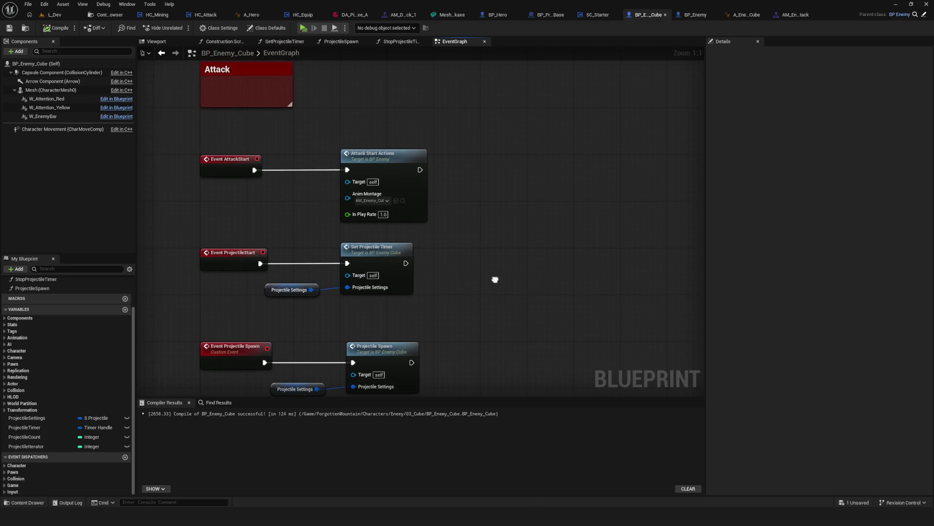
click(8, 28)
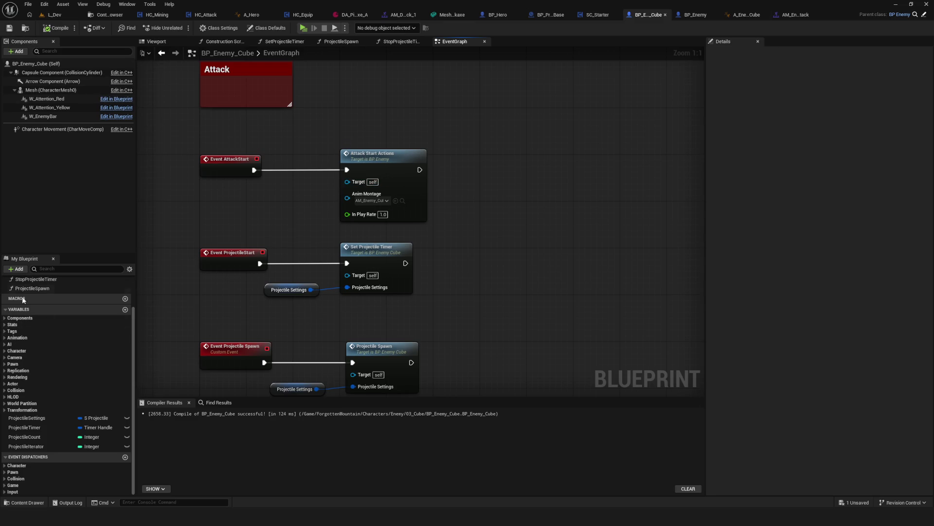
scroll(302, 292, down, 3)
scroll(391, 259, up, 3)
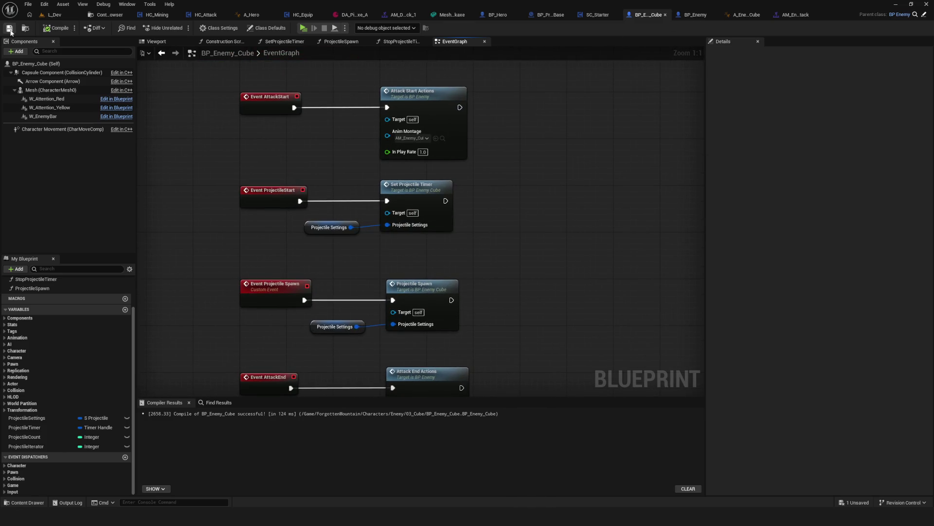
Step: Review the SetProjectileTimer function and come back to the EventGraph
double_click(447, 197)
mouse_move(448, 179)
mouse_down()
mouse_move(547, 314)
mouse_move(556, 281)
mouse_move(348, 219)
mouse_move(532, 229)
mouse_up()
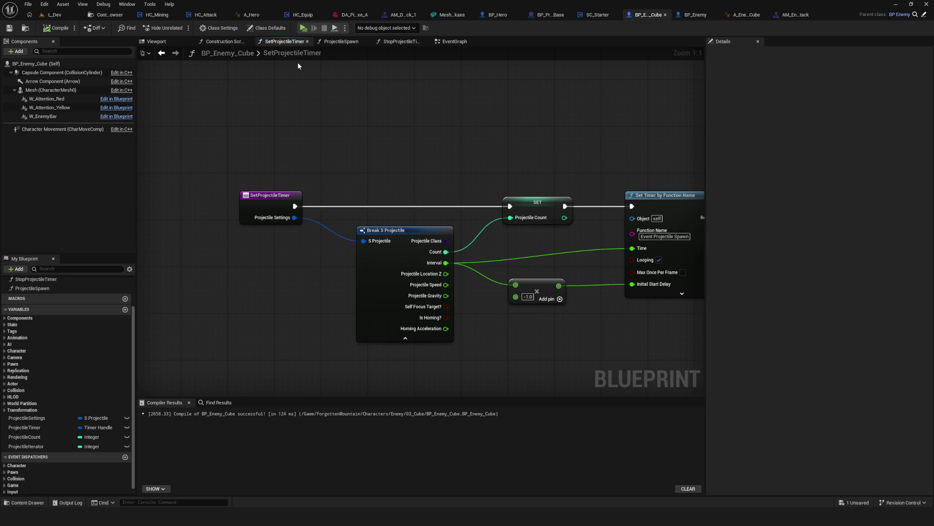
click(457, 42)
scroll(394, 204, down, 6)
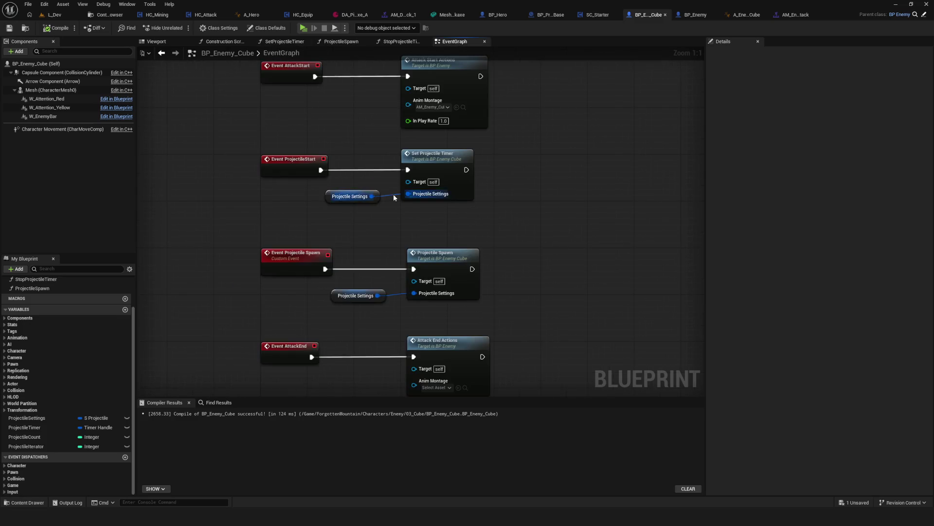
scroll(395, 218, up, 6)
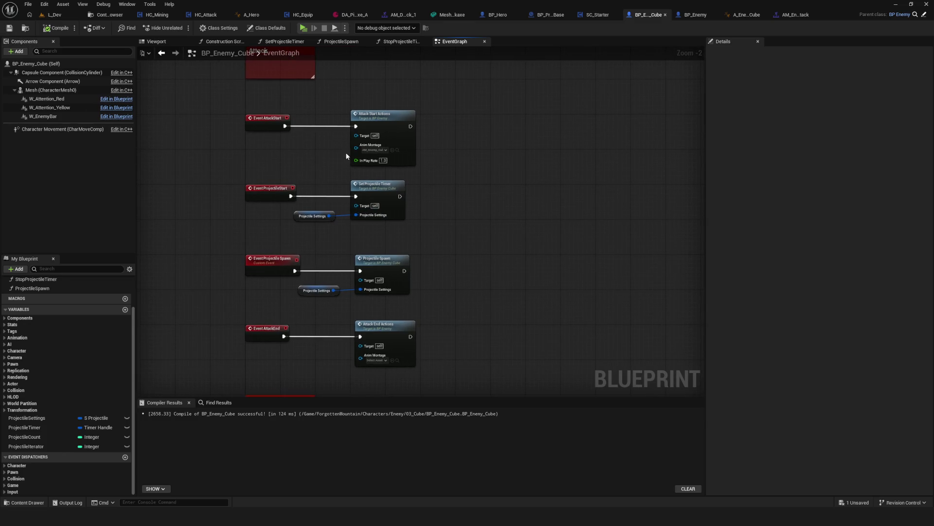
scroll(385, 264, up, 2)
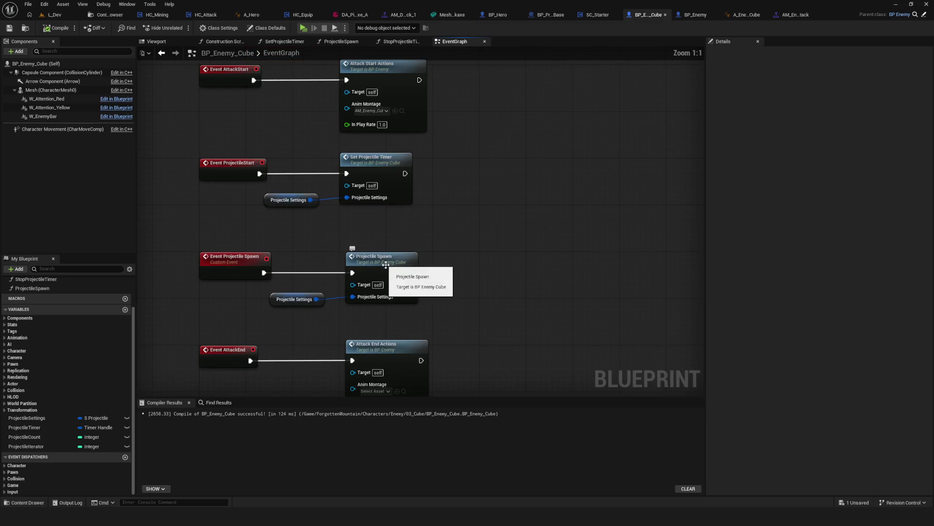
drag(433, 264, 438, 265)
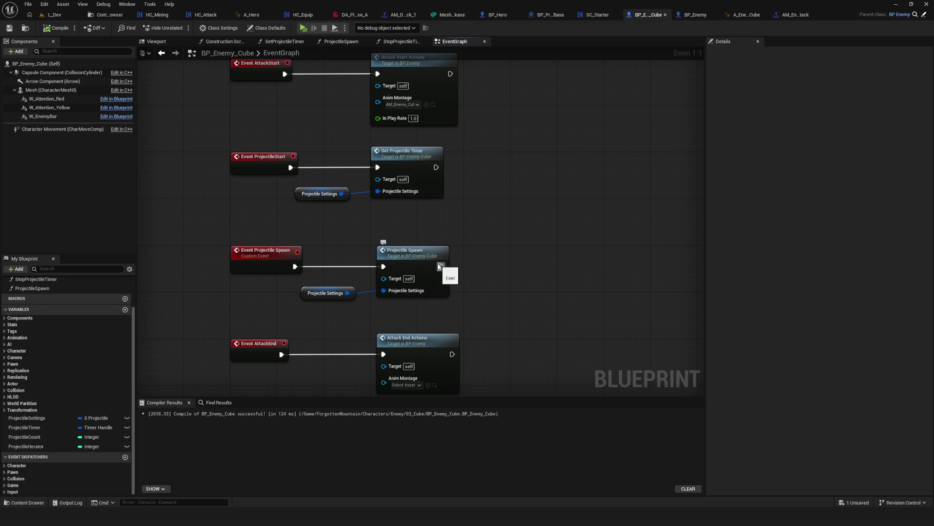
Step: Check the Projectile Spawn pin options and select the ProjectileStart event group
right_click(440, 266)
drag(368, 250, 376, 271)
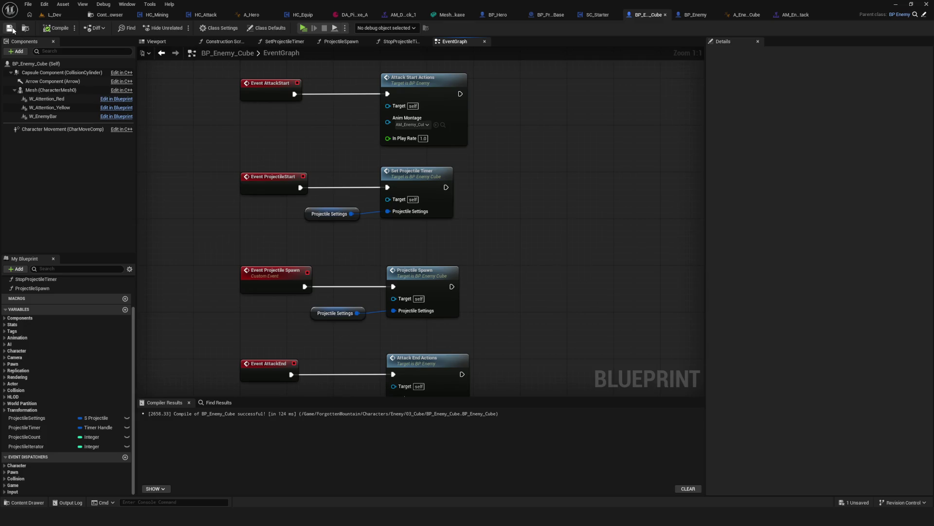
drag(536, 175, 557, 233)
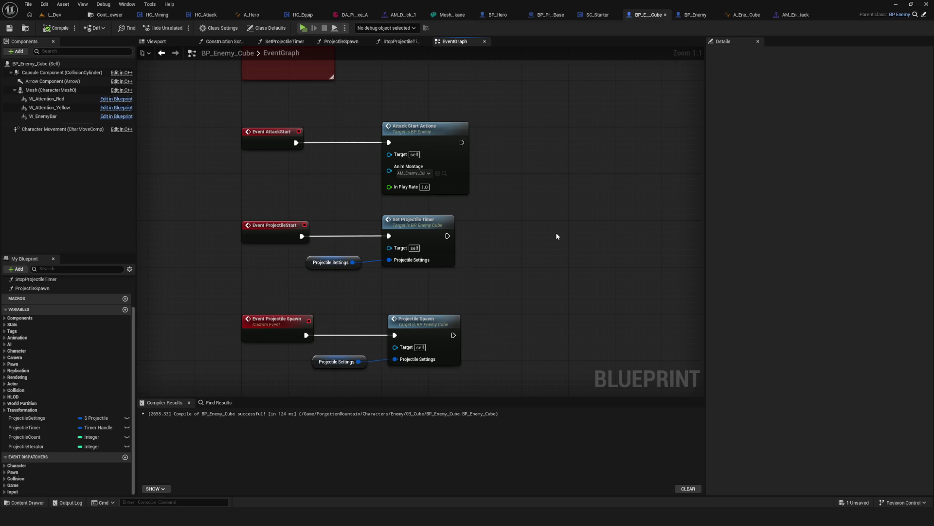
mouse_move(511, 209)
mouse_down()
mouse_move(295, 285)
mouse_move(303, 283)
mouse_up()
mouse_move(612, 199)
mouse_down()
mouse_move(590, 213)
mouse_move(256, 292)
mouse_up()
Step: Select Projectile Settings, view its default values and switch to the Content Browser
click(317, 265)
mouse_move(317, 265)
mouse_down()
mouse_move(230, 260)
mouse_move(271, 252)
mouse_up()
click(80, 418)
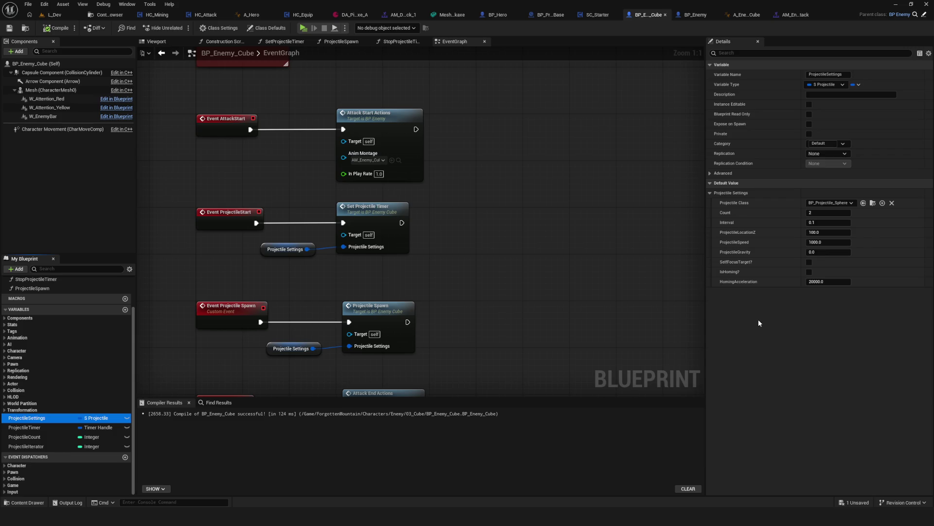
click(116, 15)
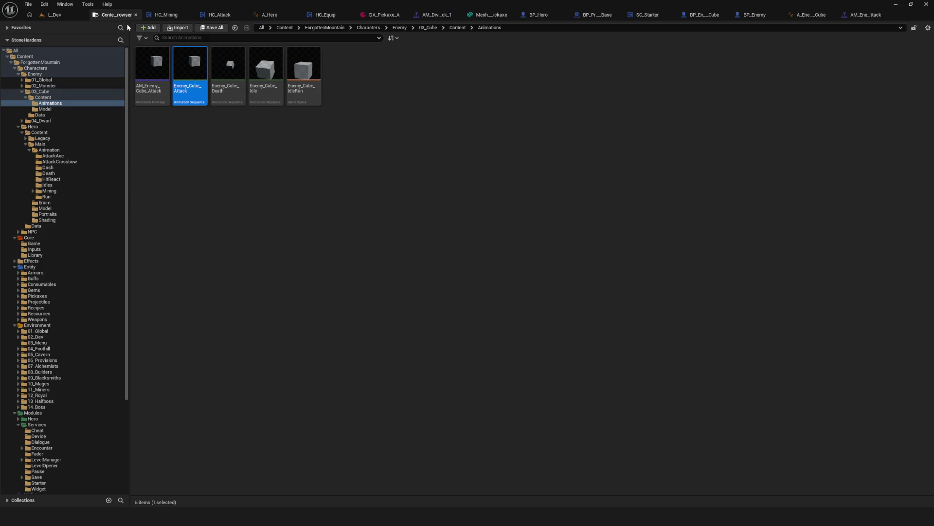
Step: Open BP_Projectile_Base from Projectiles > 01_Global
scroll(48, 266, down, 3)
click(48, 267)
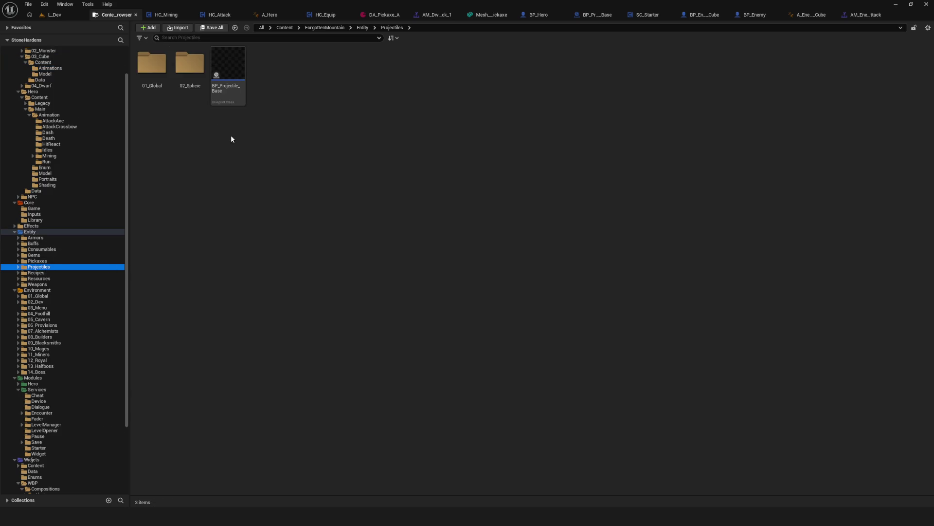
double_click(151, 64)
click(189, 68)
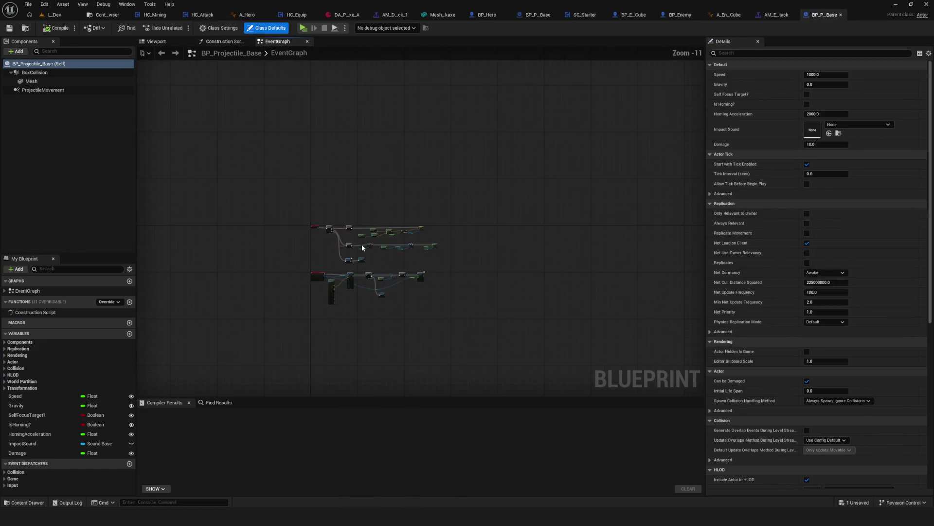
Step: Review the BeginPlay Sequence logic, the Speed variable and Self Focus Target?
drag(308, 231, 421, 248)
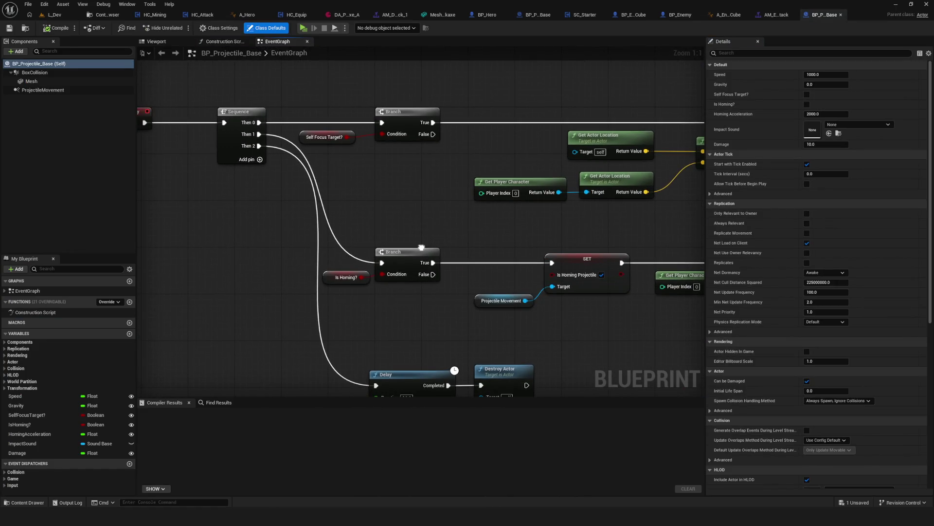
mouse_move(422, 247)
mouse_down()
mouse_move(397, 147)
mouse_move(562, 177)
mouse_up()
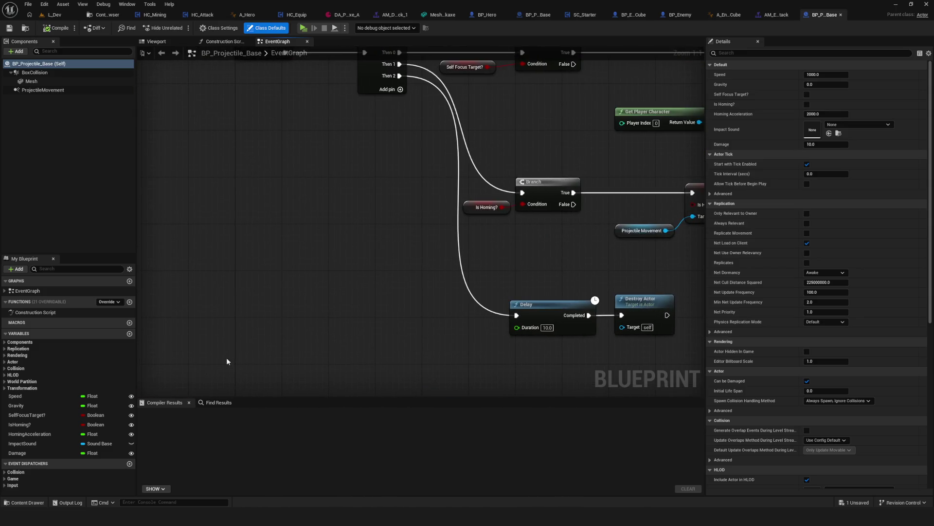
click(30, 396)
drag(545, 274, 244, 319)
mouse_move(545, 311)
mouse_down()
mouse_move(391, 289)
mouse_move(445, 324)
mouse_move(620, 247)
mouse_move(436, 253)
mouse_move(391, 186)
mouse_move(630, 221)
mouse_move(335, 261)
mouse_up()
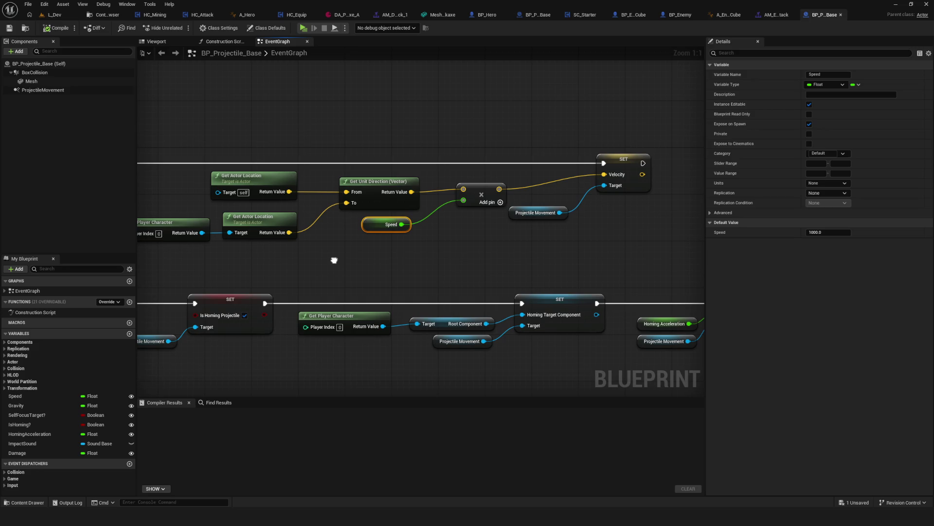
drag(335, 260, 776, 207)
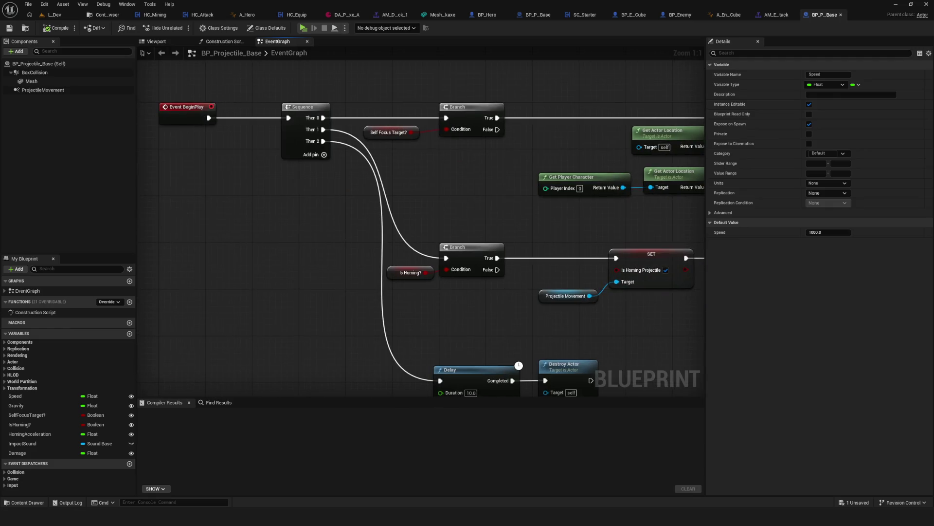
drag(419, 244, 366, 252)
click(338, 141)
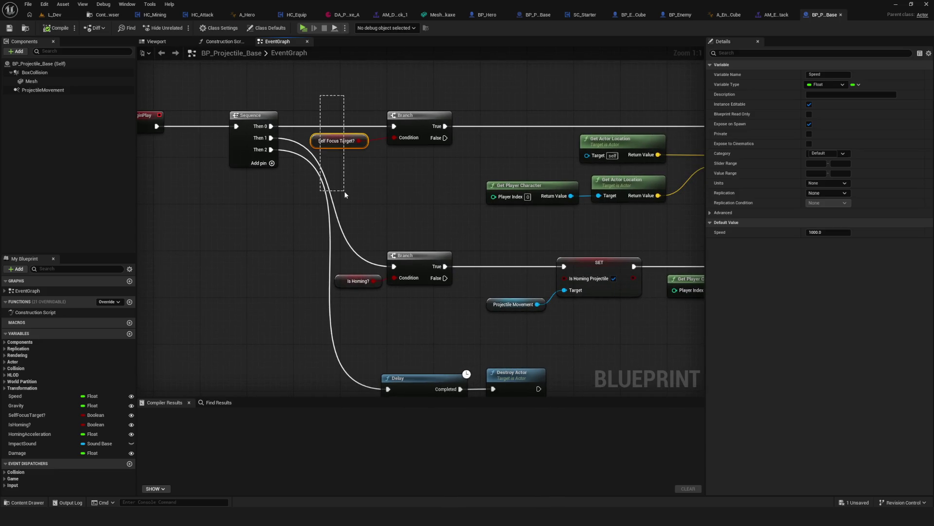
Step: Survey the Get Player Character, Sequence, Branch and velocity SET nodes
drag(350, 191, 353, 209)
mouse_move(410, 253)
mouse_down()
mouse_move(391, 227)
mouse_move(111, 243)
mouse_up()
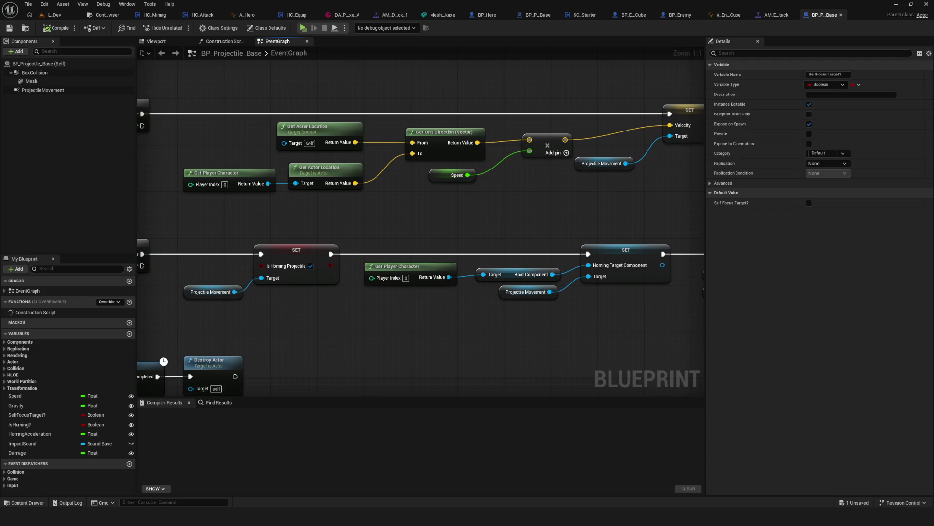
mouse_move(209, 229)
mouse_down()
mouse_move(403, 214)
mouse_move(415, 235)
mouse_up()
click(424, 195)
mouse_move(416, 122)
mouse_down()
mouse_move(400, 261)
mouse_move(428, 259)
mouse_move(407, 242)
mouse_move(120, 216)
mouse_up()
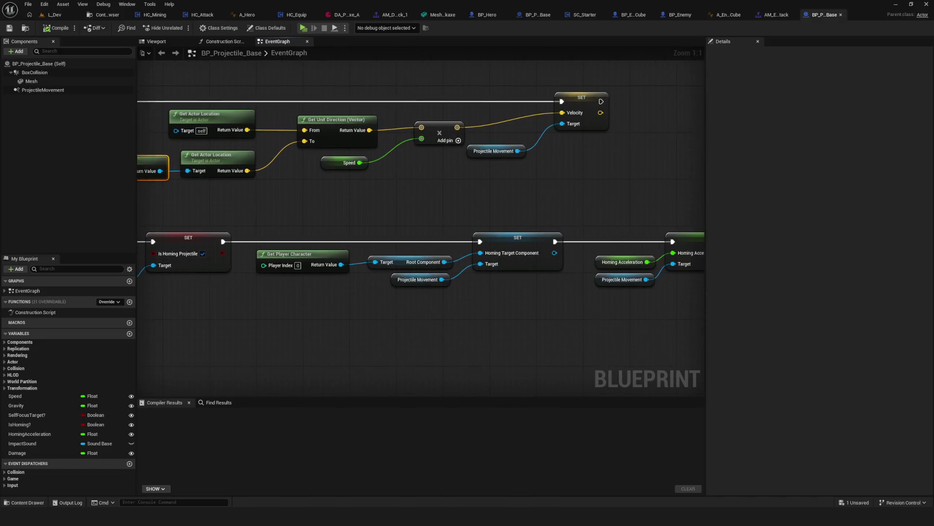
mouse_move(438, 243)
mouse_down()
mouse_move(170, 250)
mouse_move(676, 241)
mouse_up()
mouse_move(289, 215)
mouse_down()
mouse_move(329, 283)
mouse_move(425, 295)
mouse_up()
Step: Select the homing SET group and move the Projectile Movement node up-left
drag(487, 290, 387, 267)
mouse_move(340, 204)
mouse_down()
mouse_move(626, 277)
mouse_move(586, 287)
mouse_up()
mouse_move(384, 246)
mouse_down()
mouse_move(378, 233)
mouse_move(288, 261)
mouse_up()
click(221, 222)
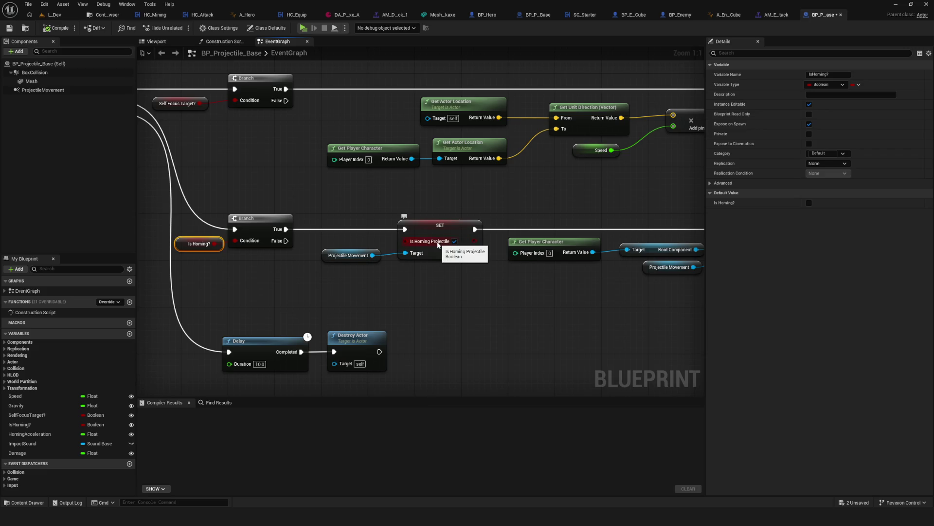
Step: Search the Projectile Movement details for 'hor', then clear the search
click(334, 260)
click(738, 53)
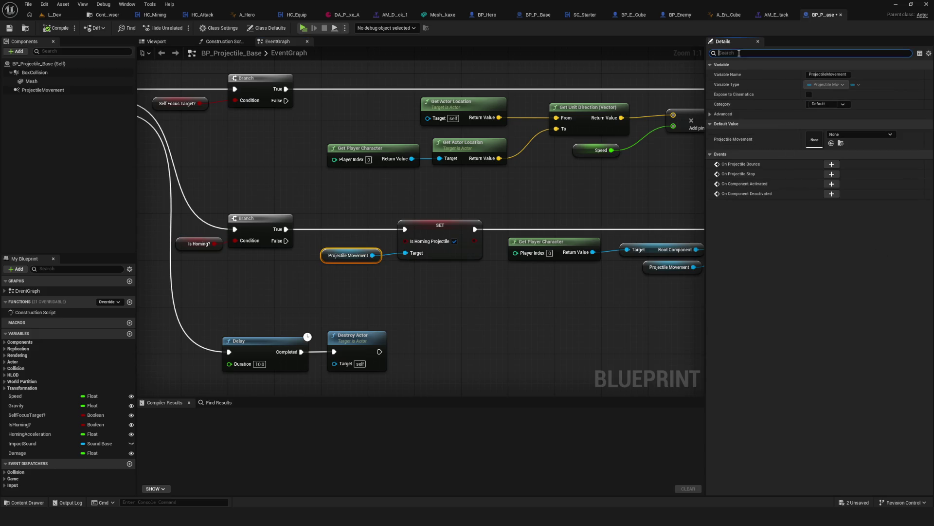
text(рщь)
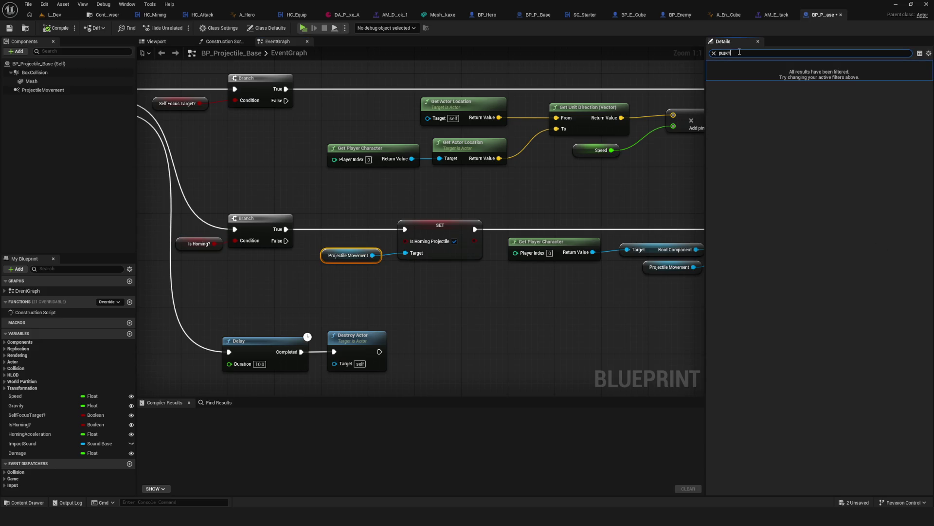
text(шт)
key(BackSpace)
key(BackSpace)
key(BackSpace)
text(hor)
key(BackSpace)
key(BackSpace)
key(BackSpace)
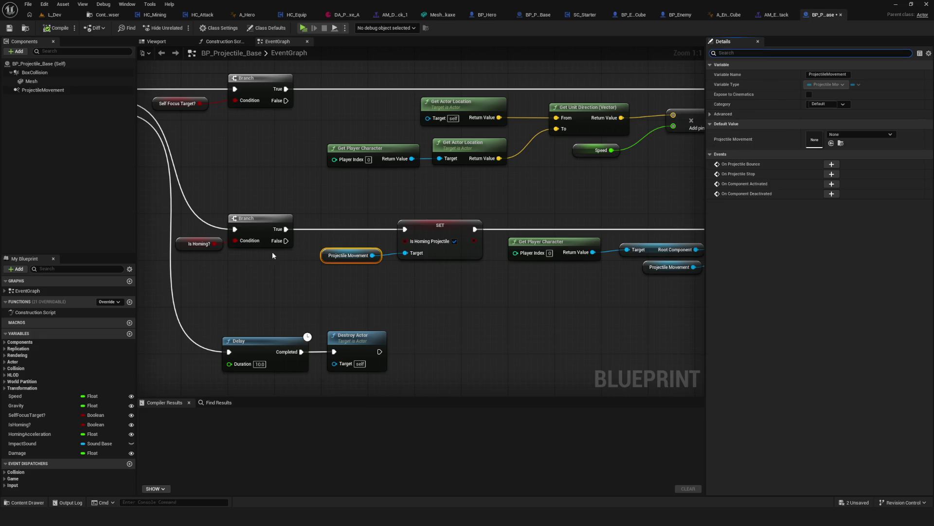
Step: Save BP_Projectile_Base and pan over to the Delay and hit-handling nodes
click(250, 242)
click(9, 31)
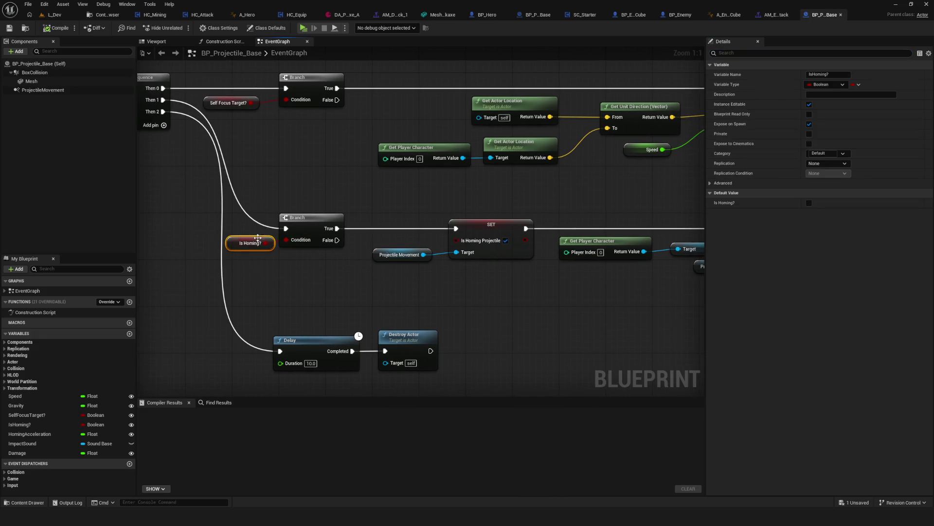
mouse_move(539, 273)
mouse_down()
mouse_move(386, 281)
mouse_move(10, 268)
mouse_move(632, 245)
mouse_move(607, 239)
mouse_up()
drag(310, 188, 390, 272)
mouse_move(605, 259)
mouse_down()
mouse_move(472, 266)
mouse_move(444, 406)
mouse_up()
mouse_move(244, 333)
mouse_down()
mouse_move(275, 319)
mouse_move(413, 182)
mouse_move(345, 288)
mouse_move(359, 169)
mouse_move(298, 300)
mouse_up()
click(413, 186)
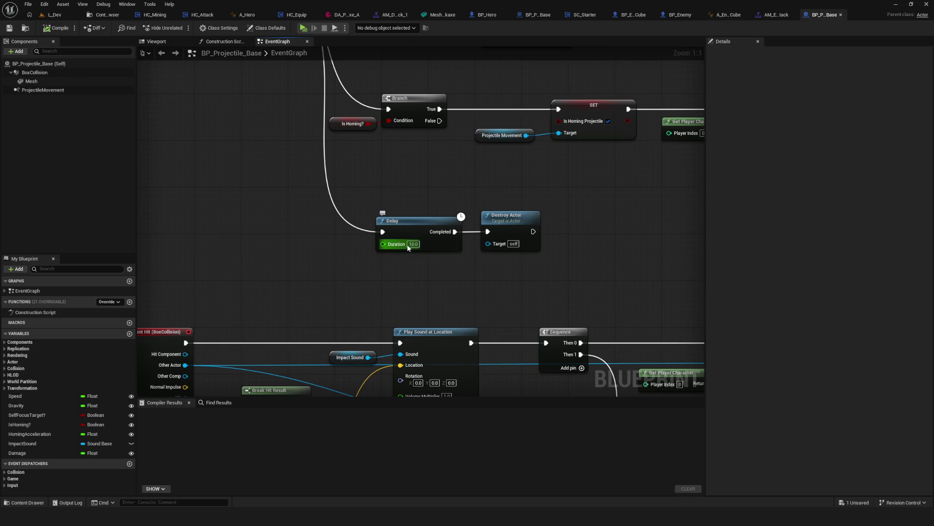
Step: Confirm the Delay duration of 10.0 and look over the Destroy Actor node
click(410, 244)
mouse_move(322, 284)
mouse_down()
mouse_move(334, 363)
mouse_move(355, 379)
mouse_move(304, 317)
mouse_move(360, 287)
mouse_move(332, 211)
mouse_move(365, 67)
mouse_move(327, 105)
mouse_up()
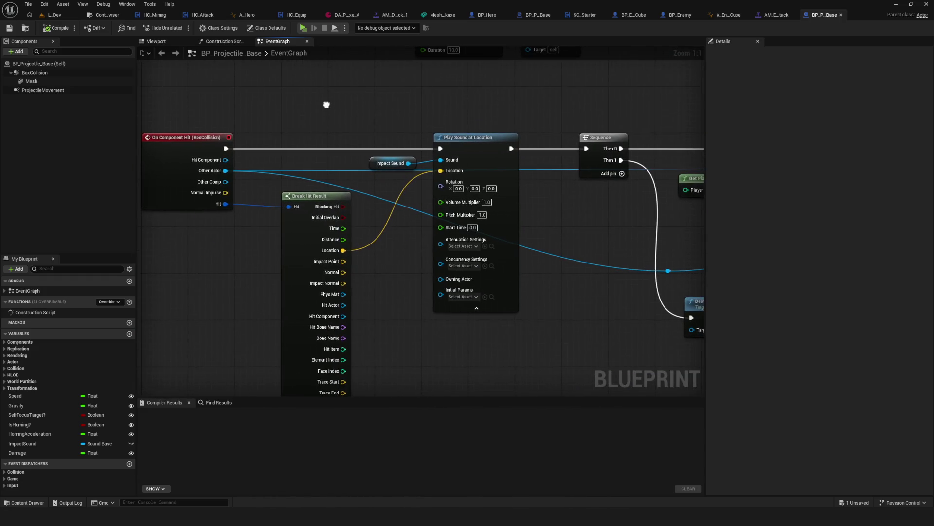
click(195, 139)
drag(682, 292, 454, 267)
click(373, 248)
Step: Review the Play Sound at Location logic, close the 3D Viewer and return to the Content Browser
drag(354, 316, 659, 339)
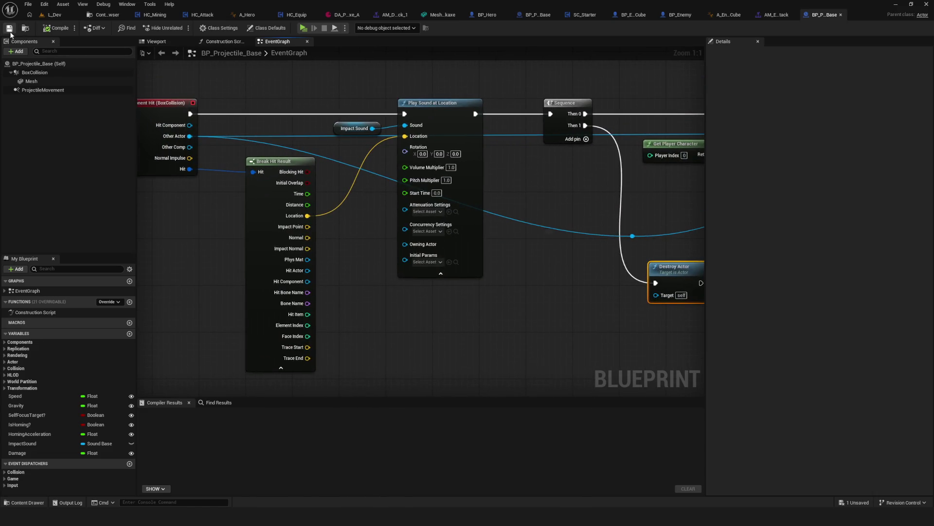
mouse_move(687, 179)
mouse_down()
mouse_move(358, 188)
mouse_move(209, 173)
mouse_move(477, 182)
mouse_move(675, 172)
mouse_move(497, 207)
mouse_up()
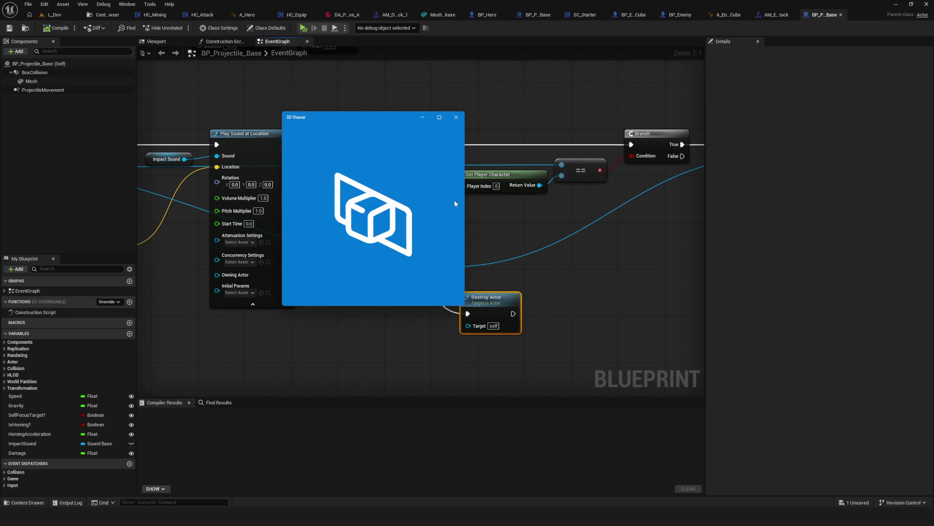
click(456, 118)
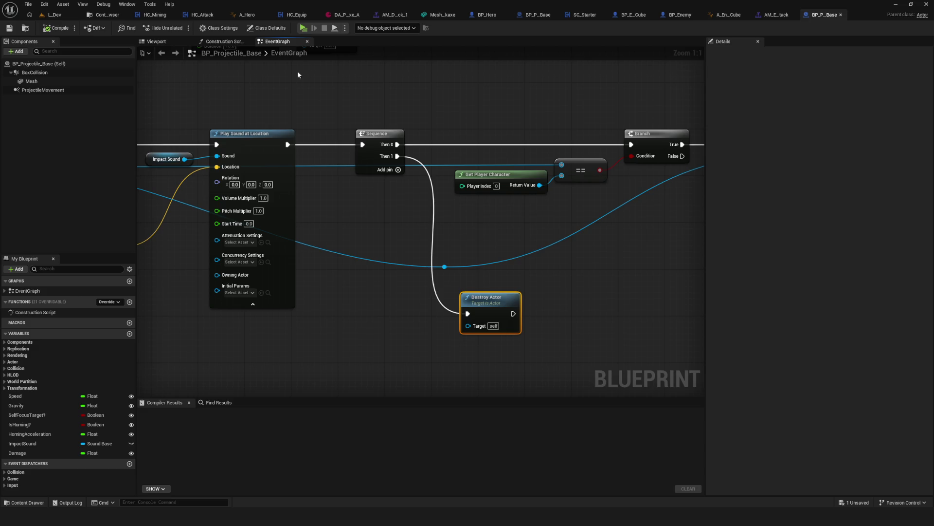
click(107, 14)
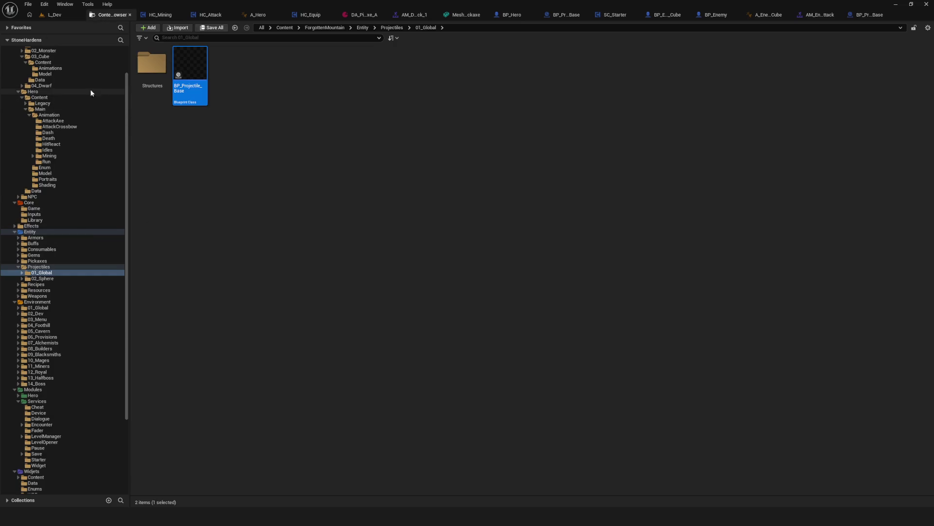
Step: Browse to the hero's Main > Animation > AttackCrossbow folder for the FBX import
scroll(90, 92, up, 2)
click(41, 80)
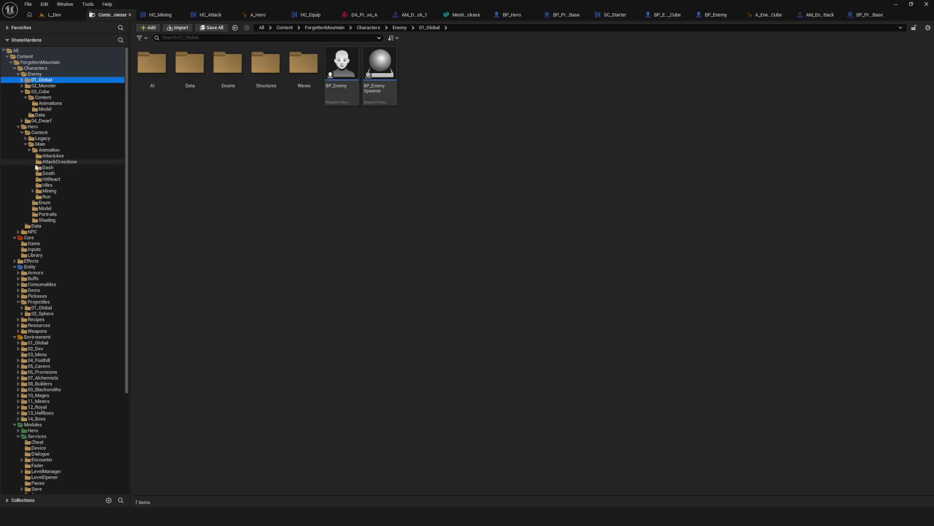
click(78, 150)
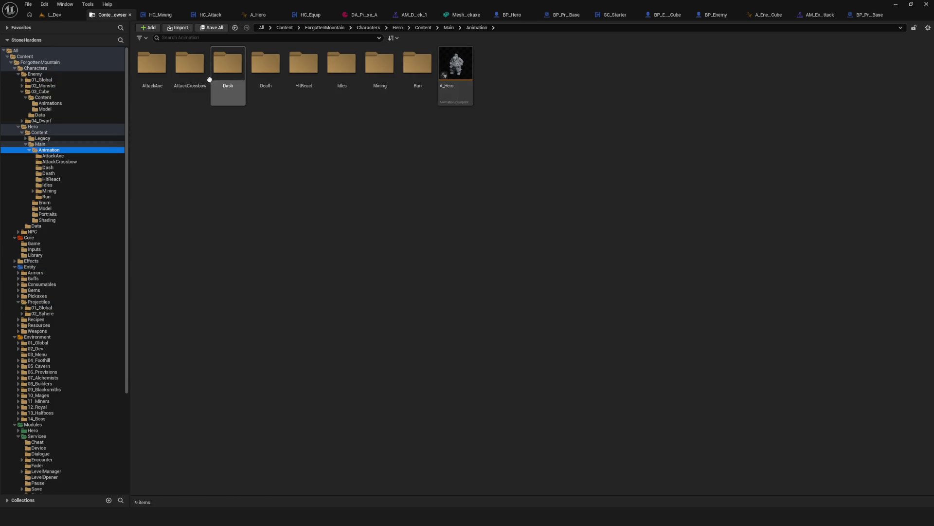
double_click(193, 68)
right_click(323, 174)
click(207, 205)
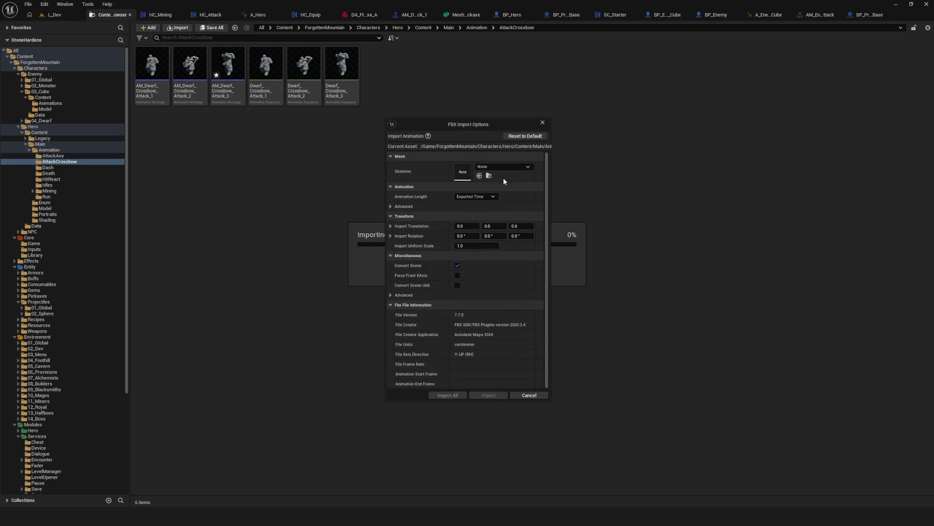
Step: Import Dwarf_Crossbow_Attack_1-2 on Dwarf_Hero_Rig_Skeleton, open it and save the asset
click(504, 166)
click(543, 255)
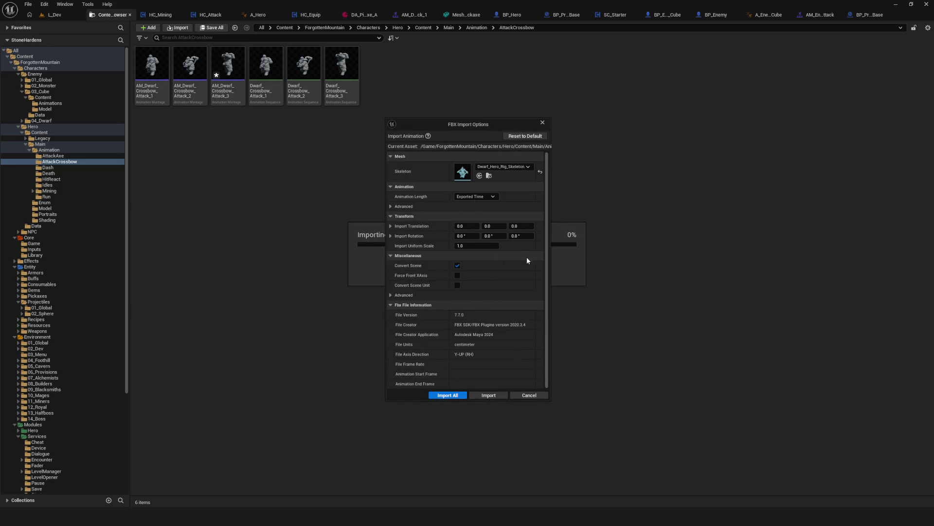
click(470, 397)
double_click(380, 64)
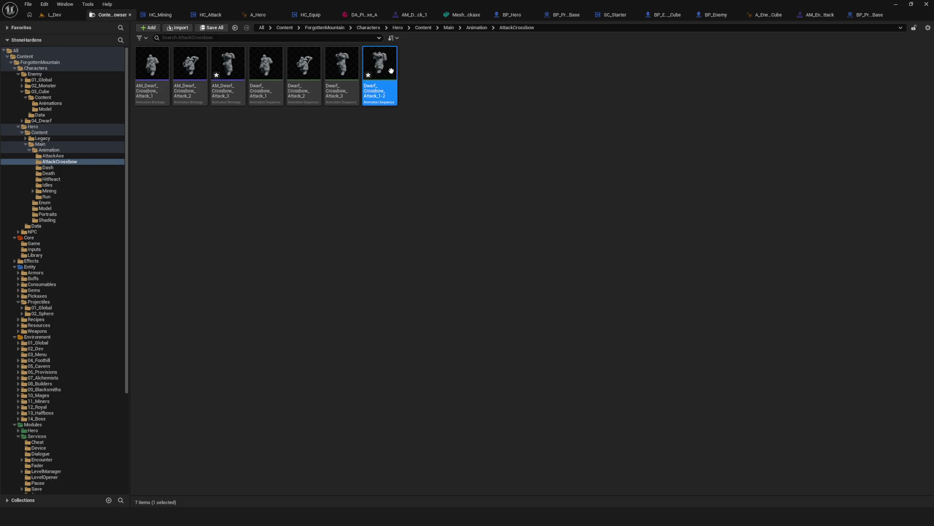
mouse_move(553, 312)
mouse_down()
mouse_move(331, 305)
mouse_move(509, 321)
mouse_move(358, 331)
mouse_move(444, 342)
mouse_move(691, 336)
mouse_move(253, 320)
mouse_up()
click(9, 27)
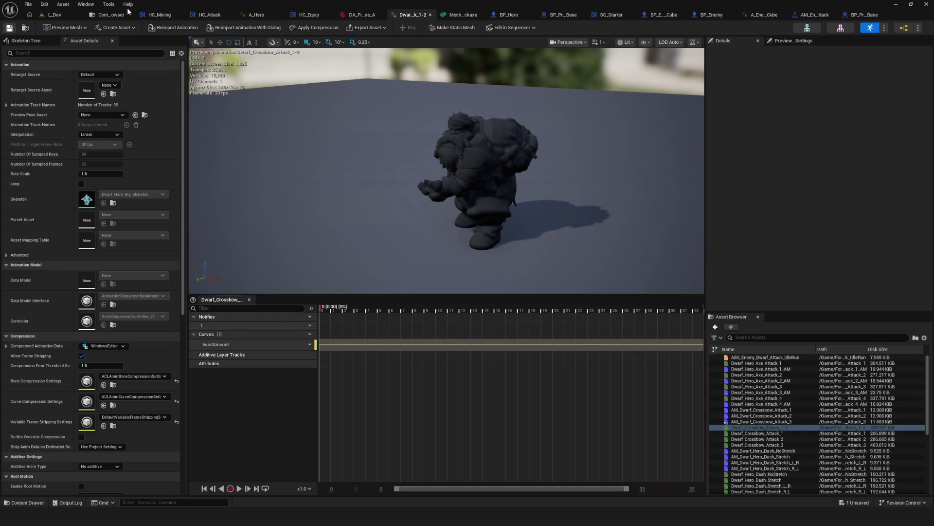
Step: Create an AnimMontage from Dwarf_Crossbow_Attack_1-2, name it AM_Dwarf_Crossbow_Attack_1-2, and open it
click(26, 27)
right_click(395, 67)
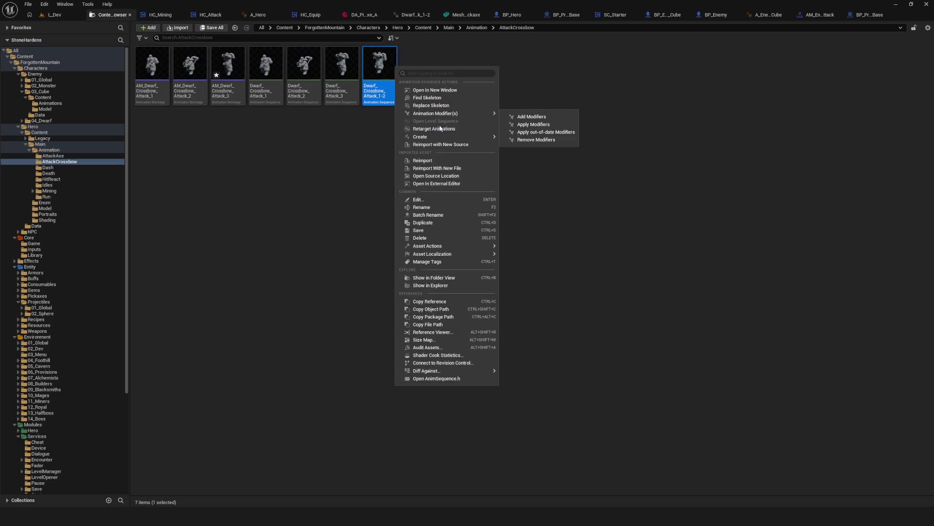
mouse_move(446, 137)
click(539, 148)
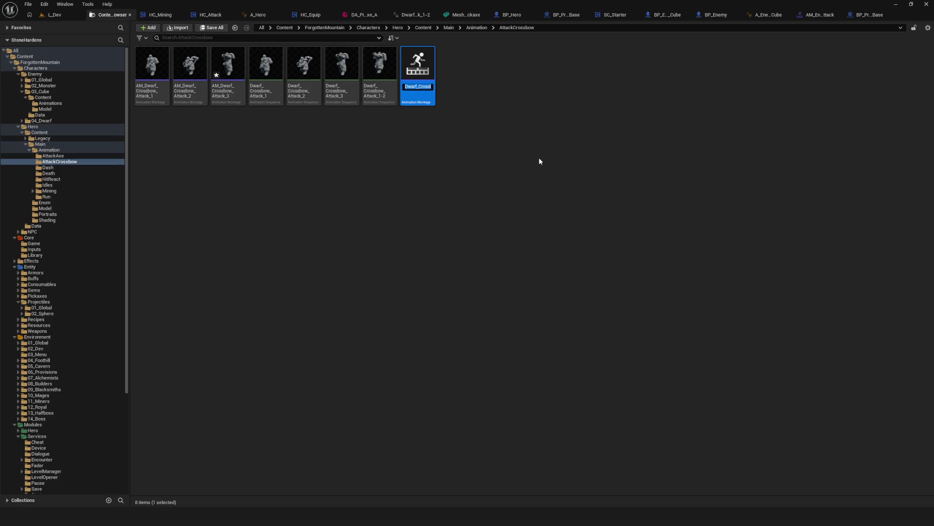
key(End)
key(BackSpace)
key(BackSpace)
key(BackSpace)
key(BackSpace)
key(BackSpace)
key(BackSpace)
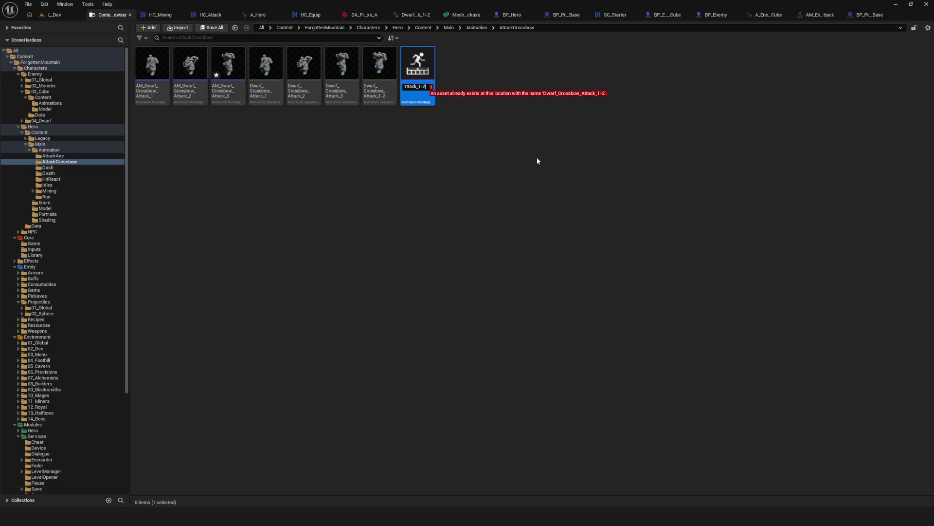
key(Home)
text(AM_)
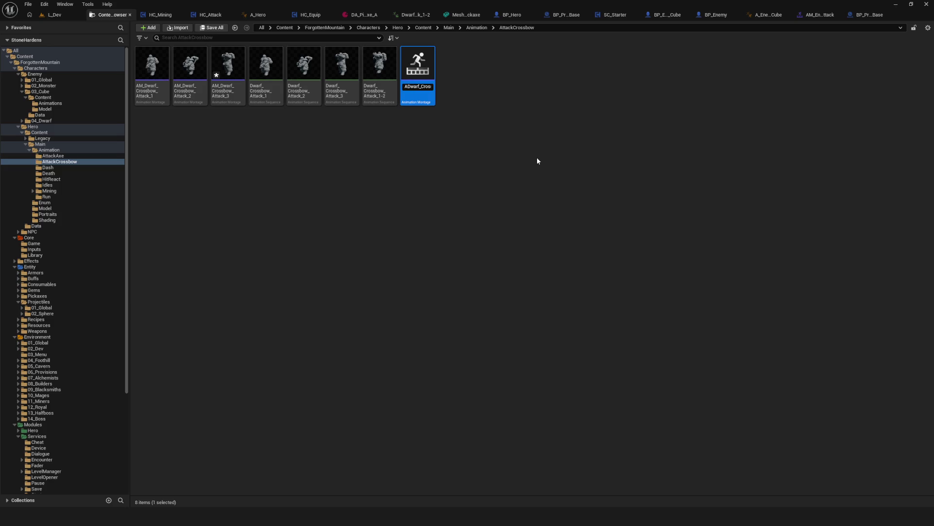
key(Return)
click(428, 232)
click(270, 72)
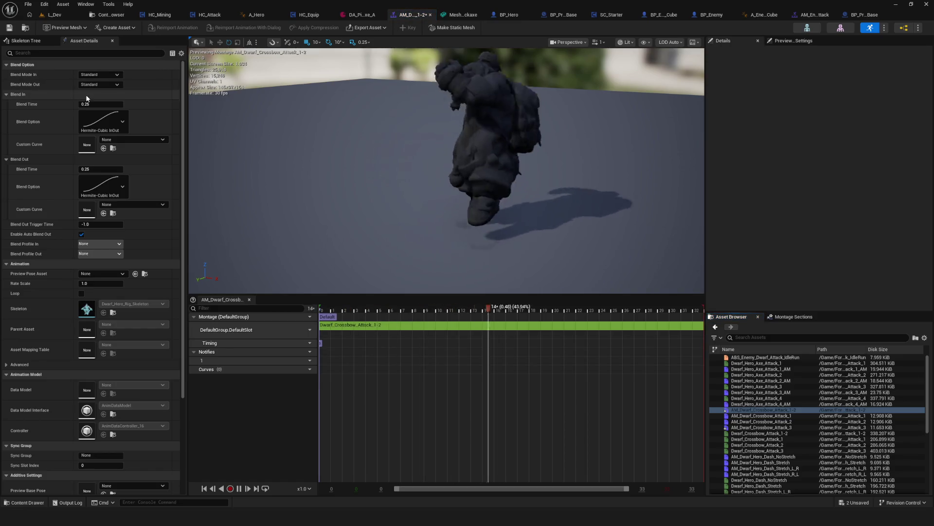
Step: Set the montage blend time to 0.05 with Exponential InOut blend-in and blend-out curves
click(101, 104)
text(0.05)
key(Return)
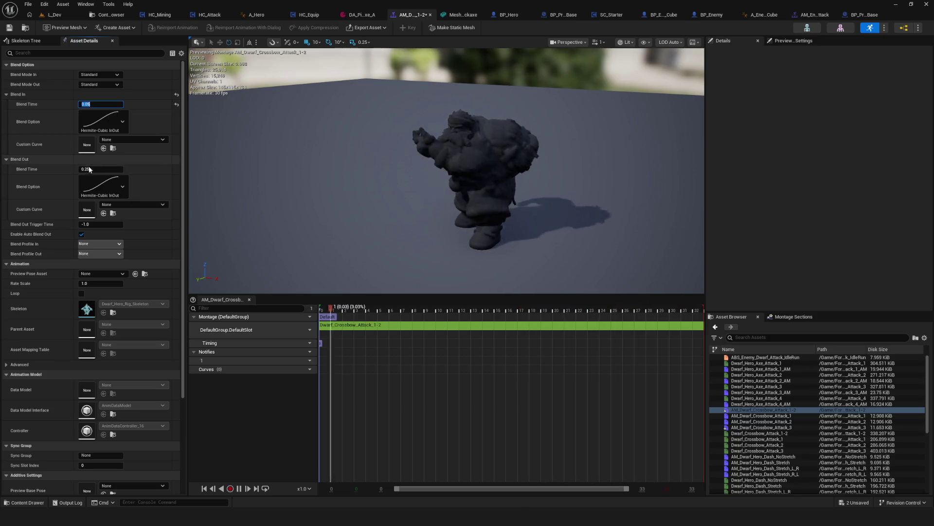
click(102, 120)
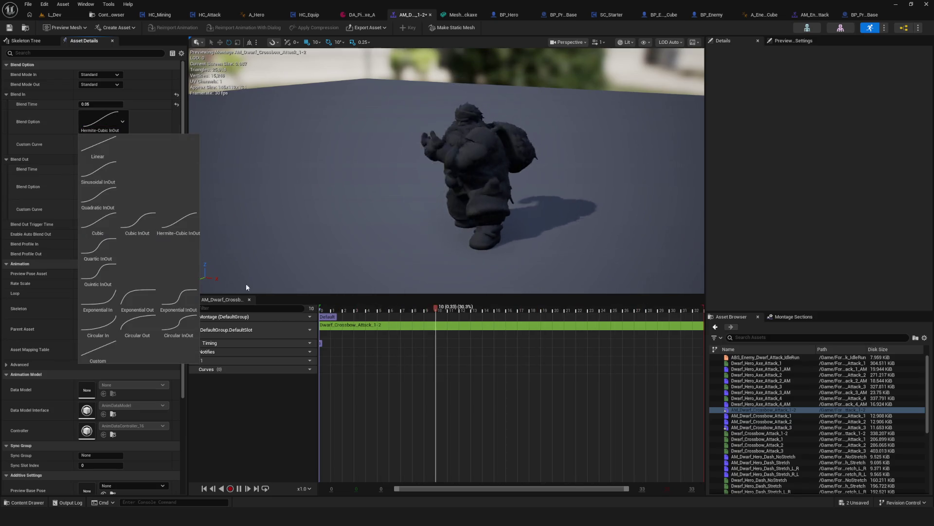
click(179, 299)
click(97, 187)
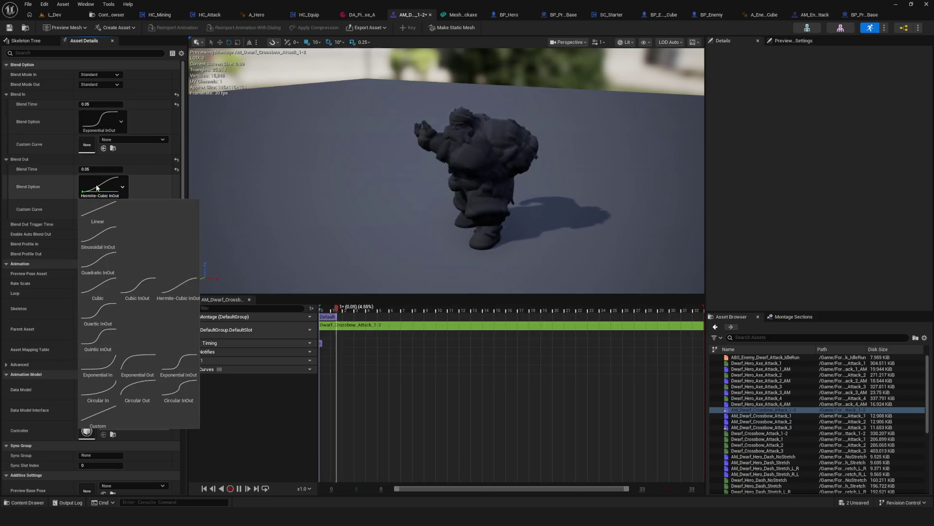
click(179, 364)
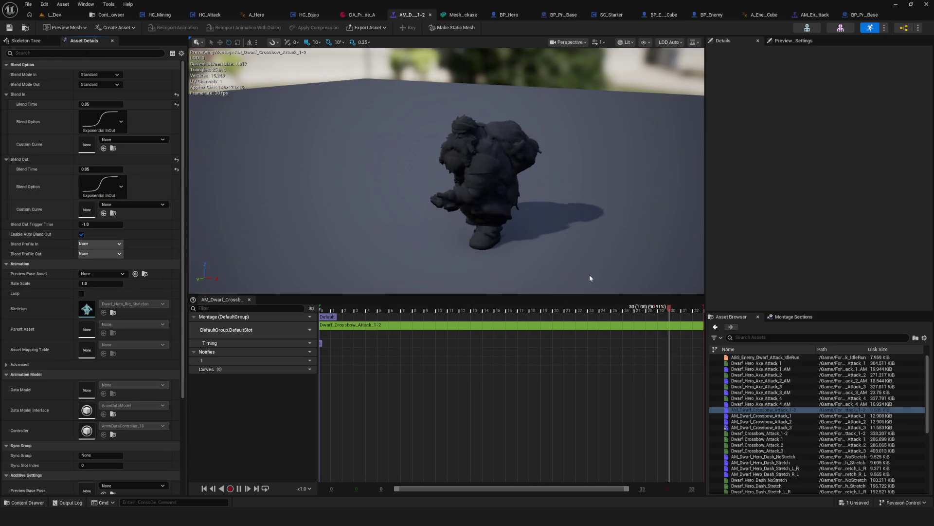
Step: Stop the looping preview and scrub the montage between frames 19 and 25
click(323, 322)
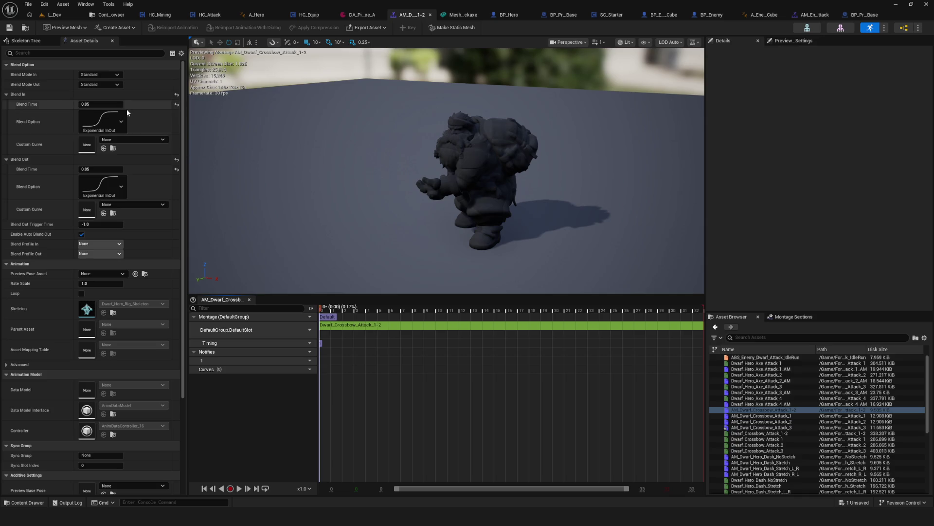
click(564, 325)
click(600, 328)
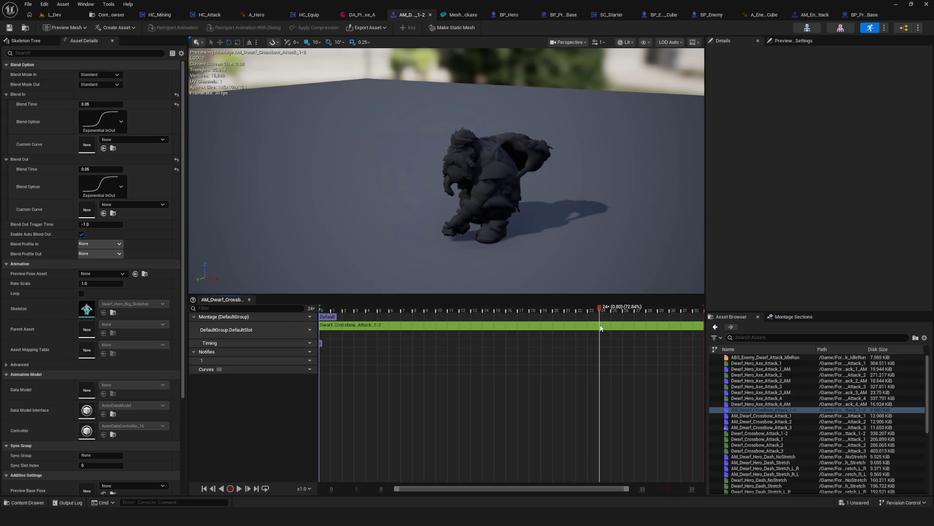
mouse_move(591, 319)
mouse_down()
mouse_move(280, 327)
mouse_move(668, 340)
mouse_move(613, 341)
mouse_up()
scroll(439, 381, down, 5)
scroll(458, 361, up, 5)
scroll(498, 337, down, 1)
scroll(499, 337, up, 2)
scroll(544, 328, down, 3)
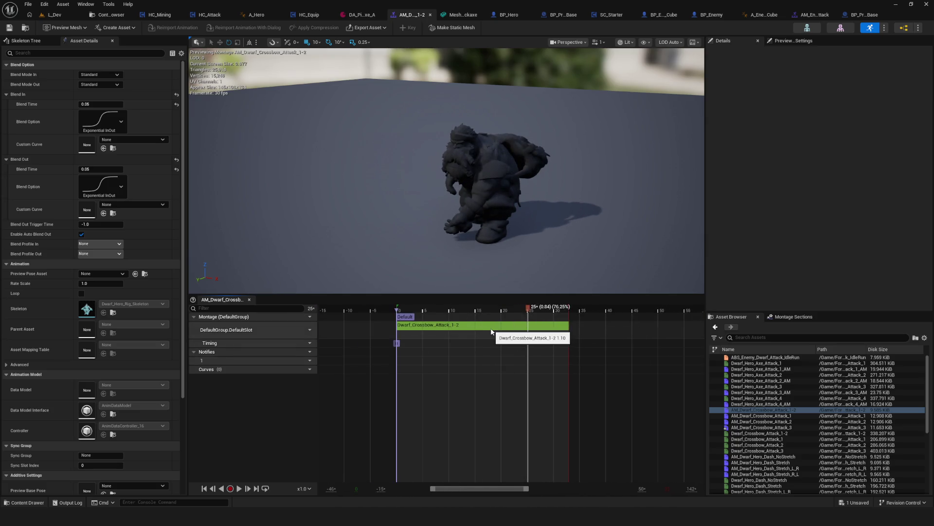
scroll(544, 329, up, 2)
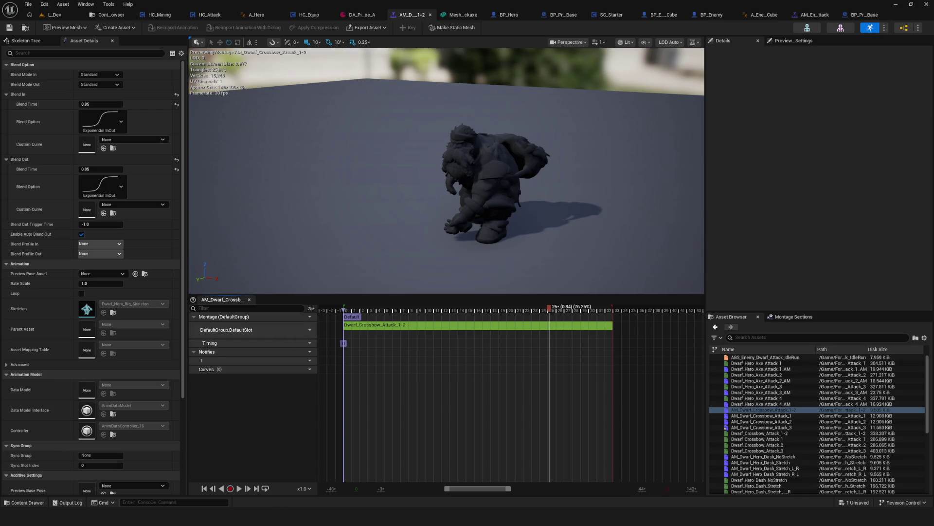
scroll(550, 309, up, 3)
mouse_move(550, 308)
mouse_down()
mouse_move(454, 308)
mouse_move(522, 312)
mouse_move(501, 314)
mouse_up()
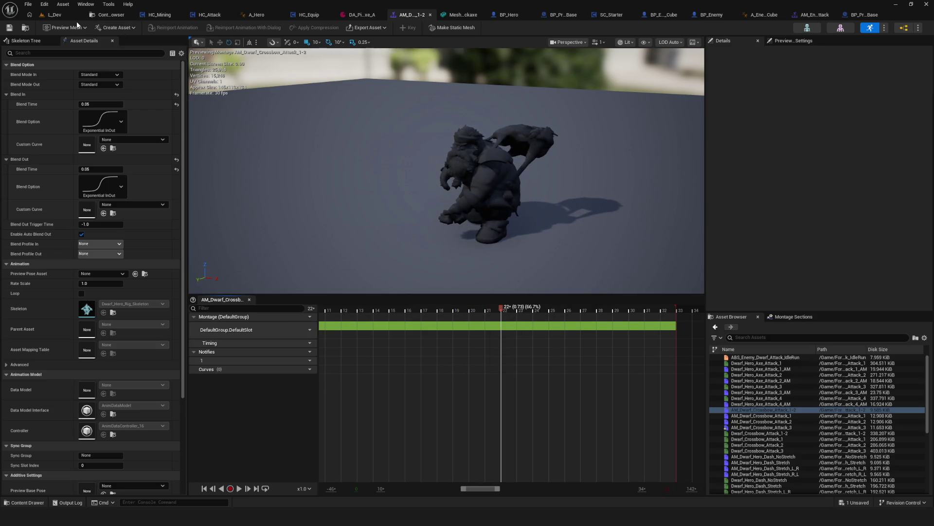
Step: Add an AttackBreak notify at frame 22 and an AttackEnd notify at frame 23
right_click(501, 361)
mouse_move(541, 379)
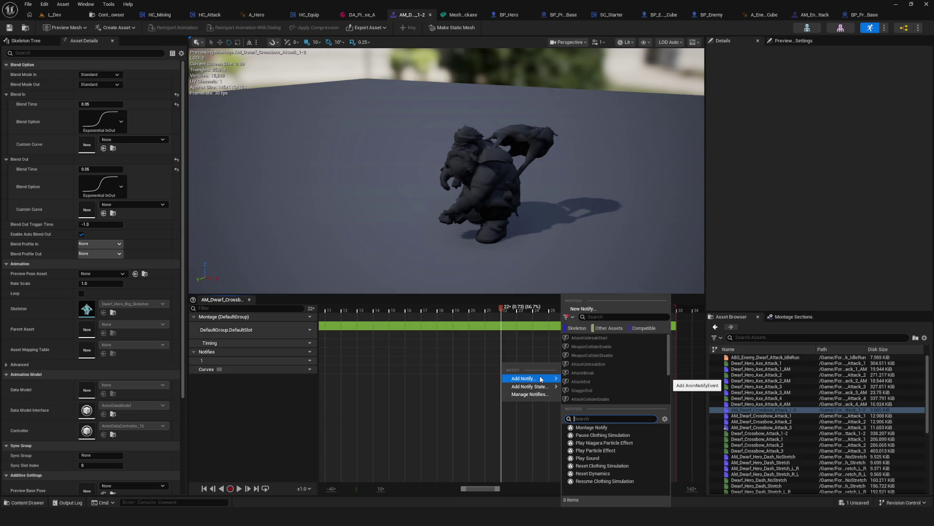
click(591, 371)
drag(540, 309, 533, 311)
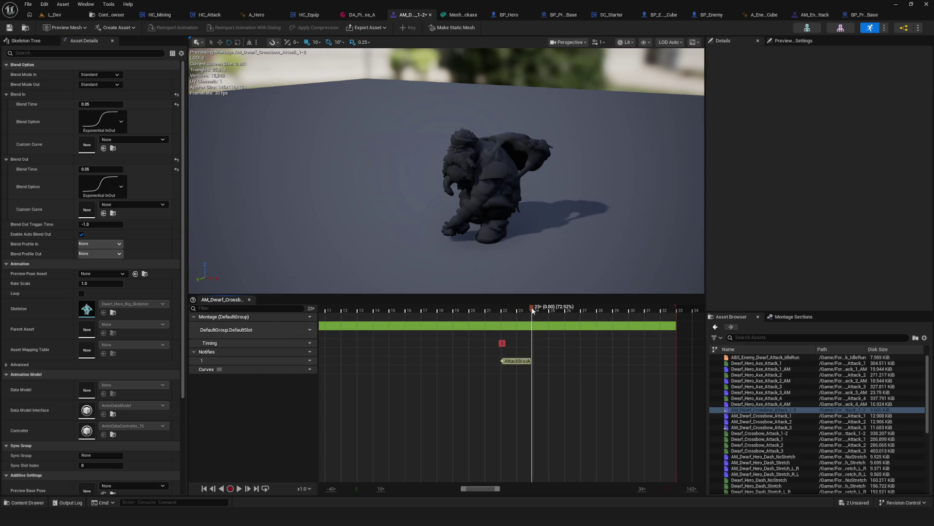
right_click(532, 361)
mouse_move(565, 434)
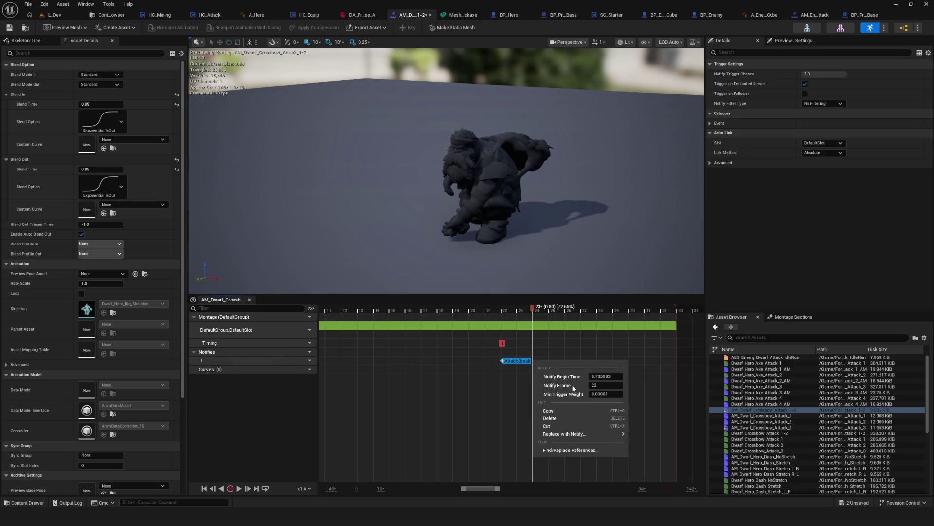
click(546, 372)
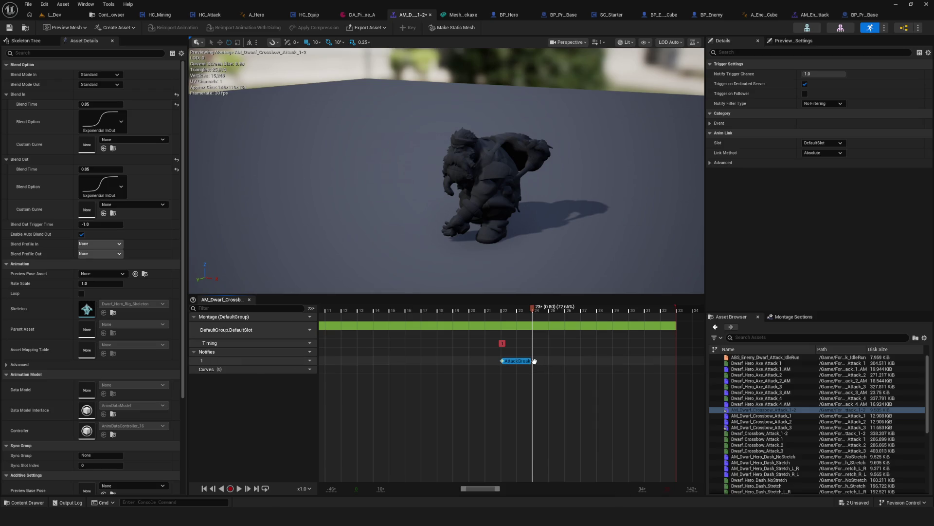
scroll(545, 373, up, 3)
click(523, 363)
right_click(523, 363)
mouse_move(542, 376)
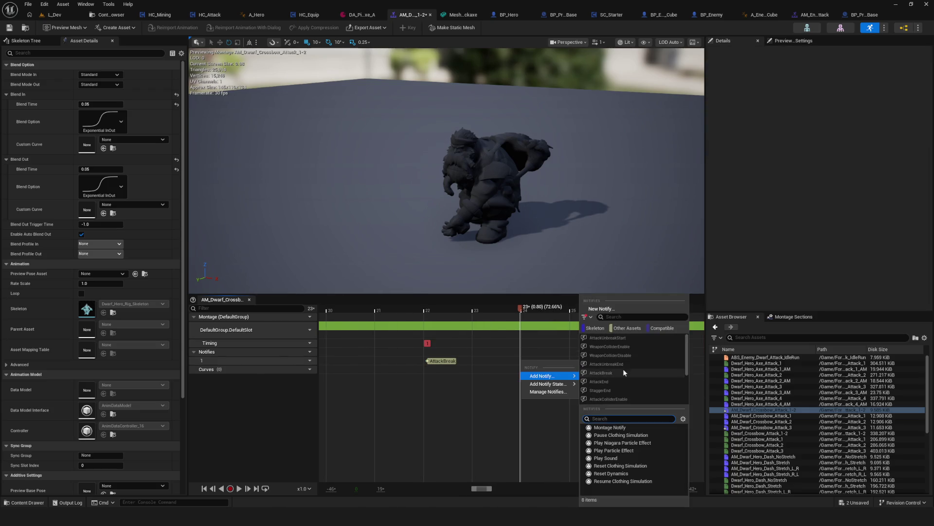
click(601, 381)
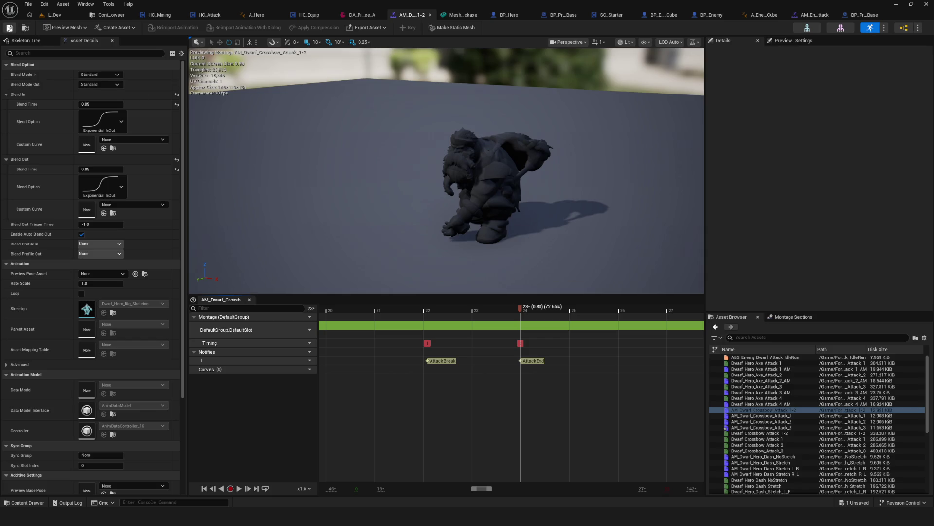
scroll(519, 411, down, 6)
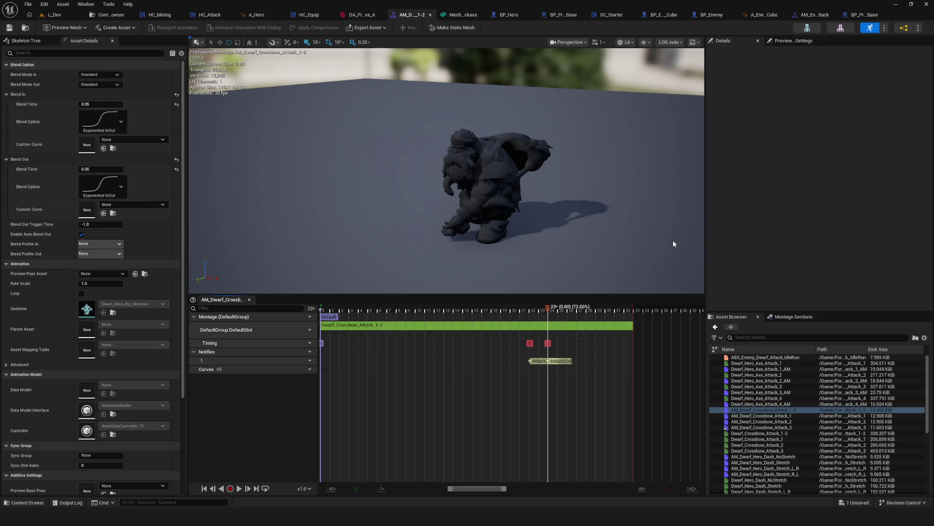
Step: Switch to the HC_Attack blueprint's EventGraph
click(220, 15)
scroll(559, 216, down, 5)
scroll(425, 244, up, 6)
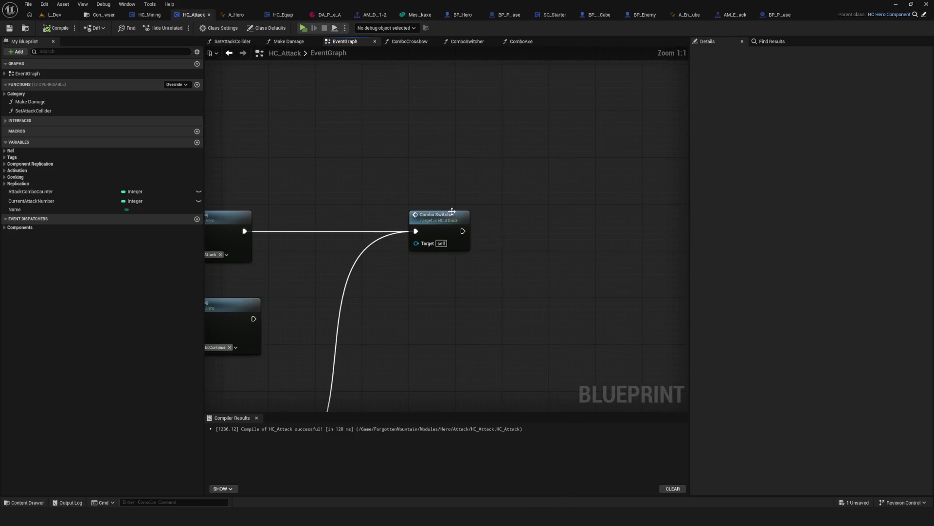
Step: In the ComboCrossbow function, delete the bottom row of combo nodes and save HC_Attack
double_click(452, 214)
double_click(467, 258)
mouse_move(558, 222)
mouse_down()
mouse_move(354, 207)
mouse_move(521, 186)
mouse_up()
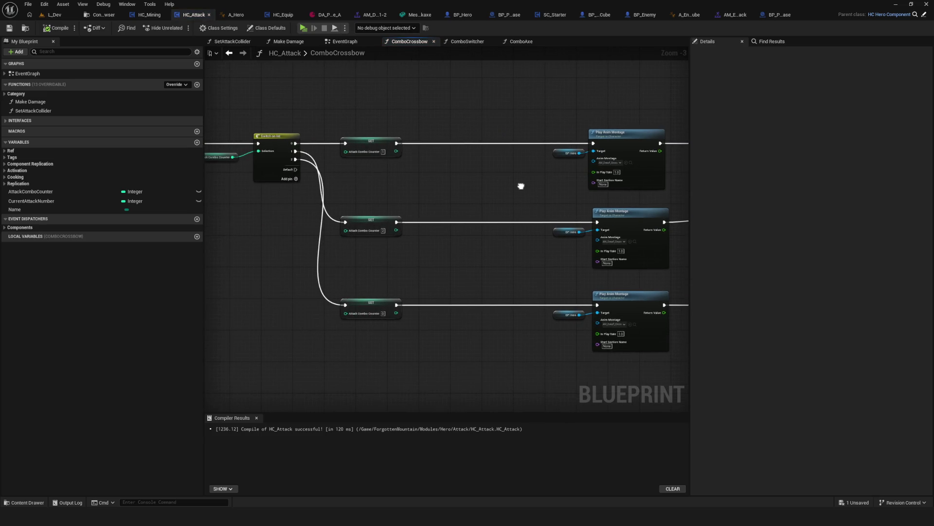
scroll(363, 265, down, 2)
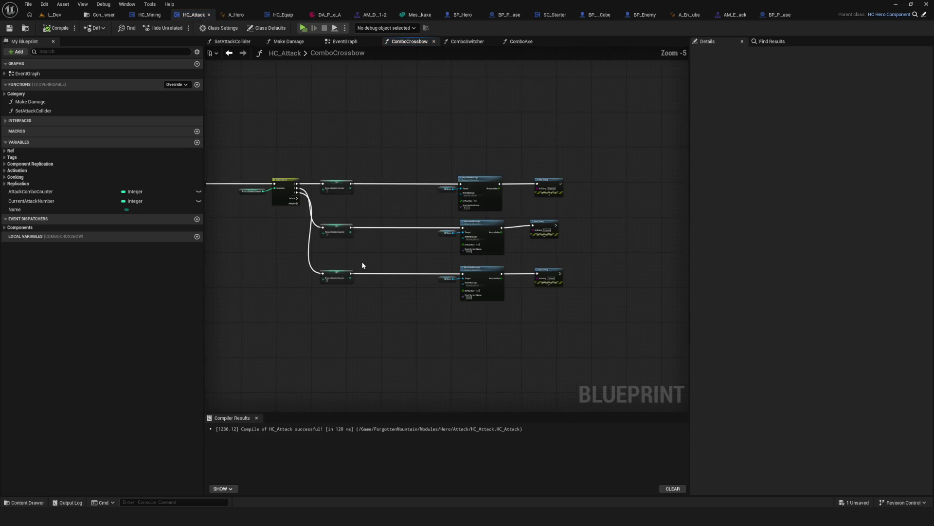
drag(294, 302, 649, 265)
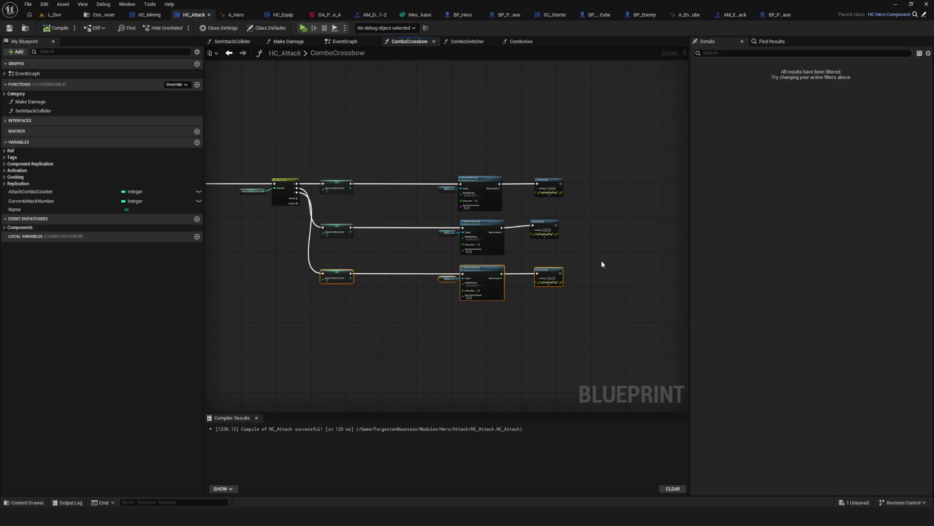
scroll(420, 253, up, 2)
key(Delete)
scroll(403, 202, down, 2)
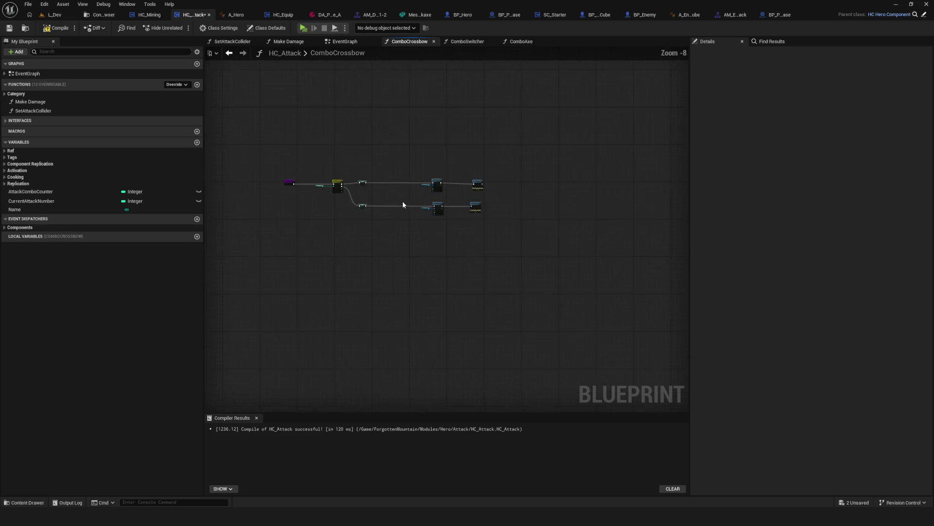
scroll(404, 191, up, 2)
key(ctrl+s)
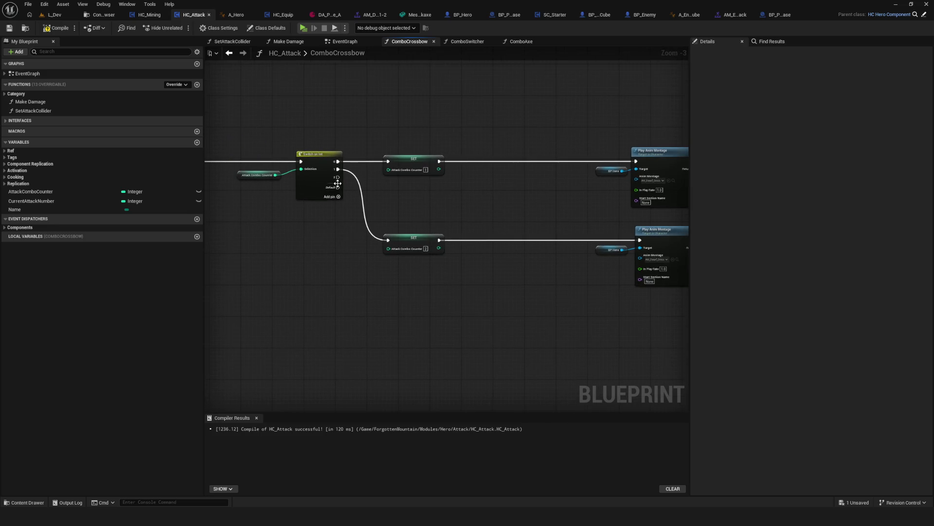
Step: Remove the Switch on Int's third output and set the lower combo counter SET to 0
scroll(338, 183, up, 3)
right_click(335, 175)
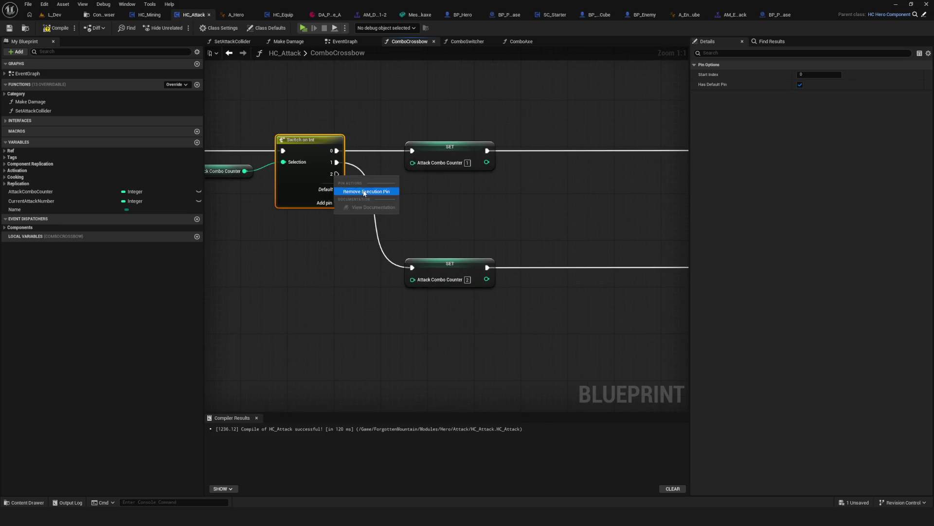
click(364, 192)
drag(457, 202, 442, 198)
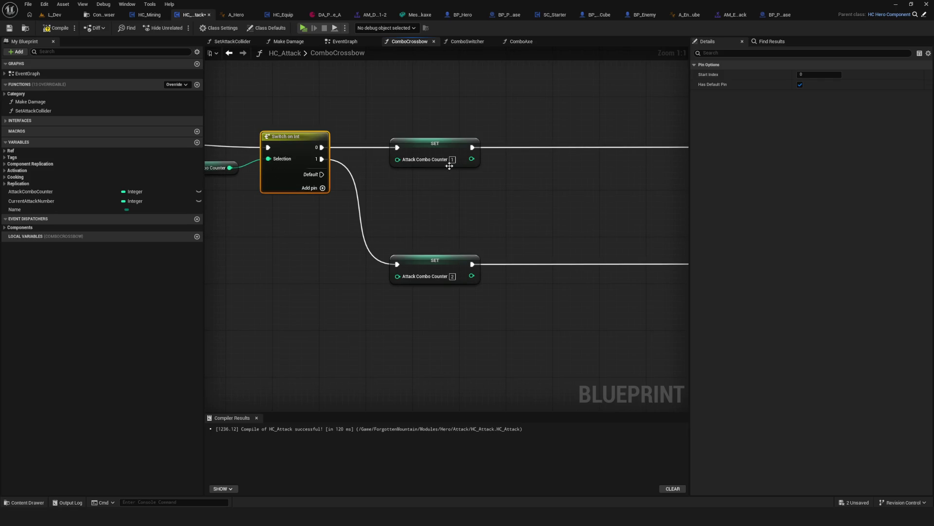
click(452, 276)
key(ctrl+s)
scroll(486, 276, down, 4)
scroll(568, 287, up, 2)
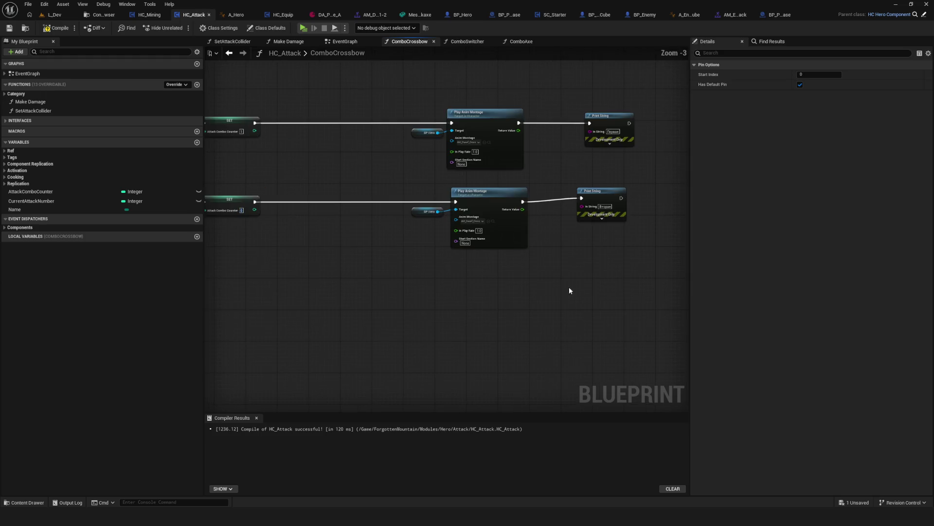
scroll(508, 286, up, 1)
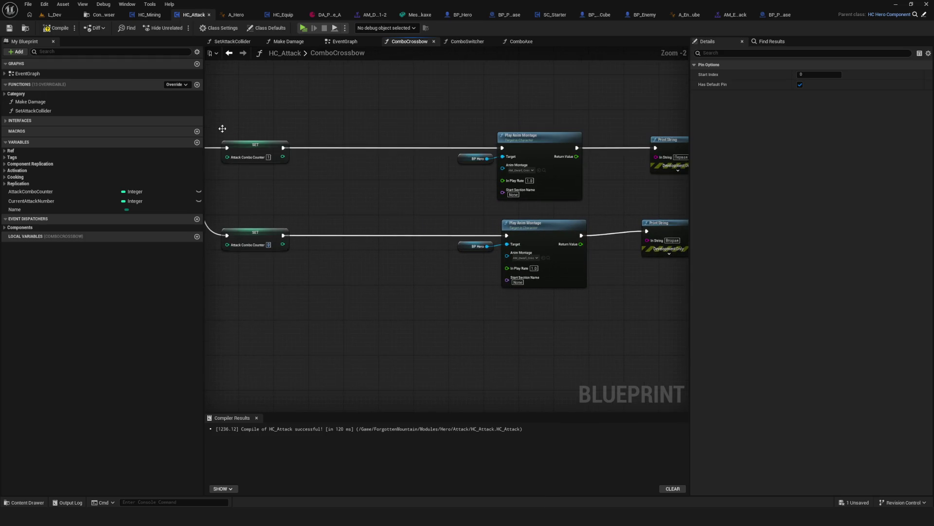
Step: Assign AM_Dwarf_Crossbow_Attack_2 to the second Play Anim Montage, recompile, and start a play session
click(57, 31)
scroll(534, 289, up, 2)
click(521, 246)
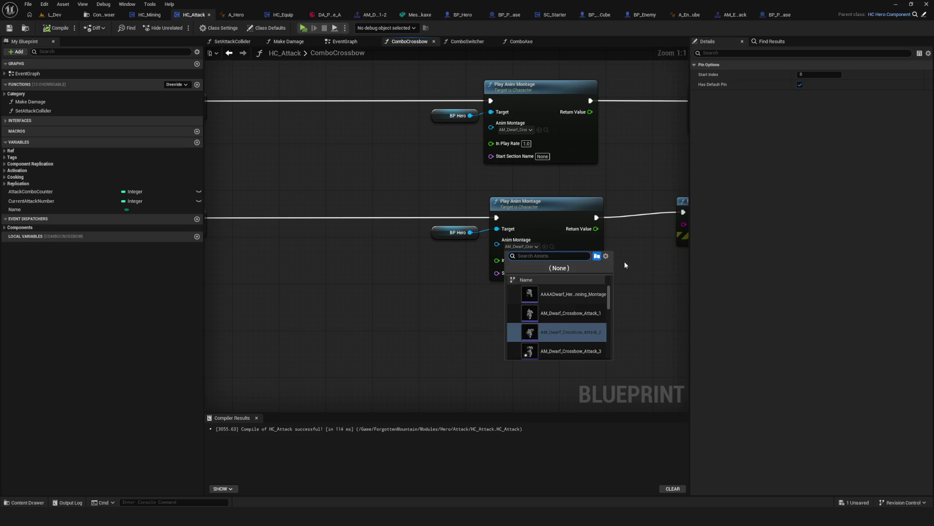
scroll(567, 306, down, 1)
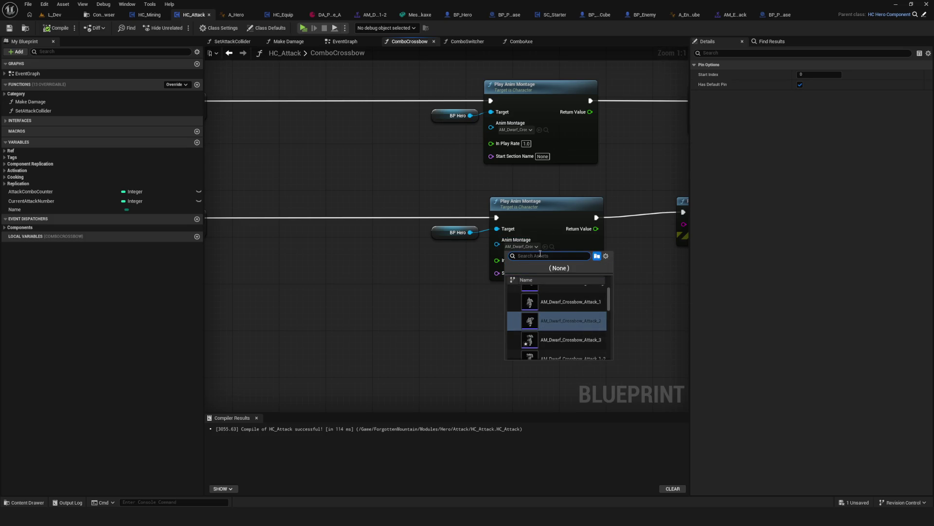
text(Crossbow)
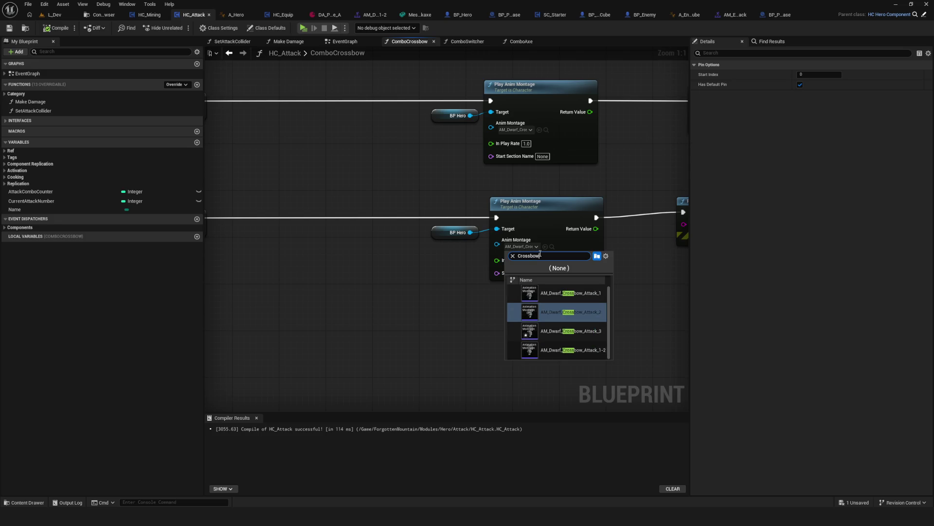
click(549, 312)
click(52, 30)
click(335, 51)
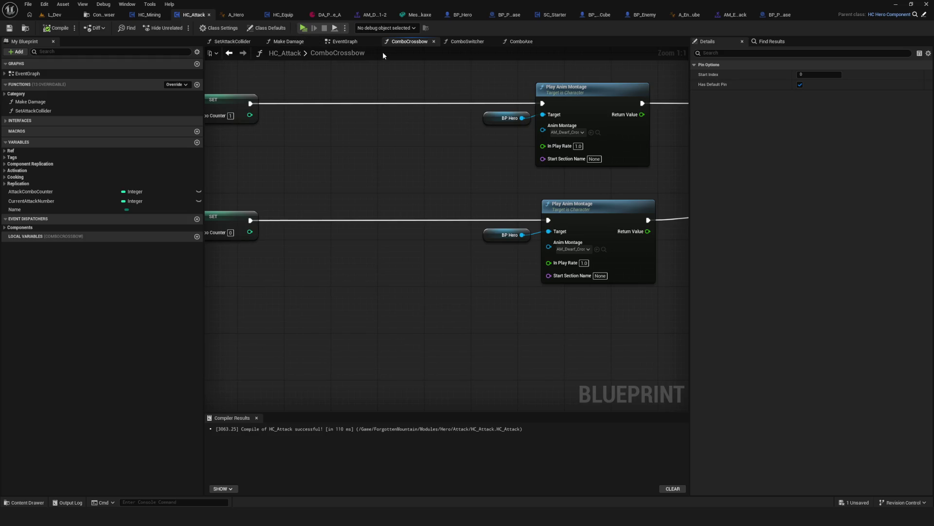
click(303, 29)
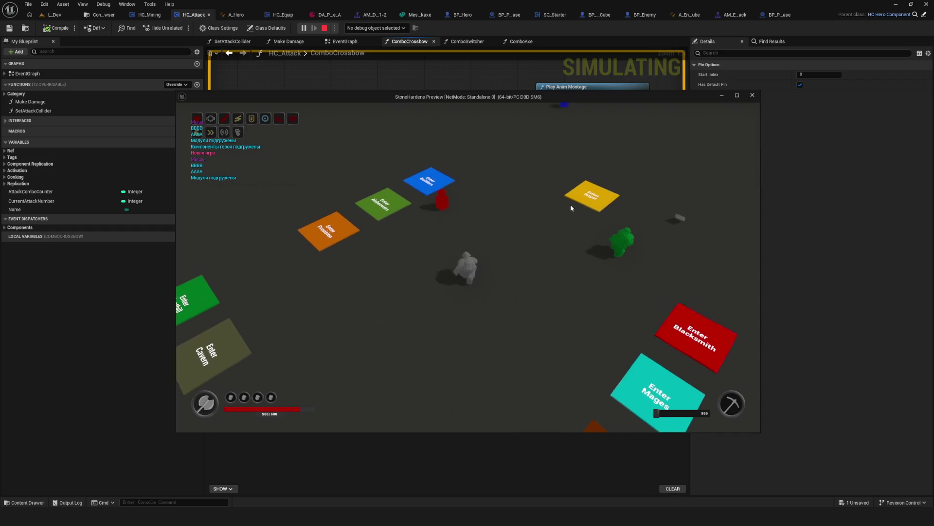
Step: Walk to the red enemy, attack it repeatedly with crossbow combos, then stop with Esc
key(w)
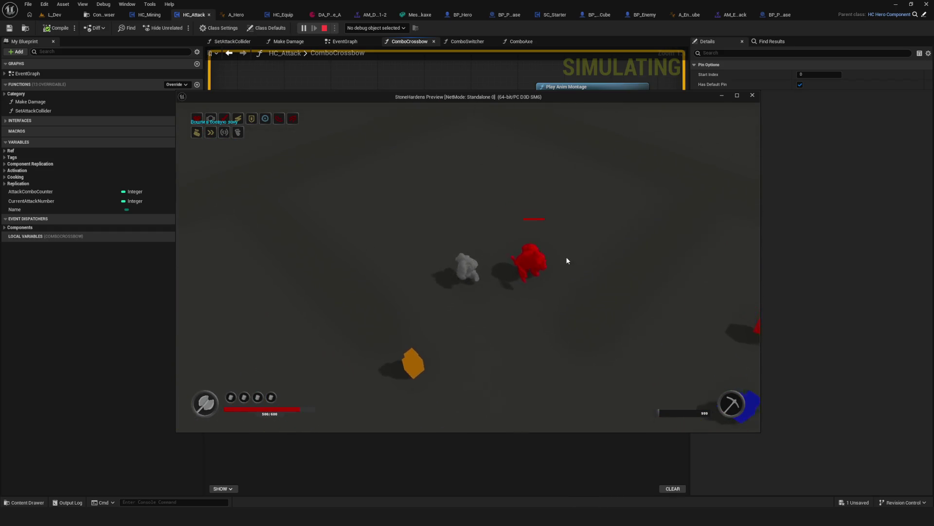
click(620, 261)
key(s)
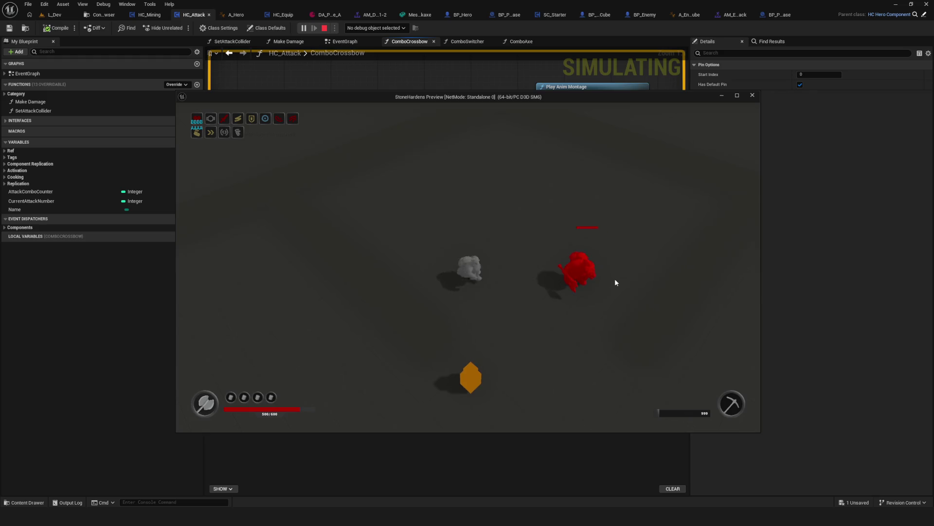
key(i)
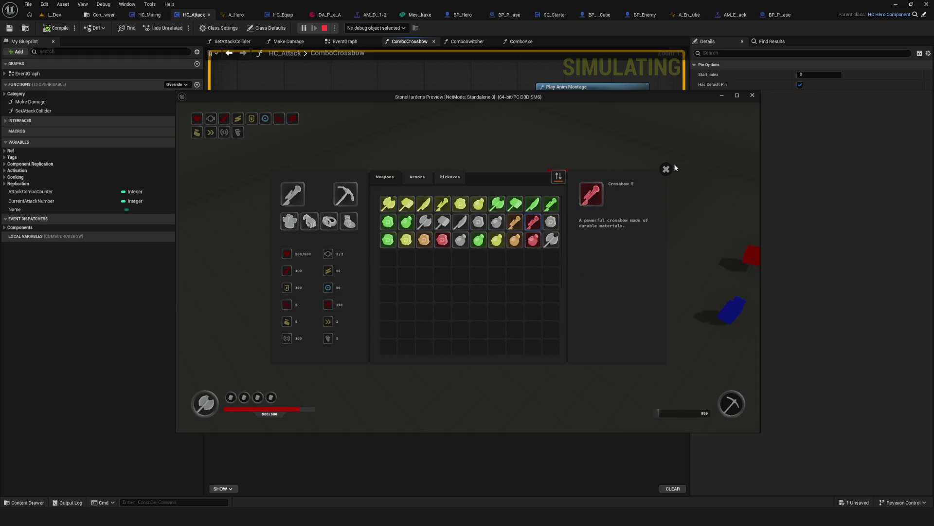
click(665, 169)
click(582, 274)
click(586, 273)
key(d)
click(571, 244)
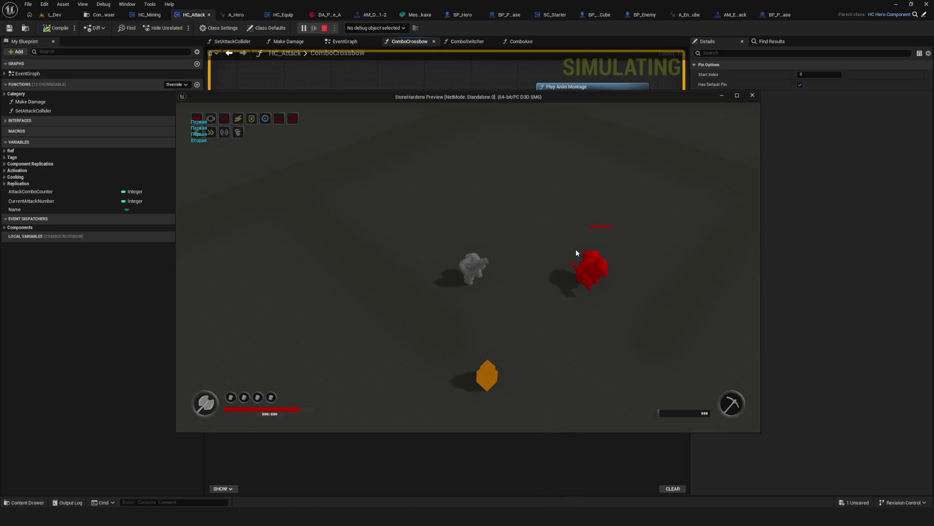
click(576, 249)
click(567, 257)
click(582, 258)
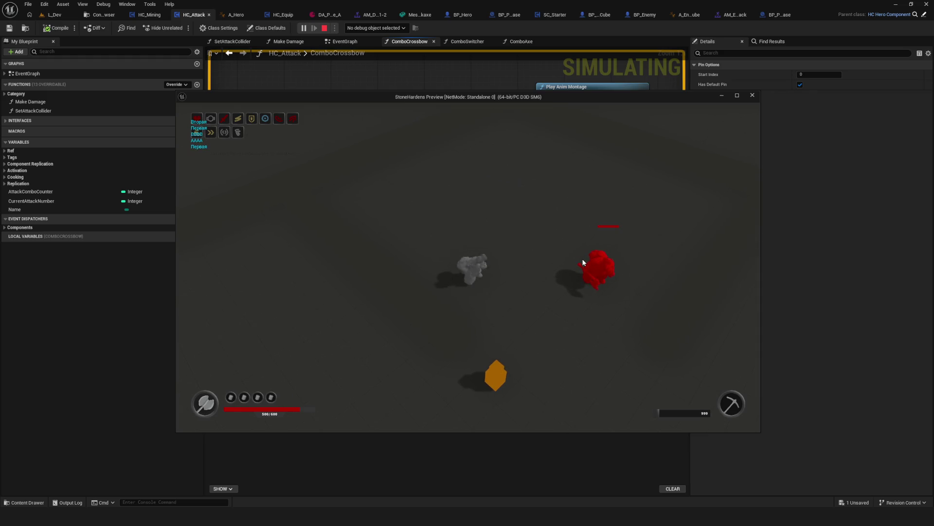
click(582, 258)
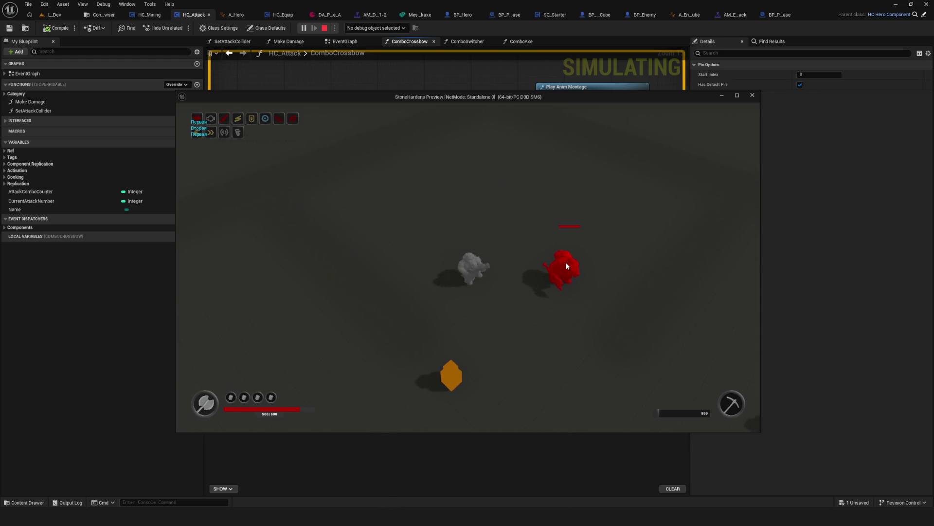
click(567, 266)
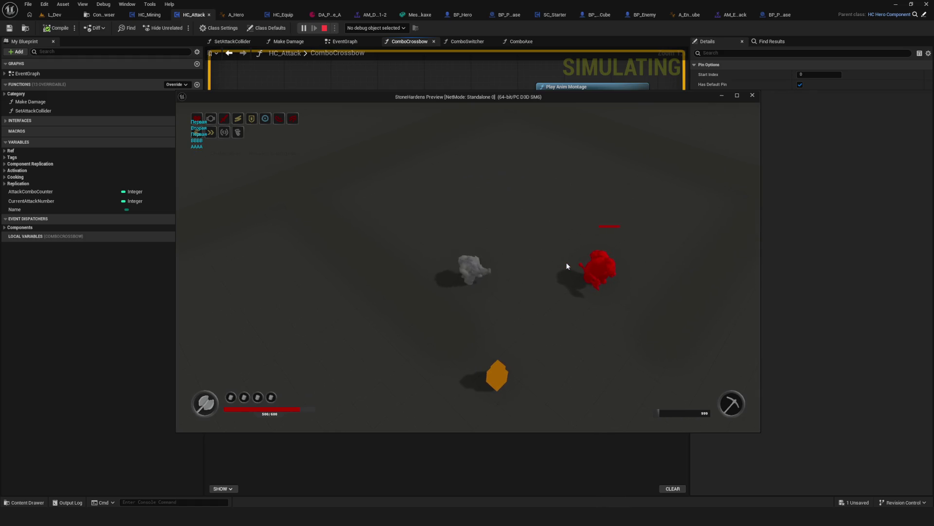
click(567, 266)
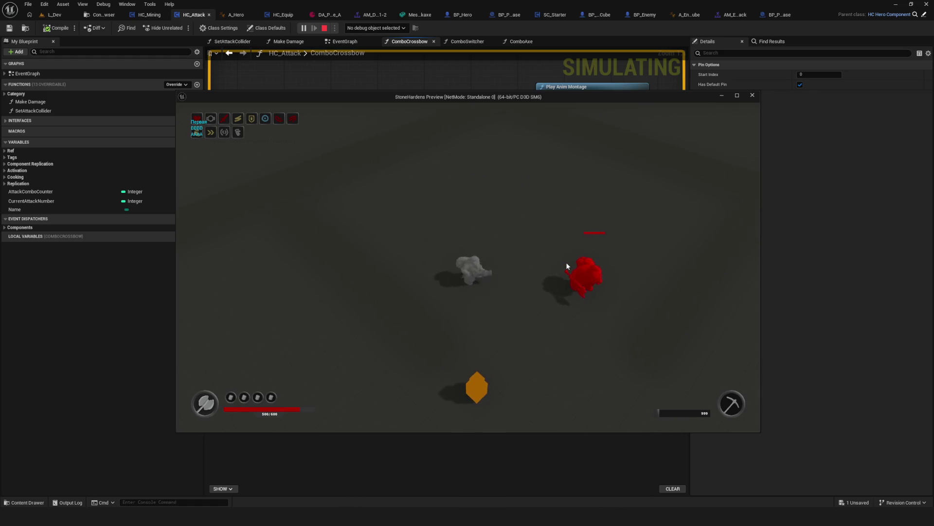
key(Escape)
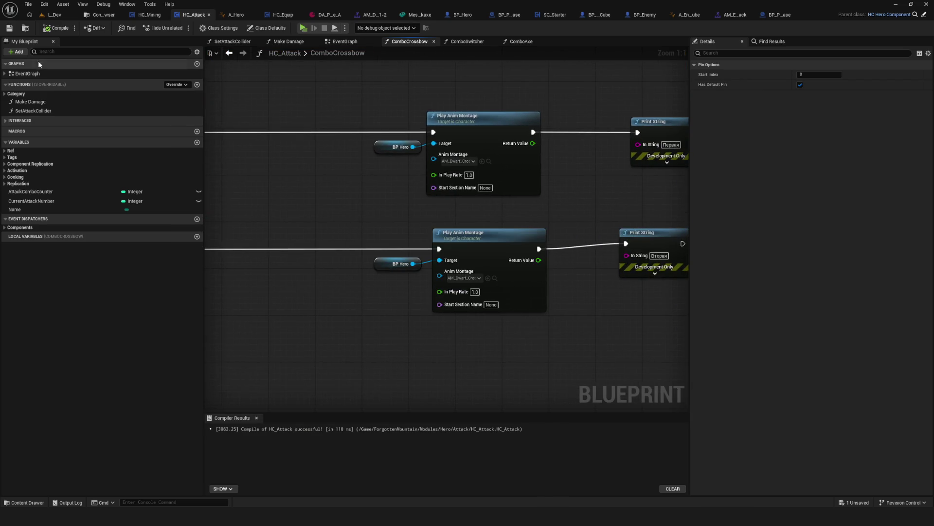
Step: Switch between the enemy cube attack and crossbow 1-2 montage tabs
drag(401, 207, 401, 222)
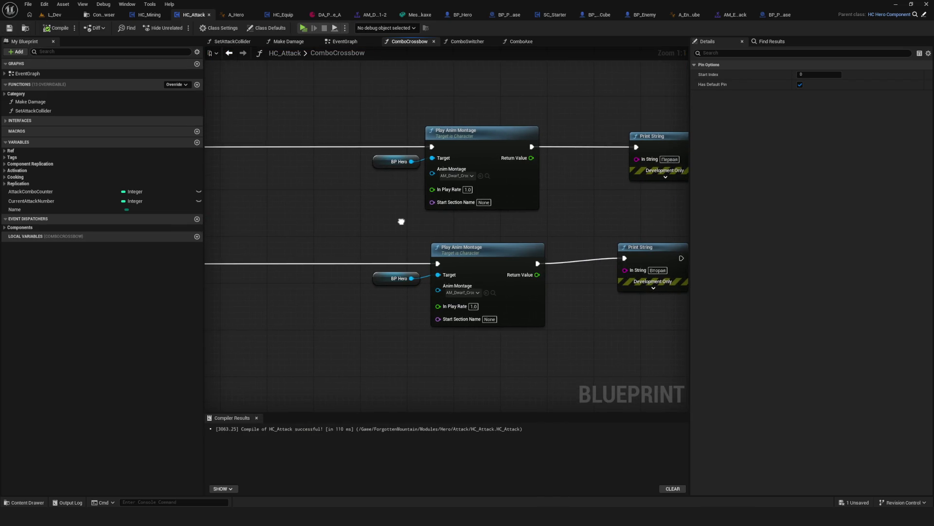
scroll(403, 223, down, 6)
scroll(312, 229, up, 4)
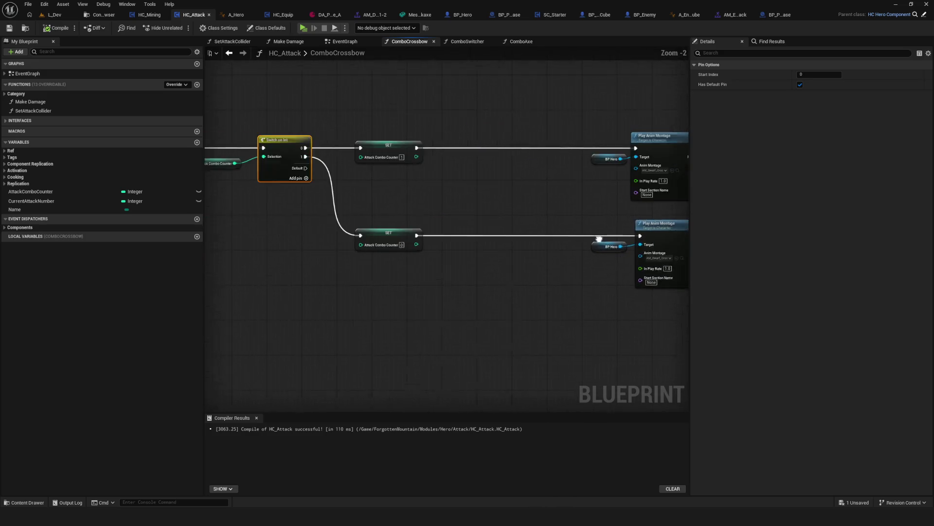
click(742, 18)
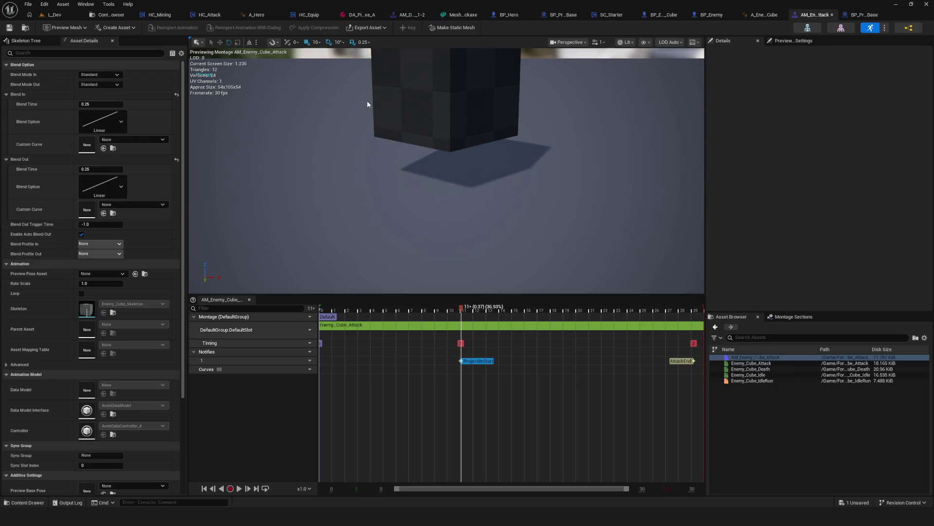
click(405, 14)
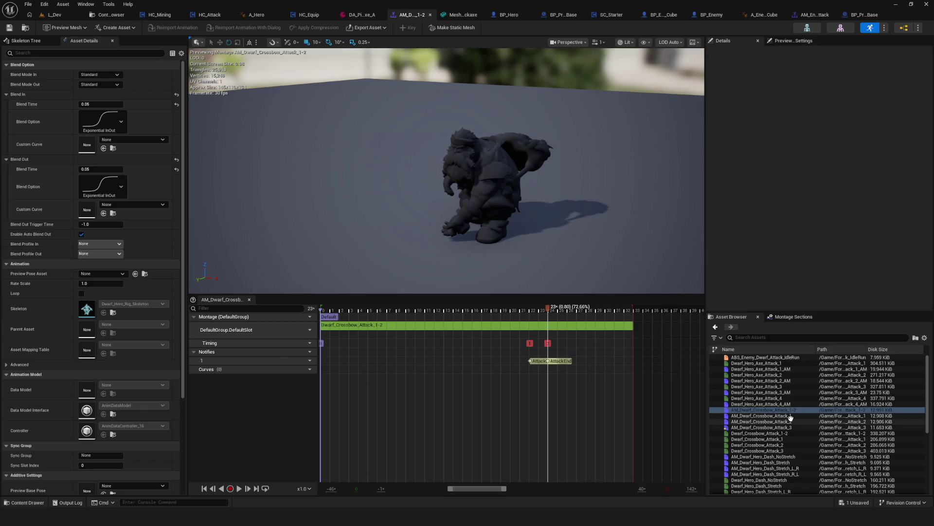
Step: Inspect Dwarf_Hero_Axe_Attack_1_AM's notifies around frame 5, then reopen AM_Dwarf_Crossbow_Attack_1-2
double_click(778, 369)
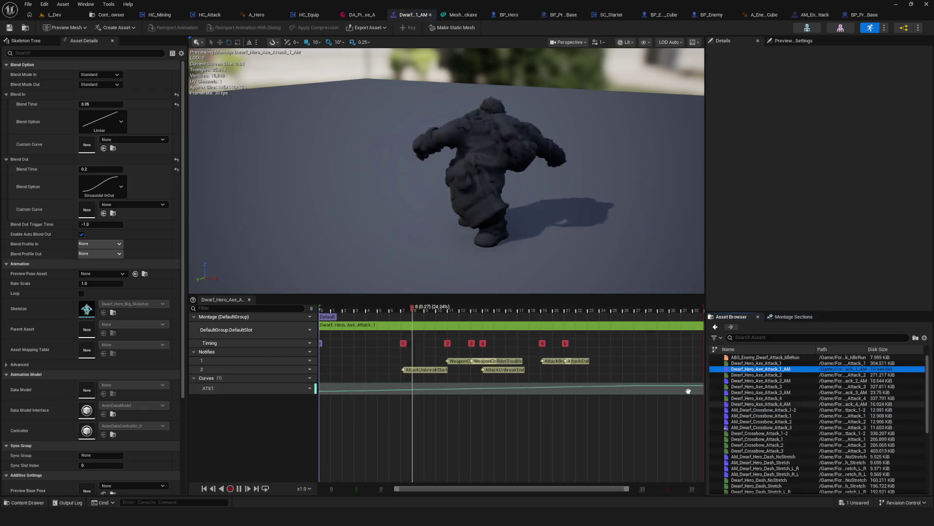
key(space)
scroll(424, 368, up, 3)
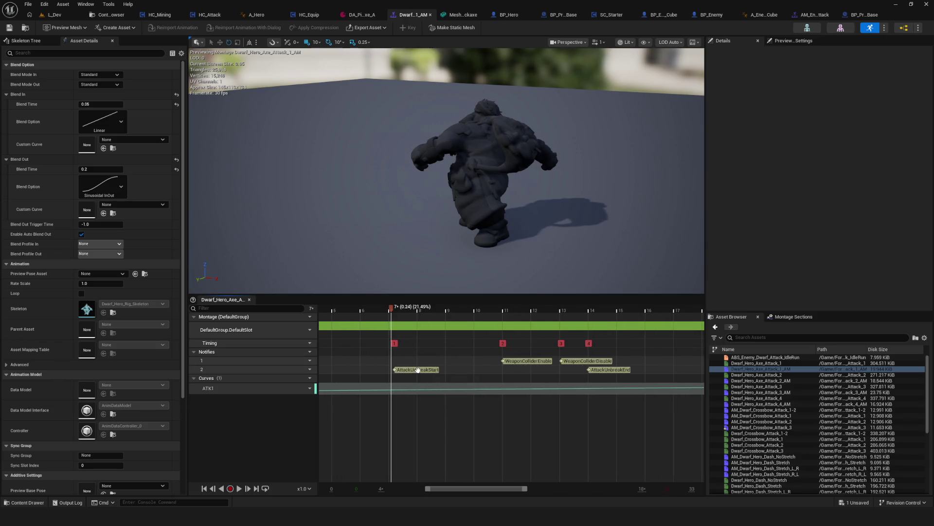
mouse_move(391, 308)
mouse_down()
mouse_move(351, 308)
mouse_move(399, 338)
mouse_move(458, 348)
mouse_move(365, 348)
mouse_move(435, 333)
mouse_move(422, 334)
mouse_up()
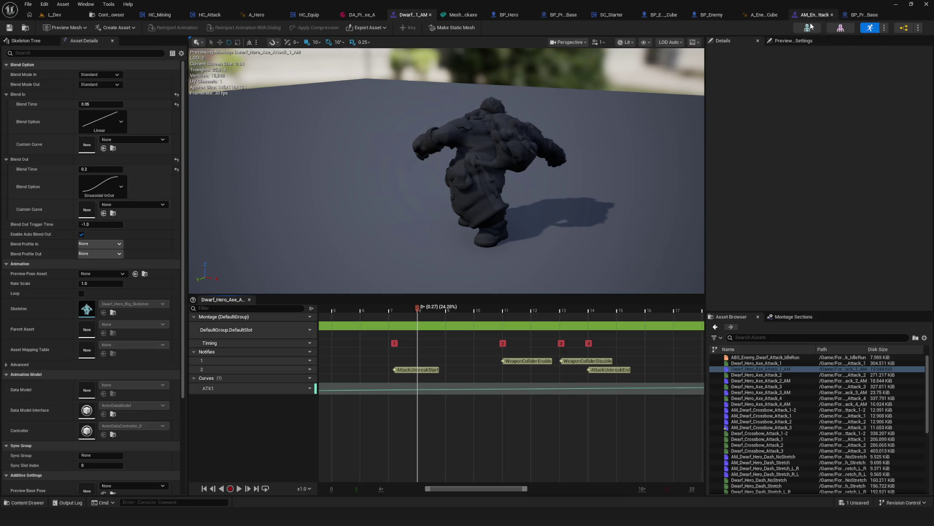
click(795, 410)
double_click(795, 410)
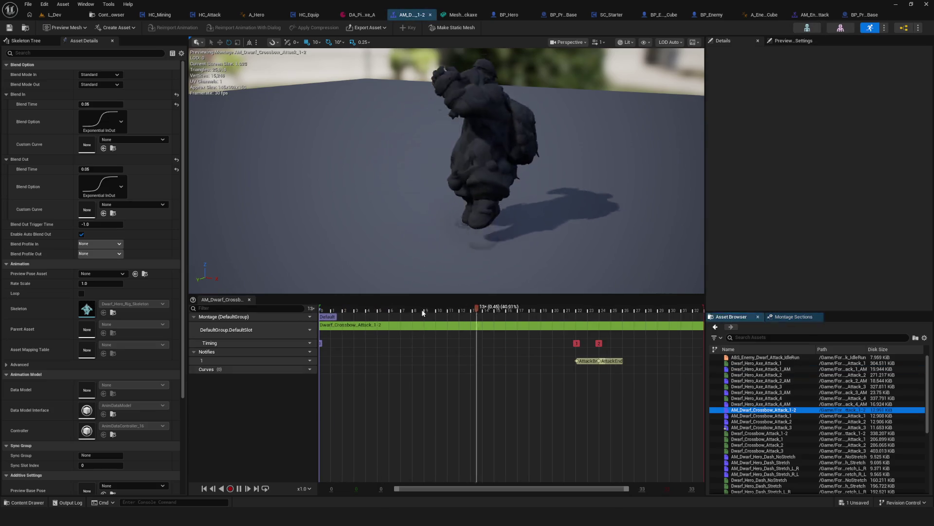
Step: Add an AttackUnbreakStart notify at the montage start and save the montage
right_click(335, 361)
mouse_move(383, 375)
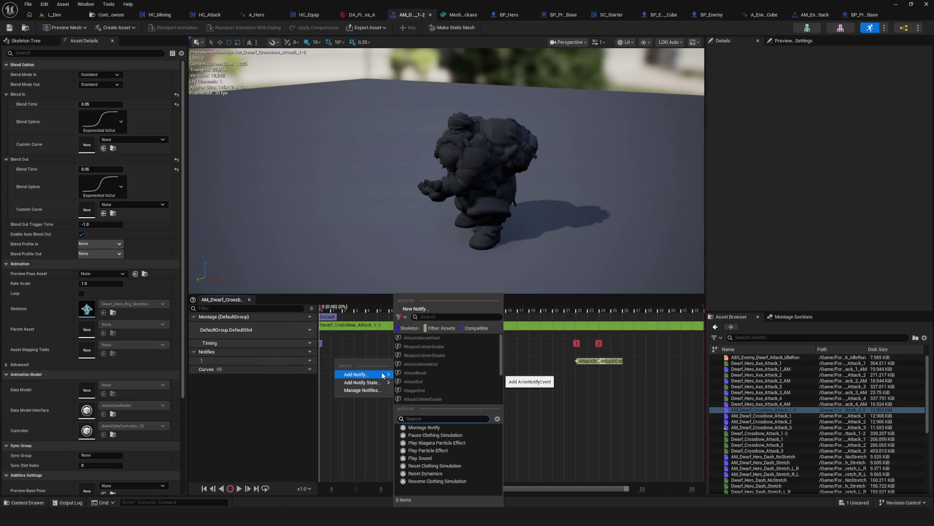
click(448, 339)
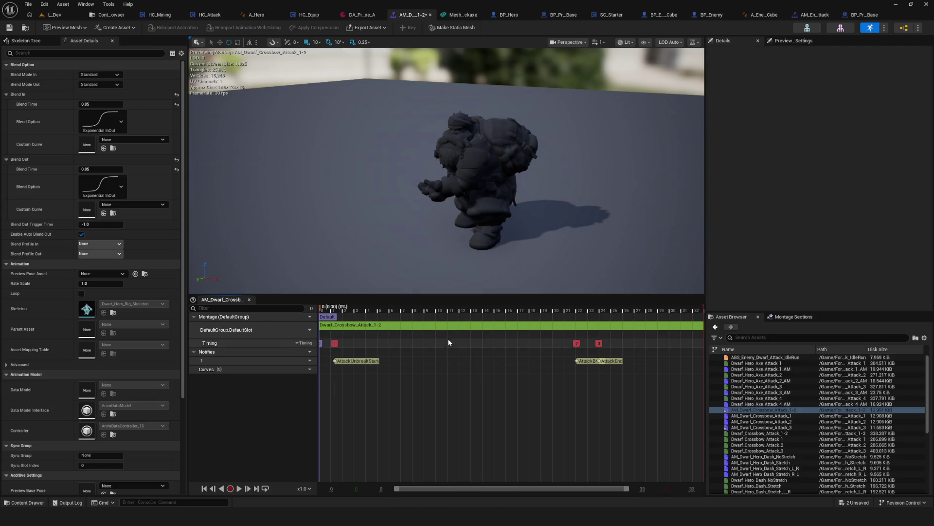
click(337, 360)
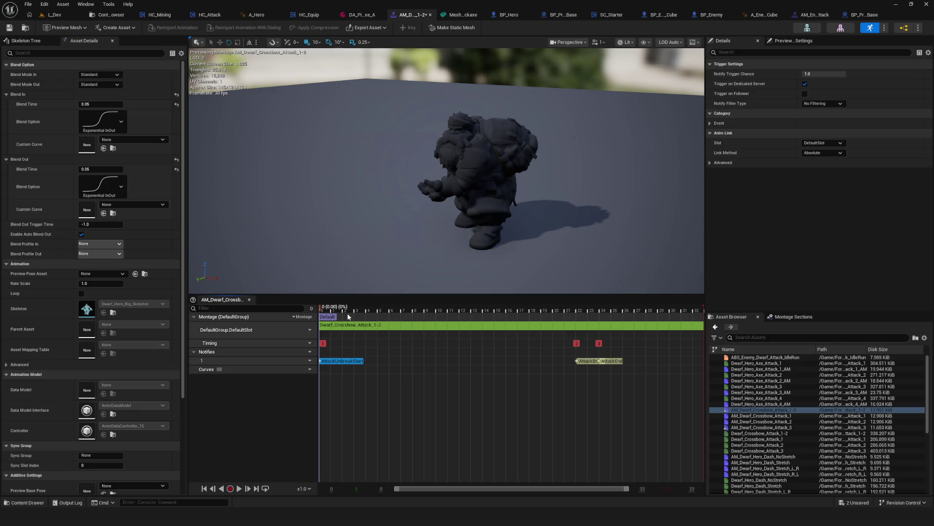
click(12, 28)
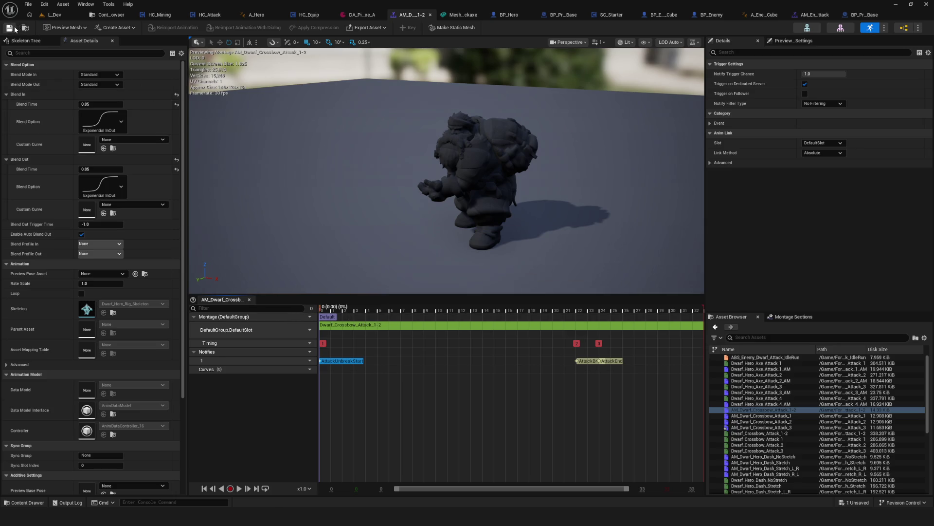
right_click(355, 363)
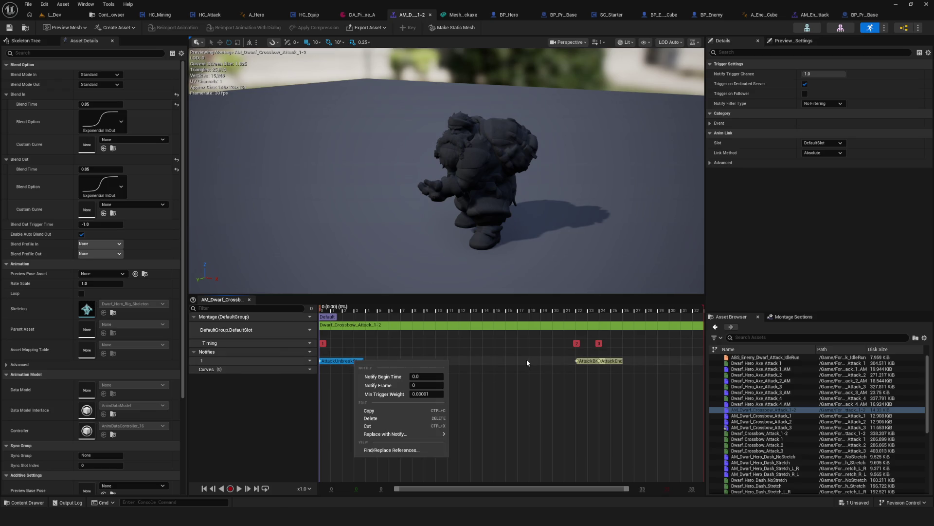
click(526, 359)
Step: Add an AttackUnbreakEnd notify around frame 20, then launch play from the L_Dev level
right_click(526, 359)
mouse_move(581, 377)
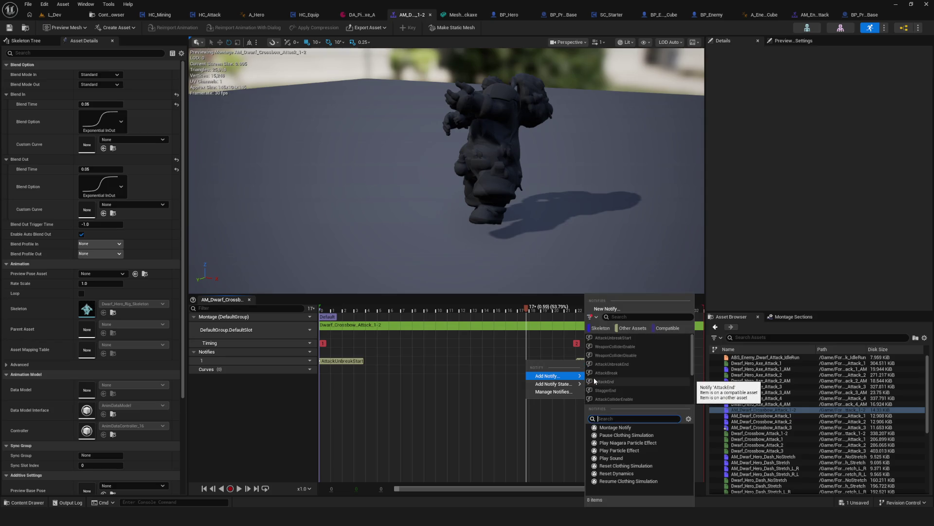
click(617, 363)
drag(568, 360, 597, 360)
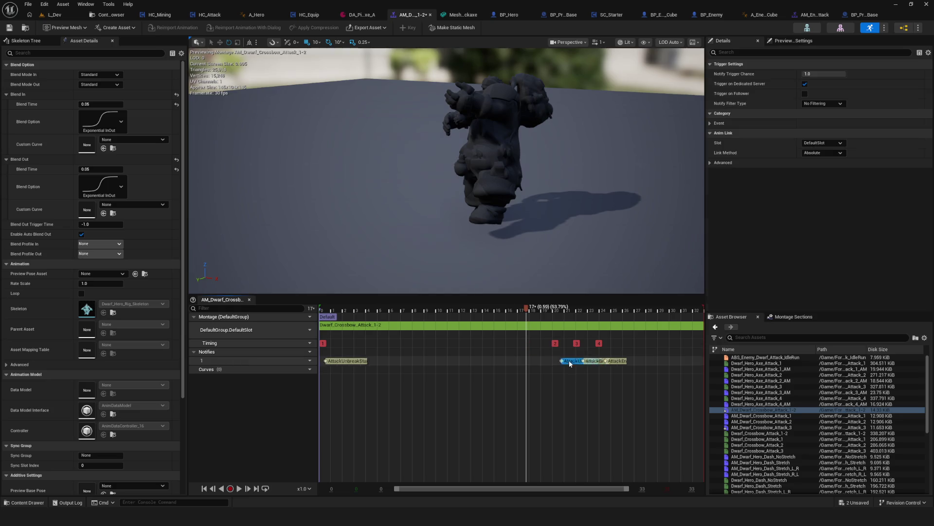
click(54, 15)
click(180, 27)
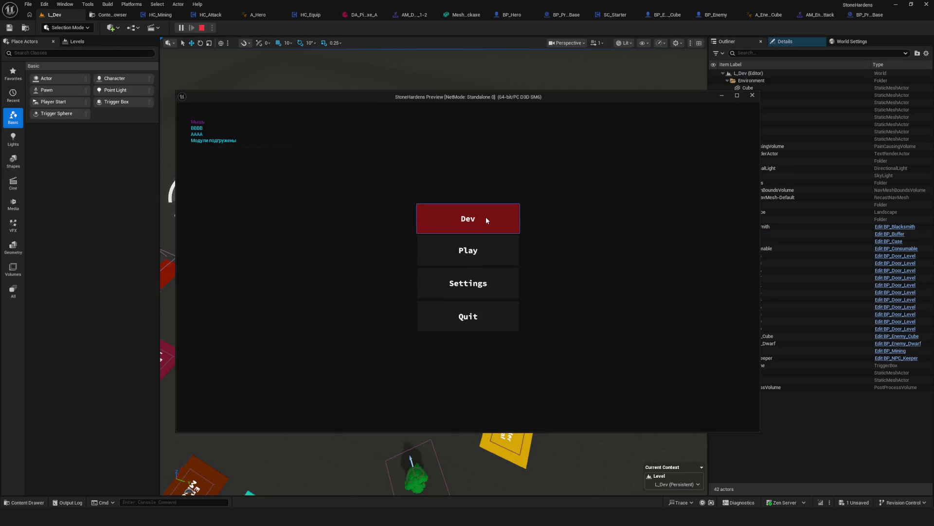
Step: Start a new game, walk to the red enemy, attack it repeatedly, then stop with Esc
click(485, 217)
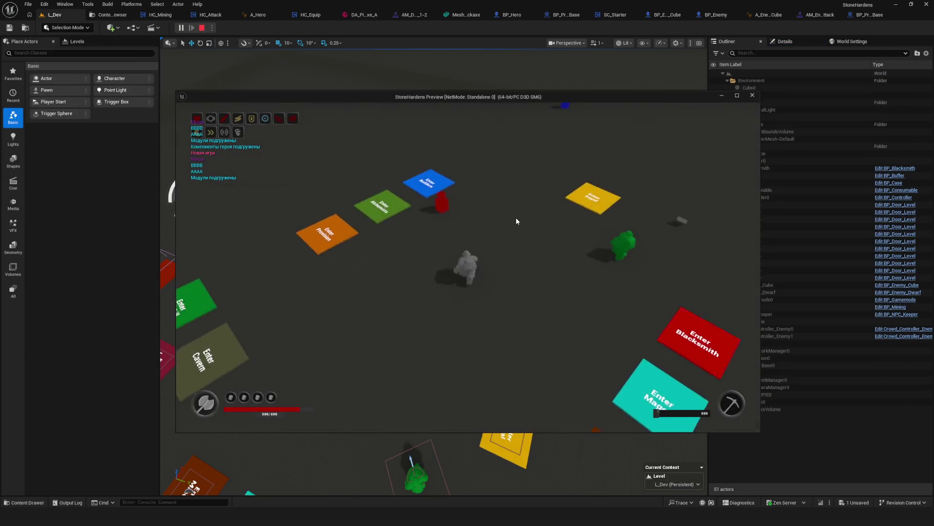
click(516, 217)
key(w)
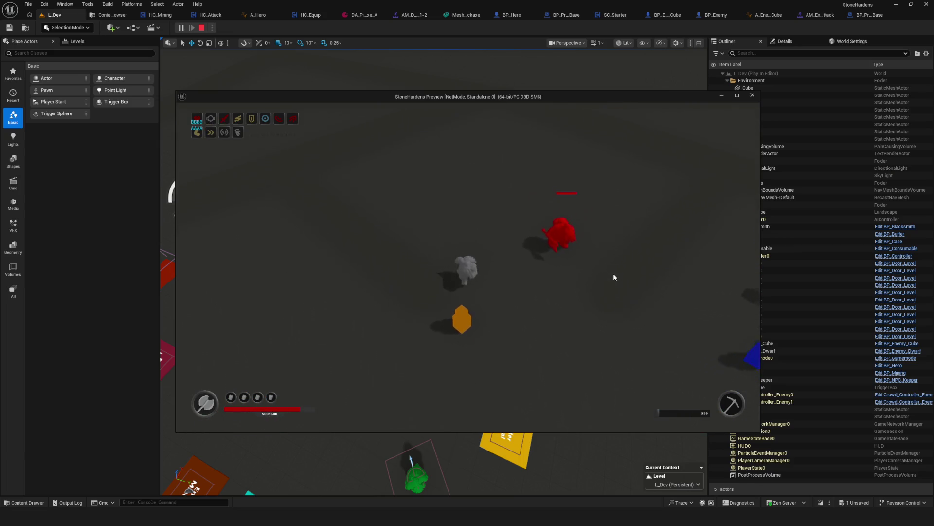
key(i)
click(666, 169)
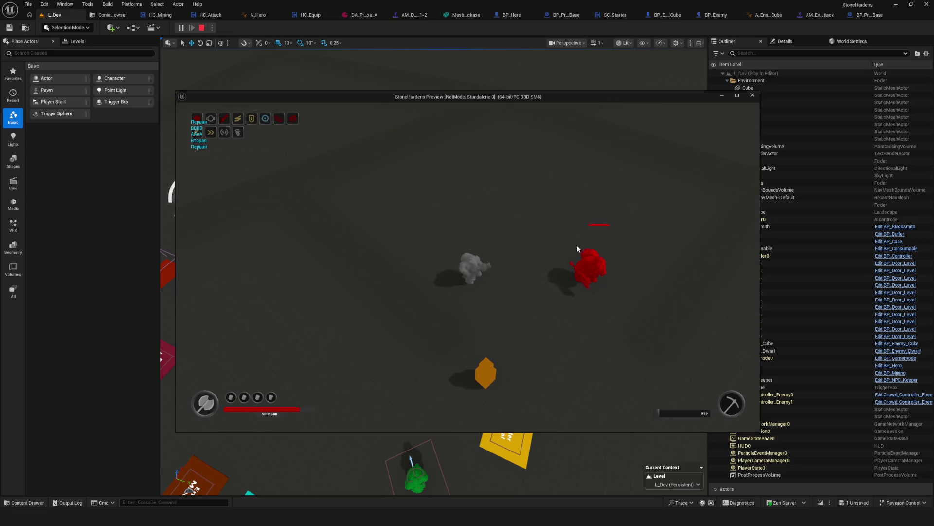
click(541, 251)
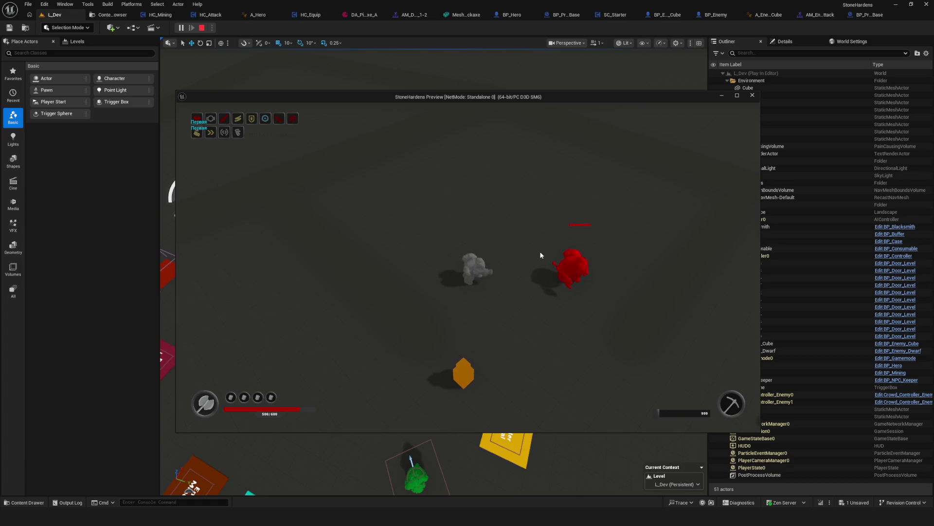
click(544, 256)
click(543, 256)
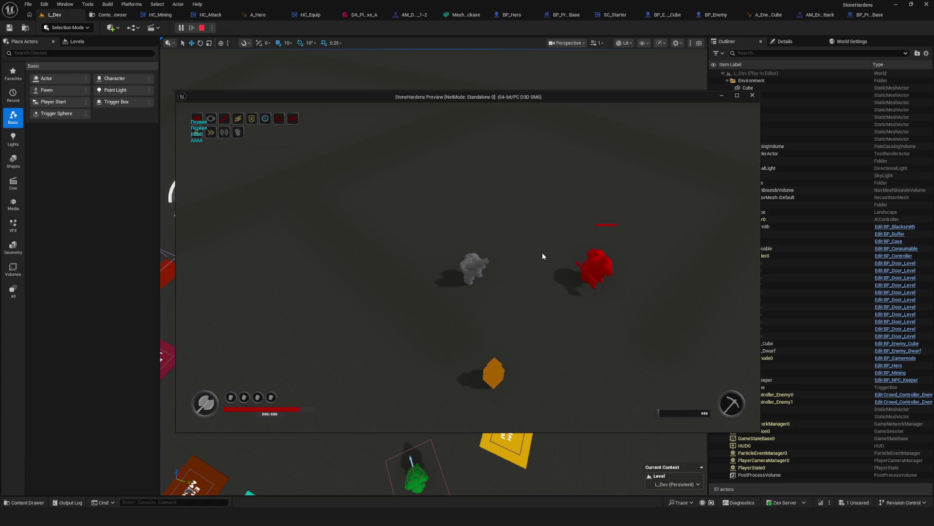
click(543, 256)
click(543, 252)
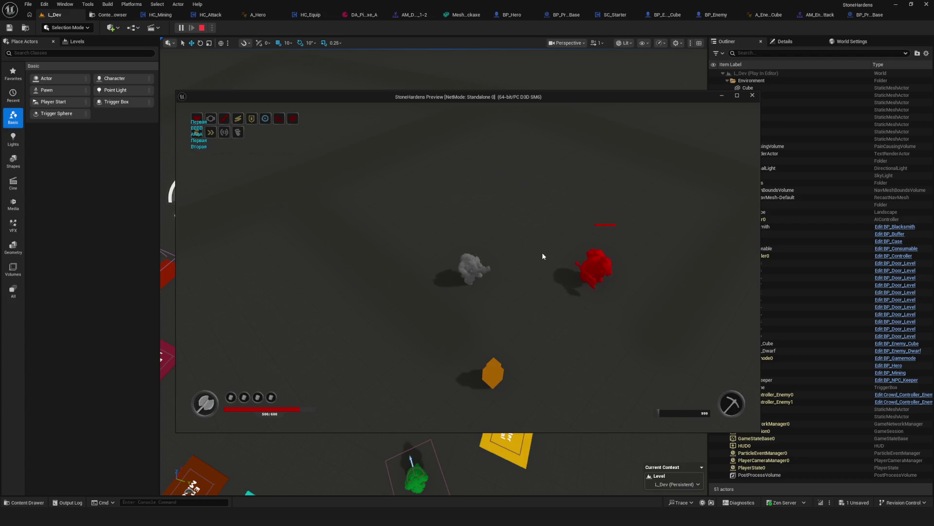
click(542, 252)
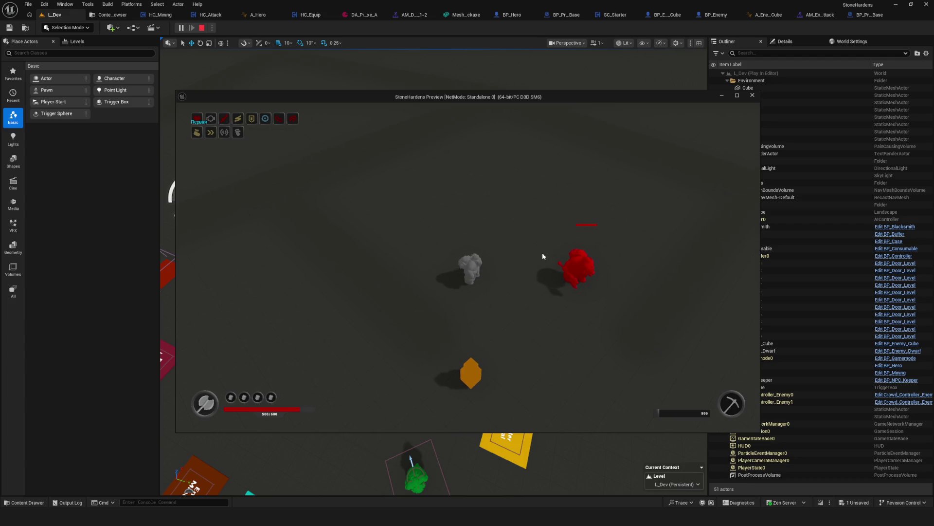
click(543, 252)
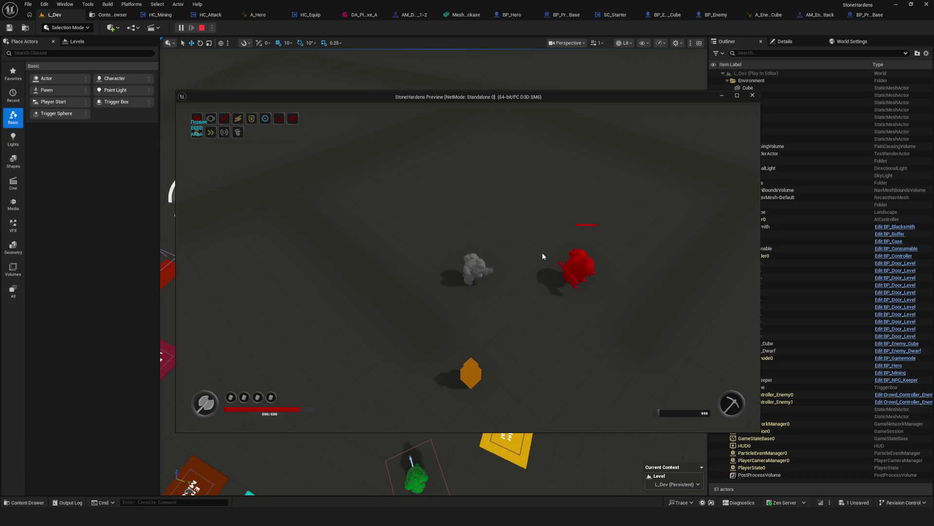
click(542, 252)
key(Escape)
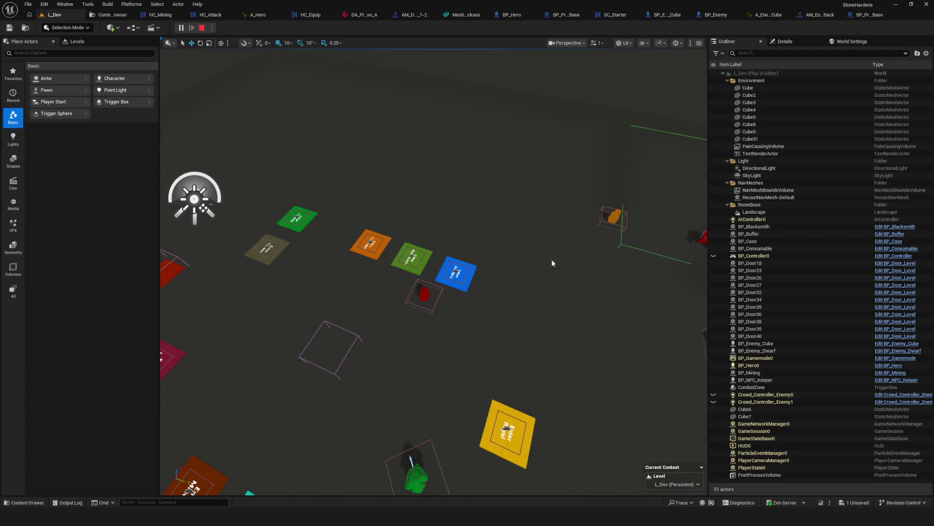
Step: Return to HC_Attack's ComboCrossbow graph
click(818, 14)
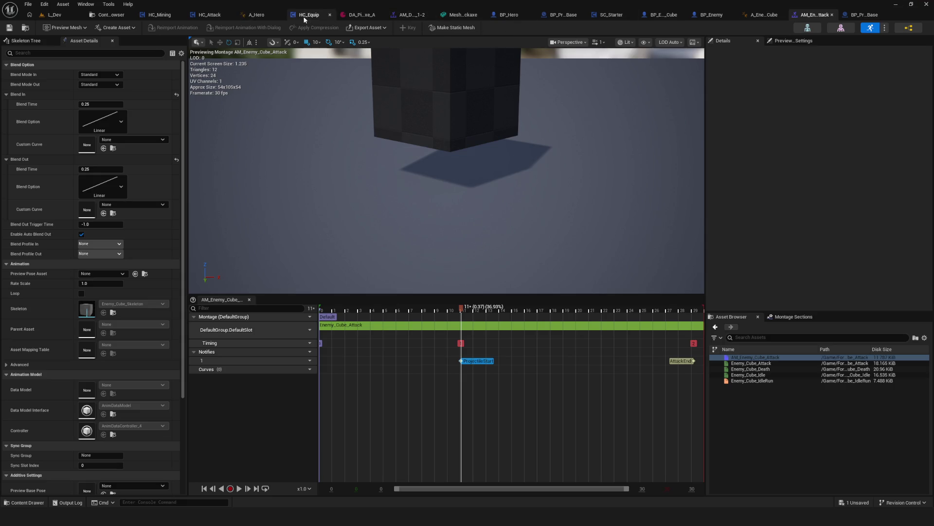
click(210, 15)
click(410, 41)
scroll(472, 244, up, 3)
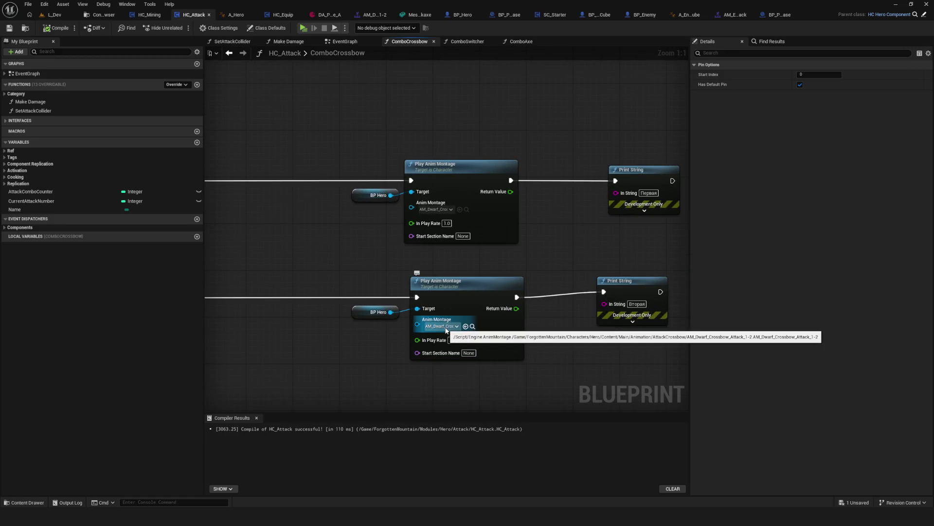
Step: Re-pick the crossbow montage on the lower Play Anim Montage node via a 'Crossbow' search
click(446, 327)
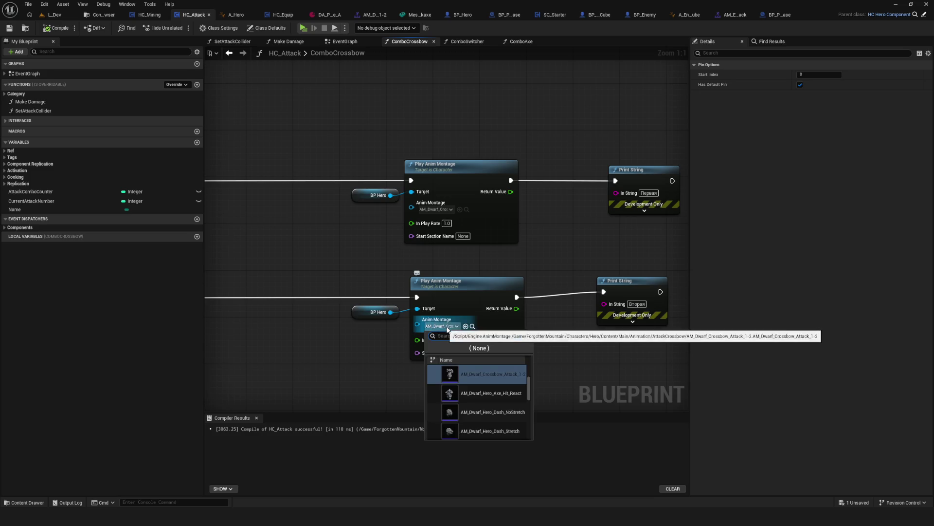
text(Crossbow)
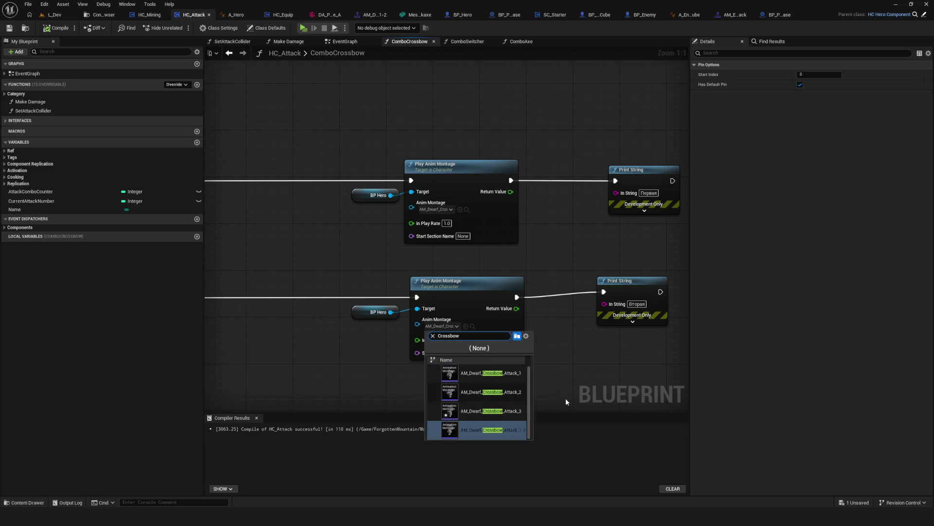
click(491, 410)
click(446, 210)
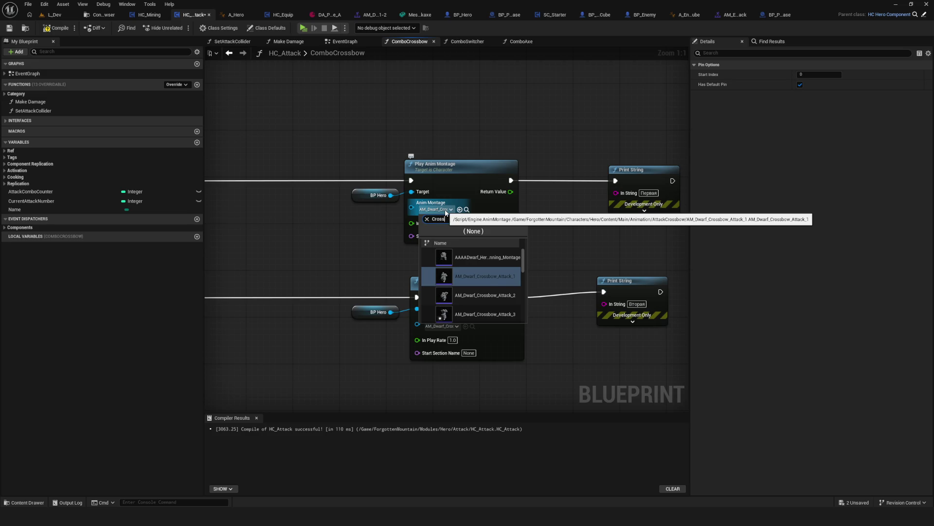
click(664, 276)
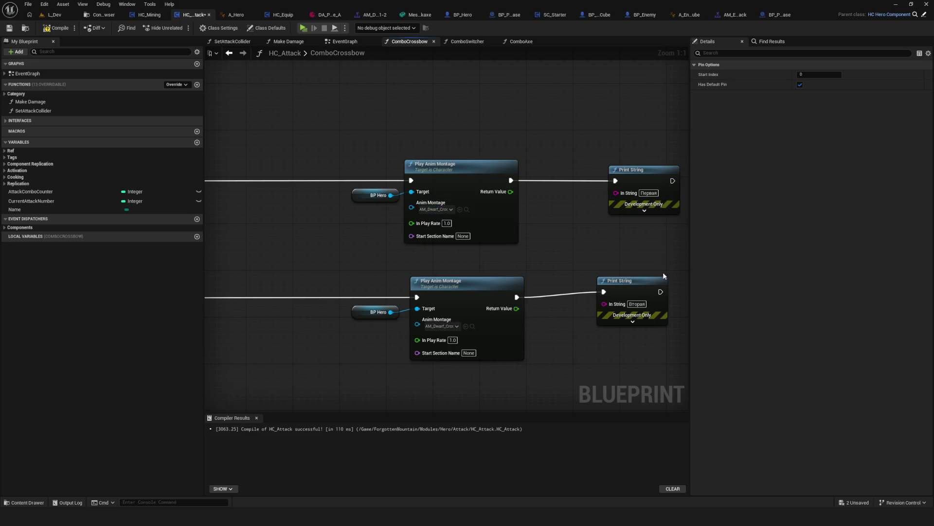
drag(664, 276, 927, 290)
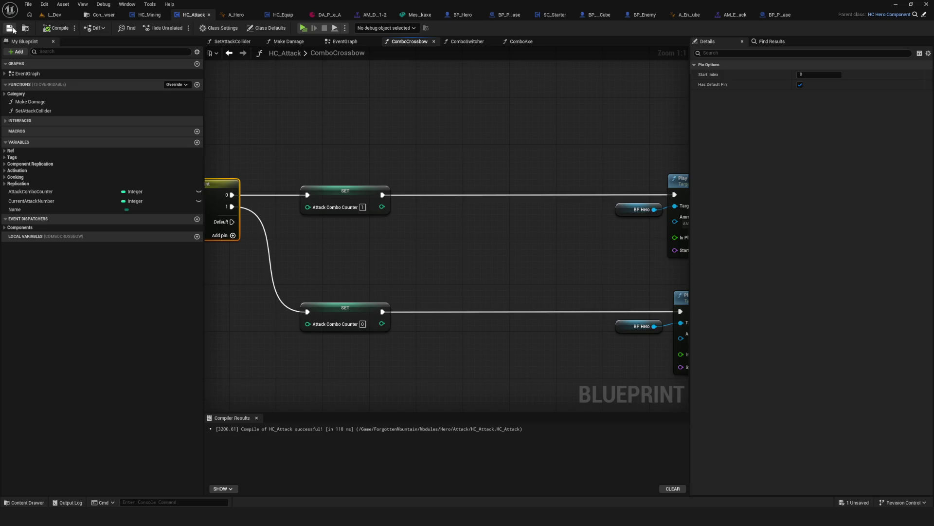
Step: Play-test the crossbow combo in the Dev level, attacking the red enemy twice, then stop
click(302, 27)
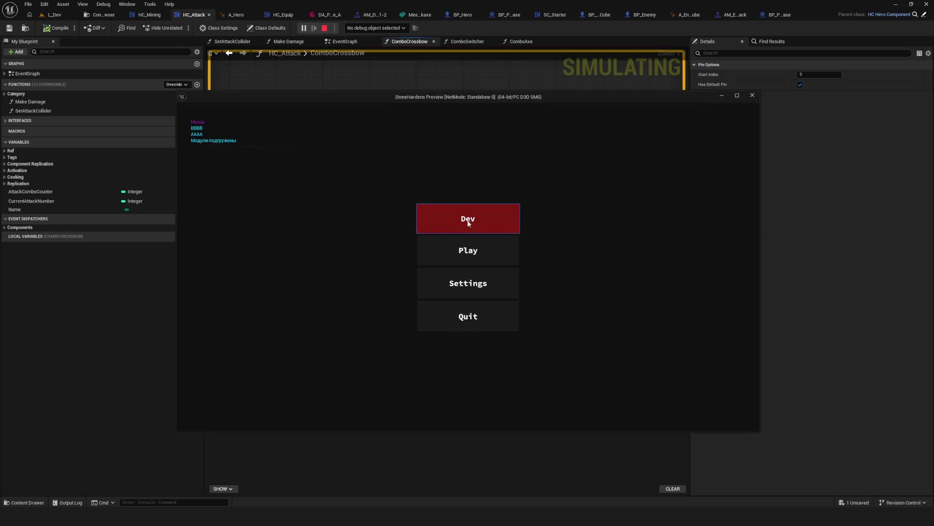
click(468, 222)
key(w)
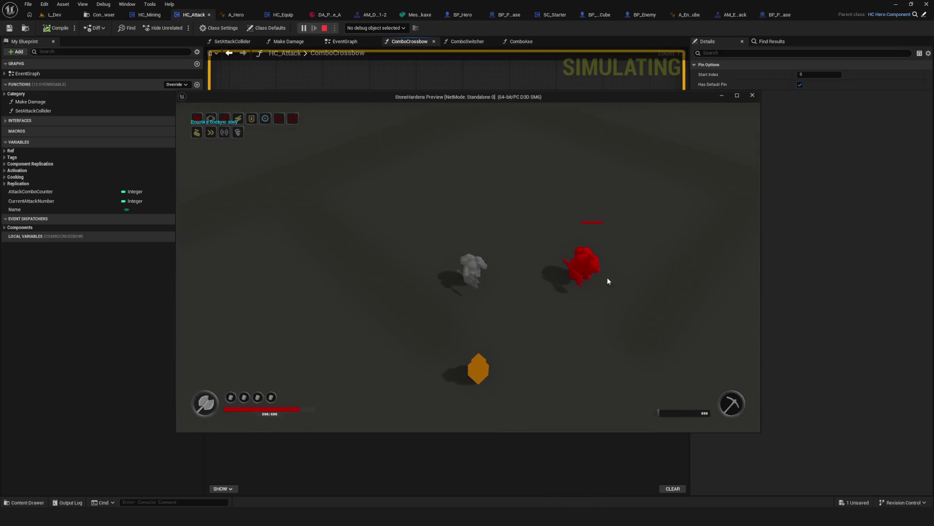
key(w)
key(i)
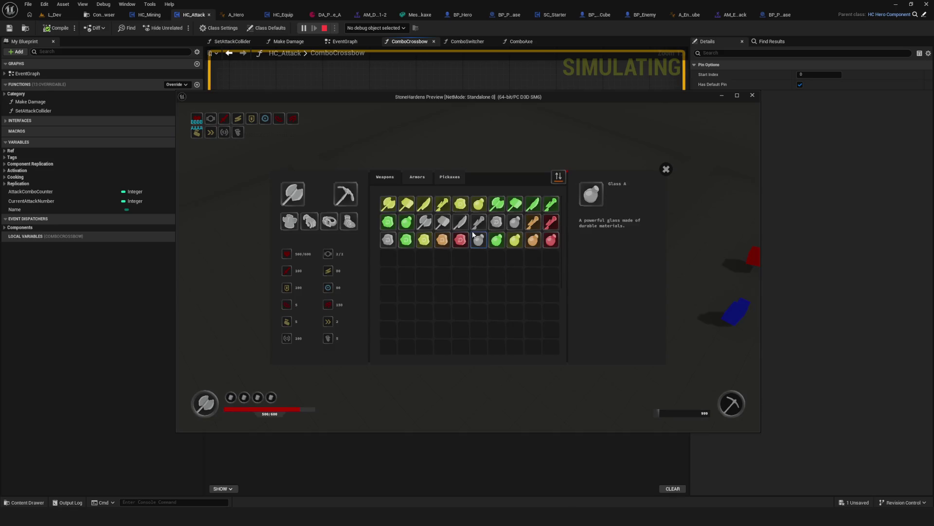
click(666, 169)
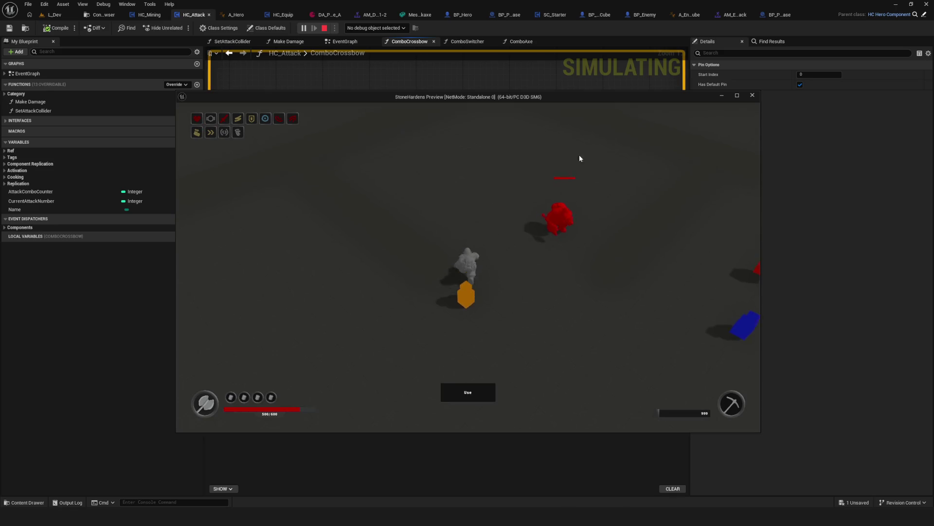
key(s)
click(655, 300)
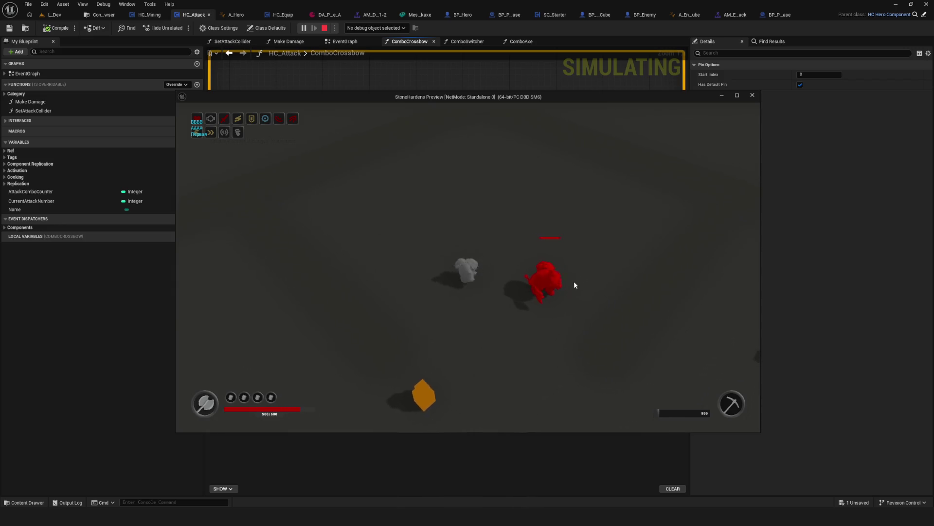
key(a)
key(d)
key(a)
click(641, 290)
key(d)
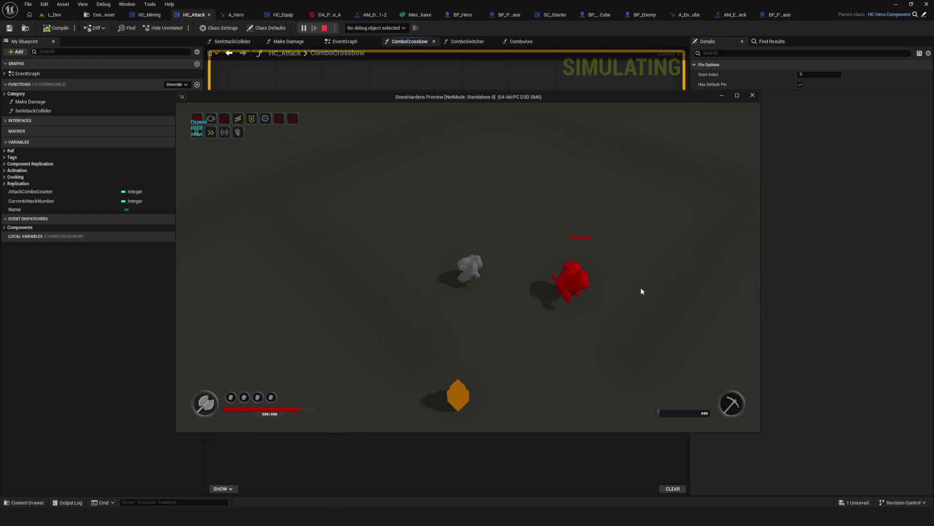
key(Escape)
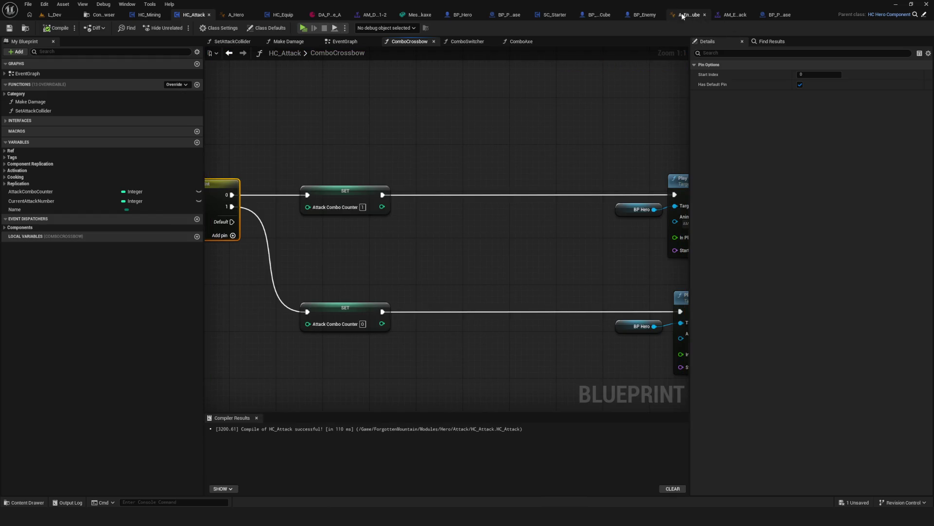
Step: Run a second short play test near the red enemy, then bring up the AM_Enemy_Cube_Attack montage
click(303, 27)
click(514, 237)
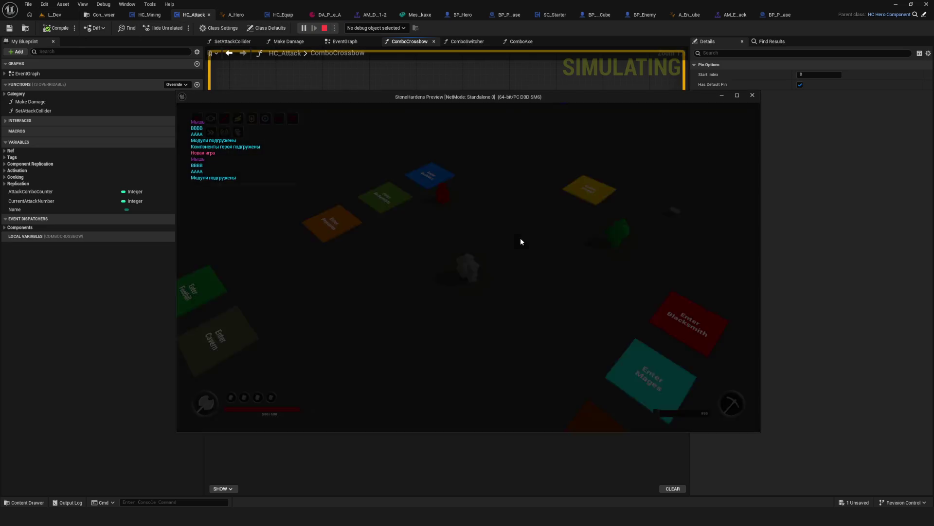
key(w)
key(a)
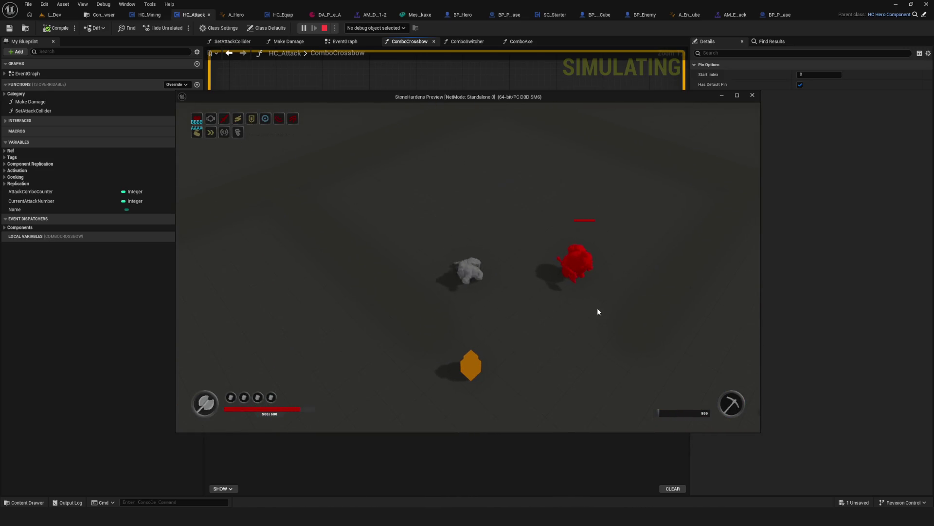
key(Escape)
click(738, 16)
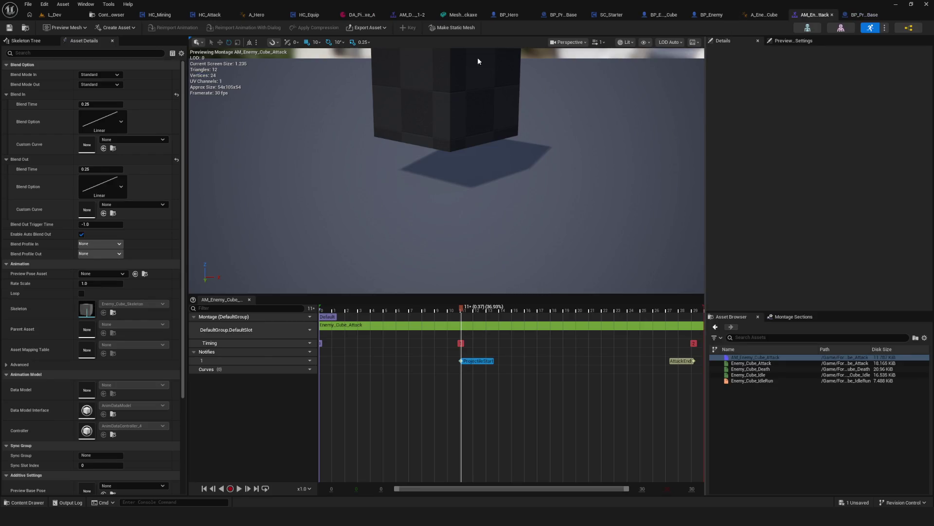
Step: Delete the AttackUnbreakStart notify at frame 0 from AM_Dwarf_Crossbow_Attack_1-2 and save the montage
click(412, 15)
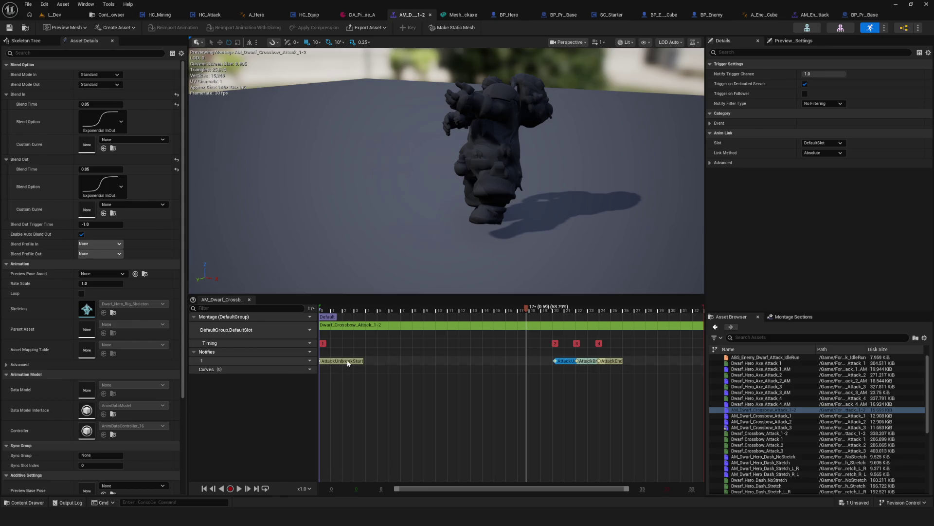
key(Delete)
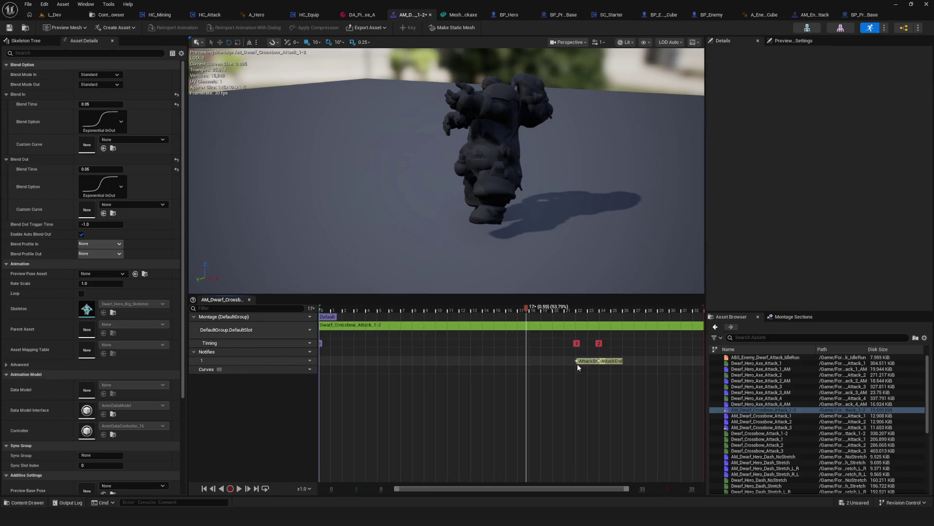
click(8, 28)
click(29, 15)
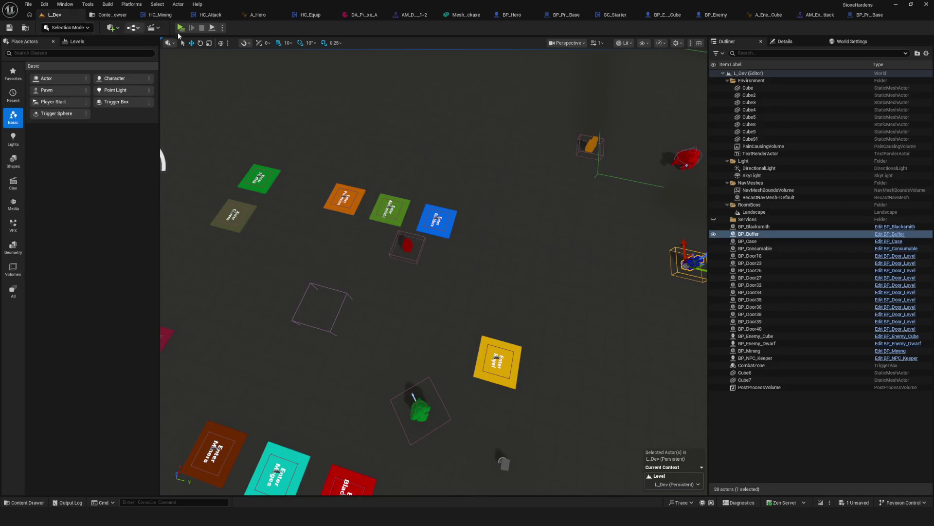
Step: Launch a full-screen play test and walk the character up to the combat arena
key(alt+p)
click(500, 226)
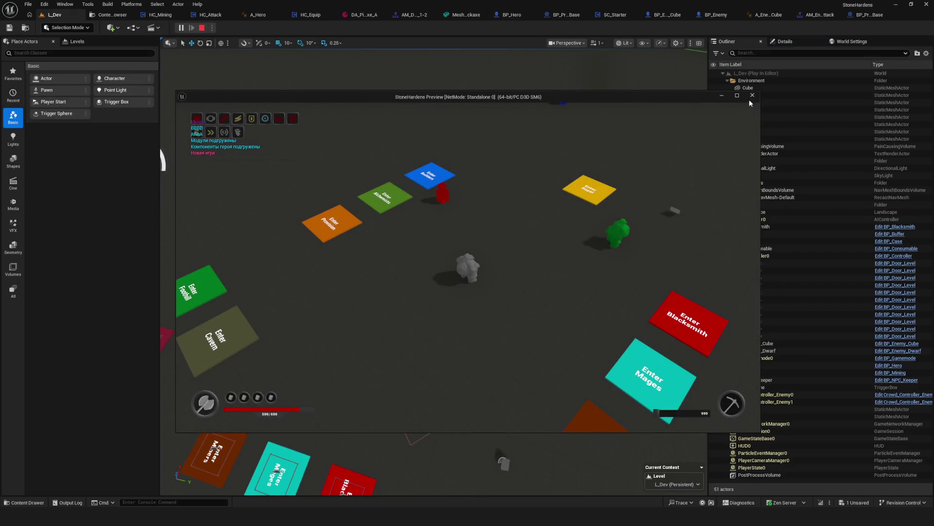
click(737, 95)
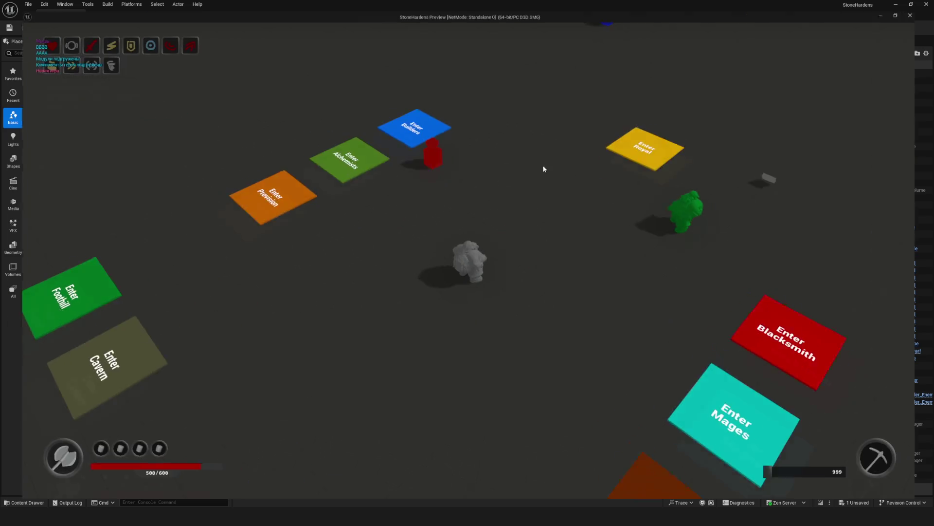
click(507, 170)
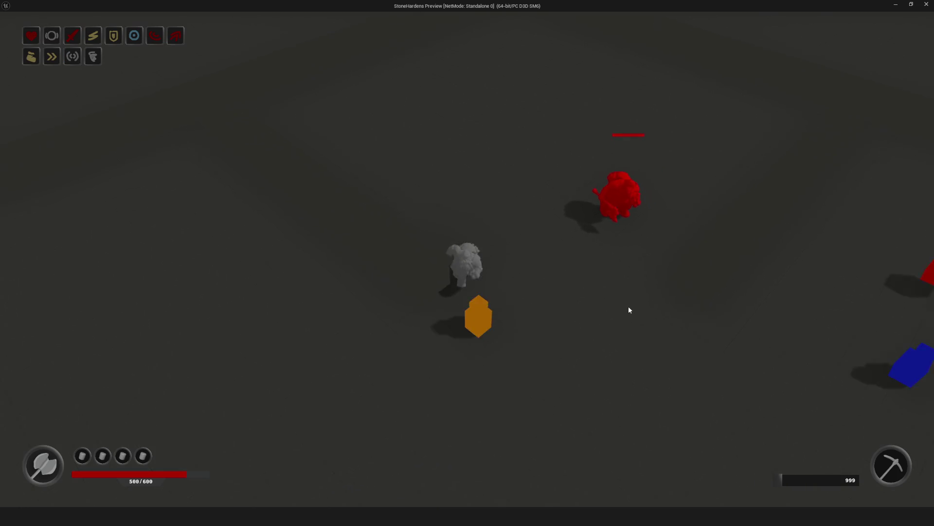
key(i)
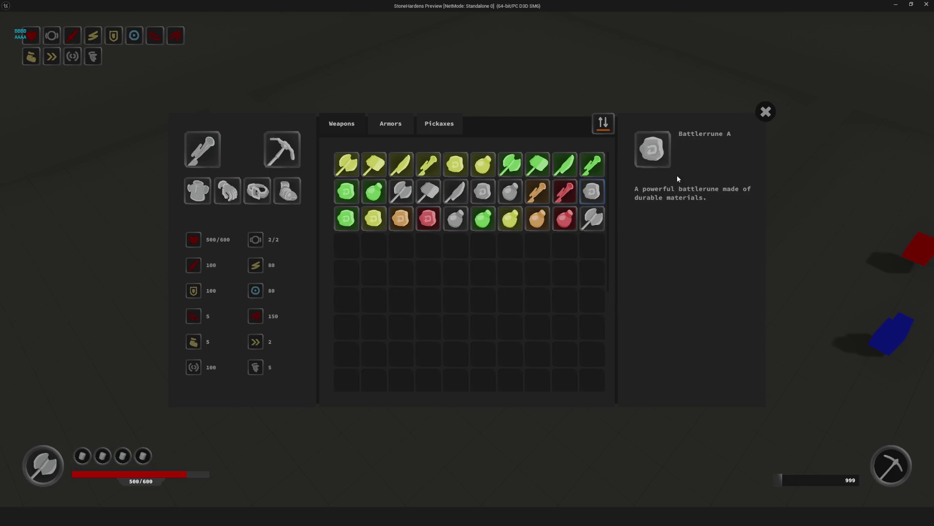
click(762, 112)
Step: Attack the red enemy with repeated crossbow combo strikes, then stop the session
key(w)
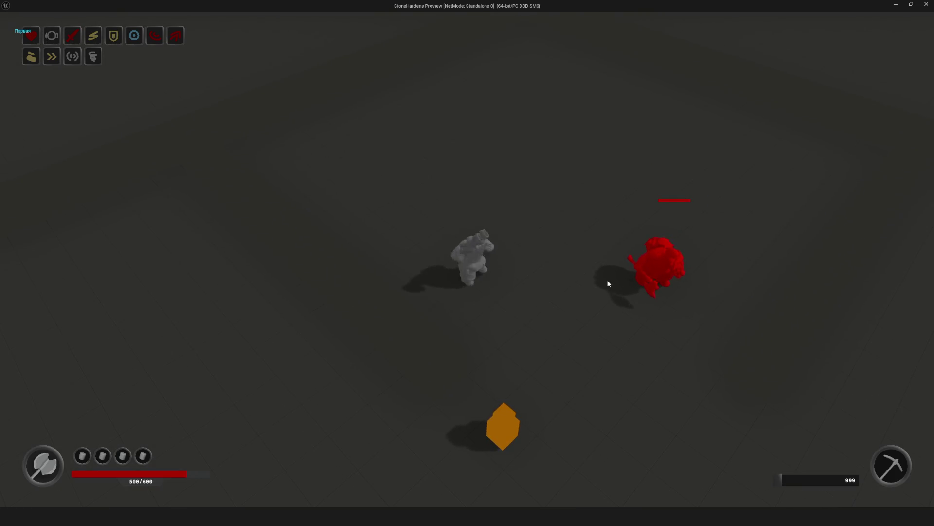
click(607, 284)
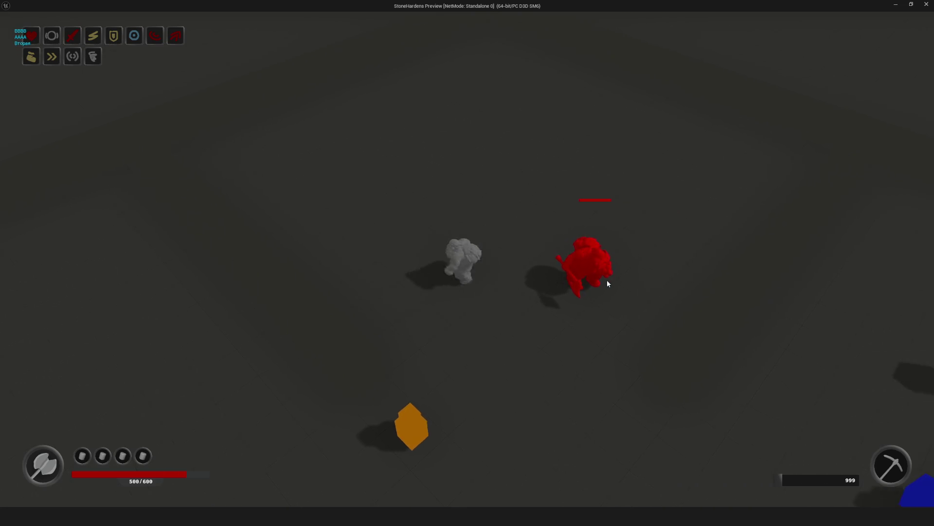
click(574, 266)
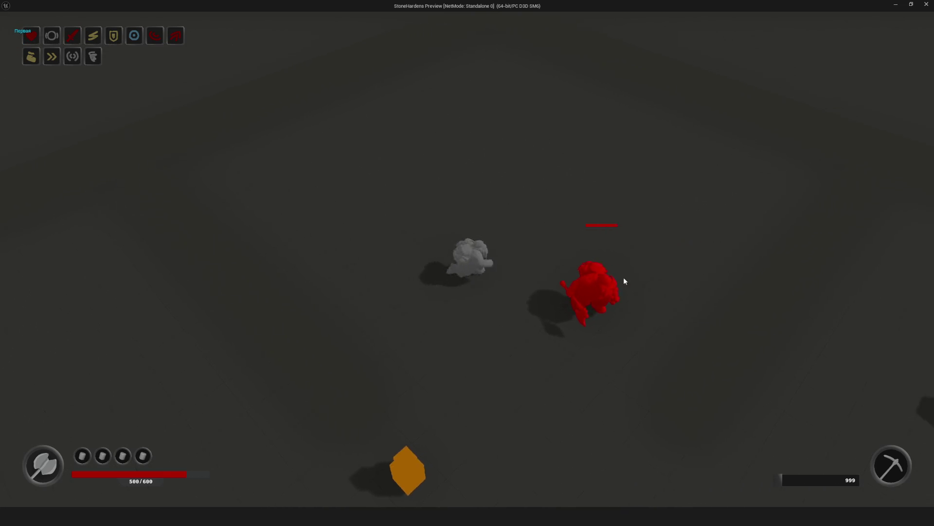
click(637, 276)
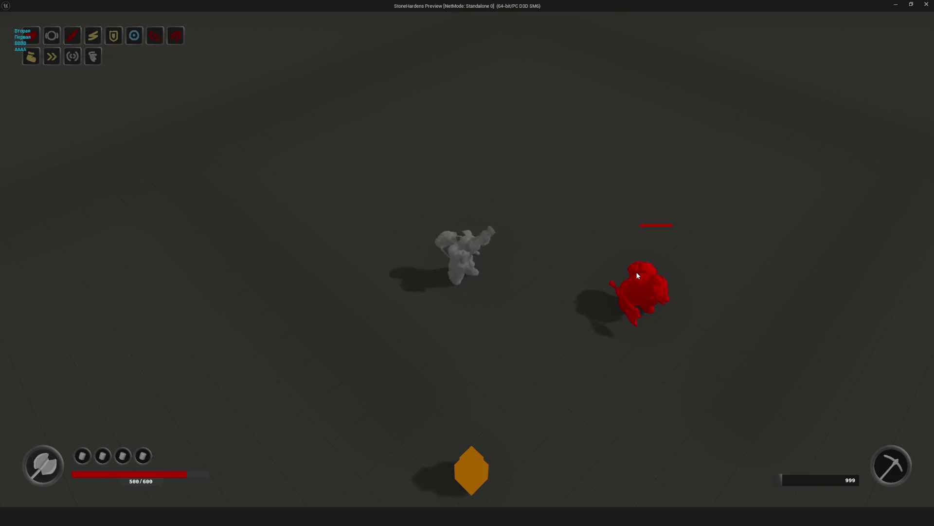
click(637, 275)
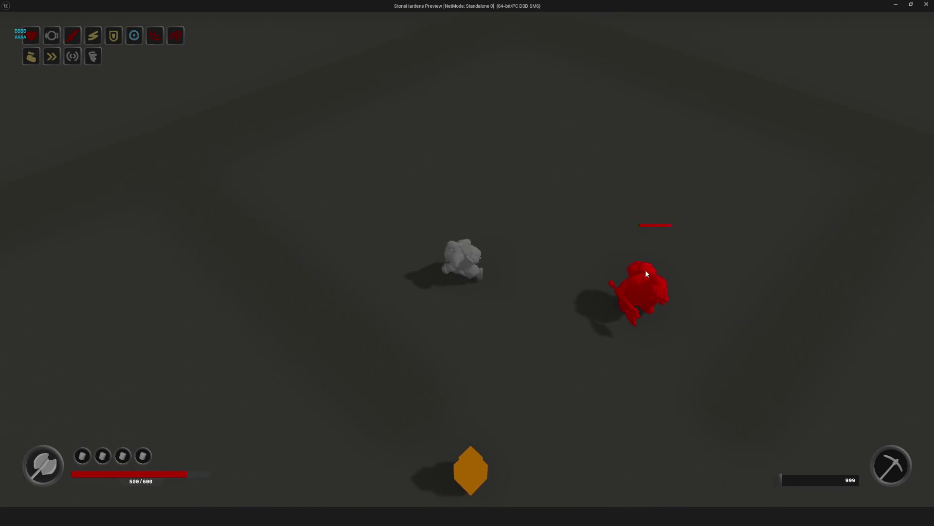
click(655, 281)
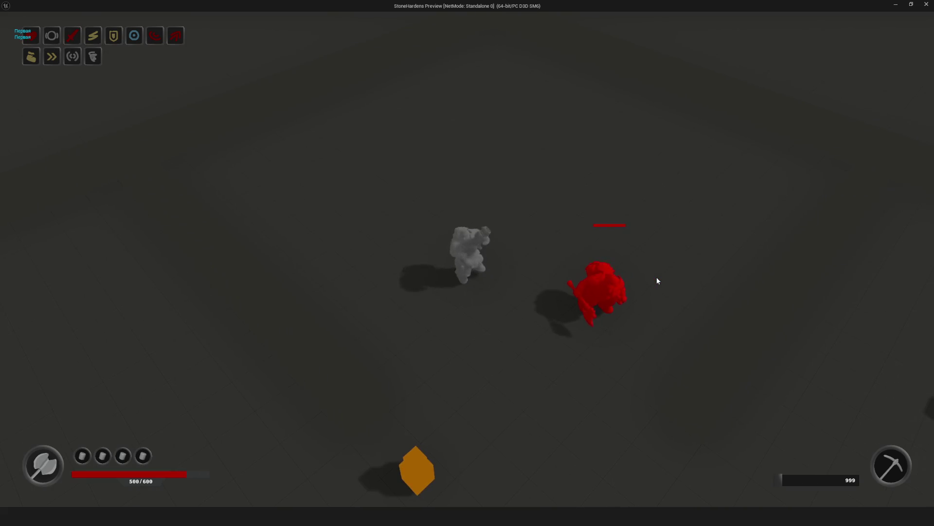
key(Escape)
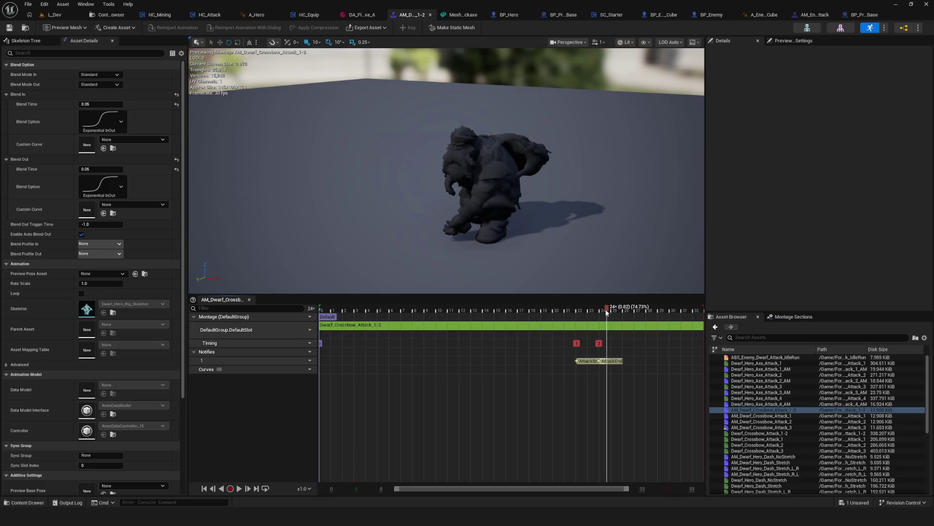
Step: Move the AttackEnd notify later to about frame 26 and save the montage
click(620, 329)
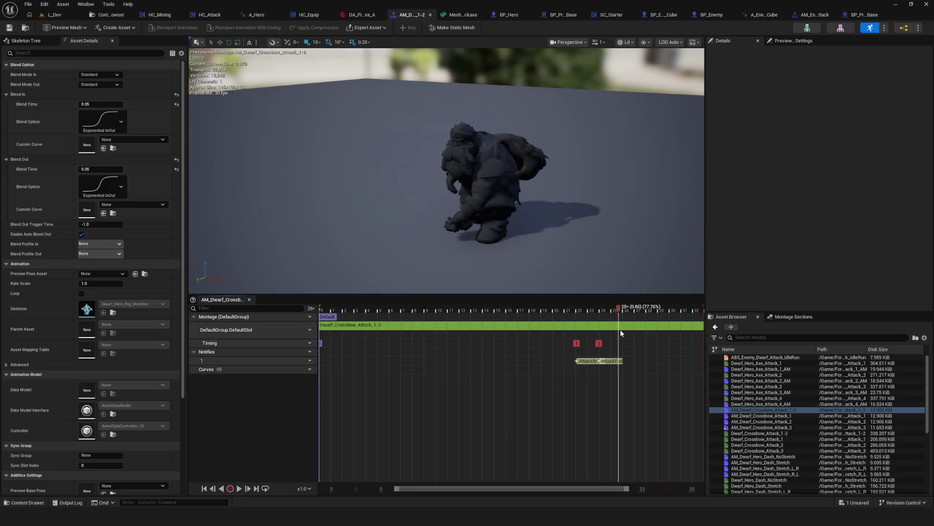
drag(619, 362, 644, 361)
click(8, 29)
click(62, 16)
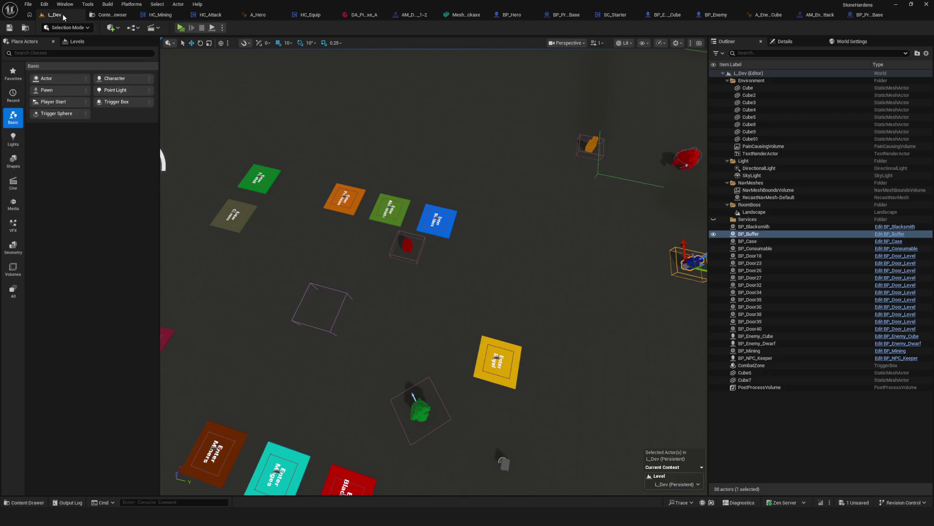
Step: Start a full-screen play test, approach the red enemy and equip a weapon from the inventory
click(179, 28)
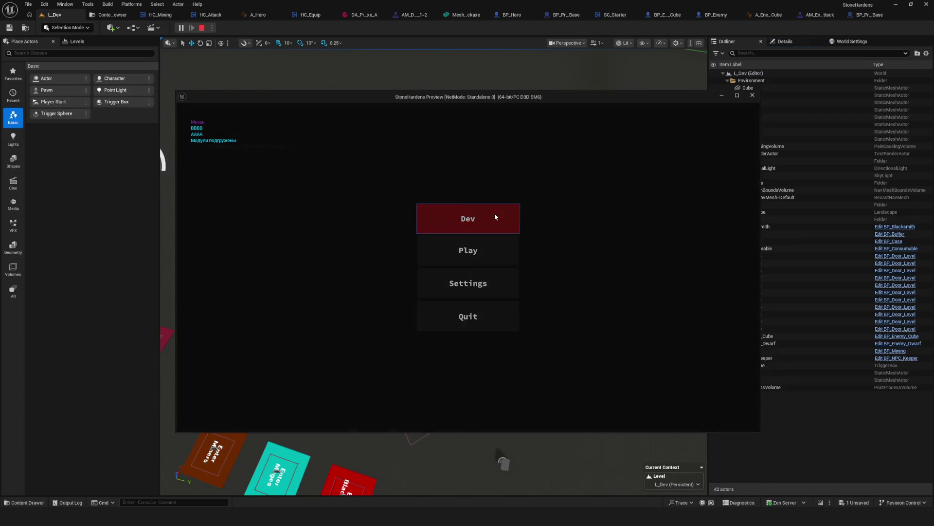
click(495, 214)
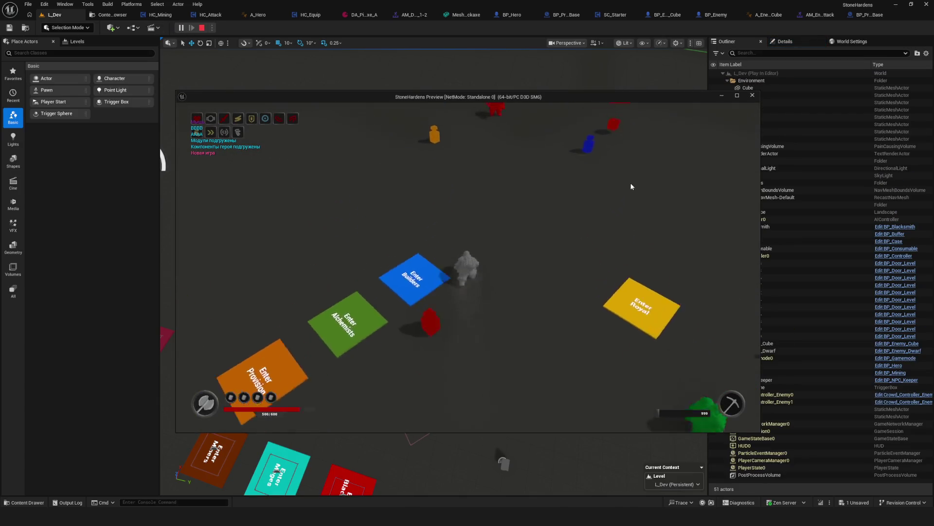
click(737, 95)
click(454, 180)
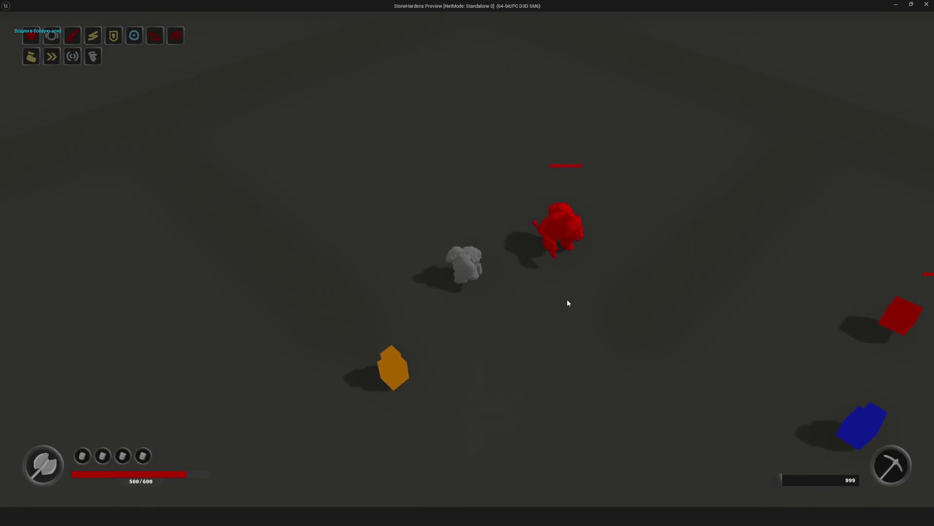
click(621, 292)
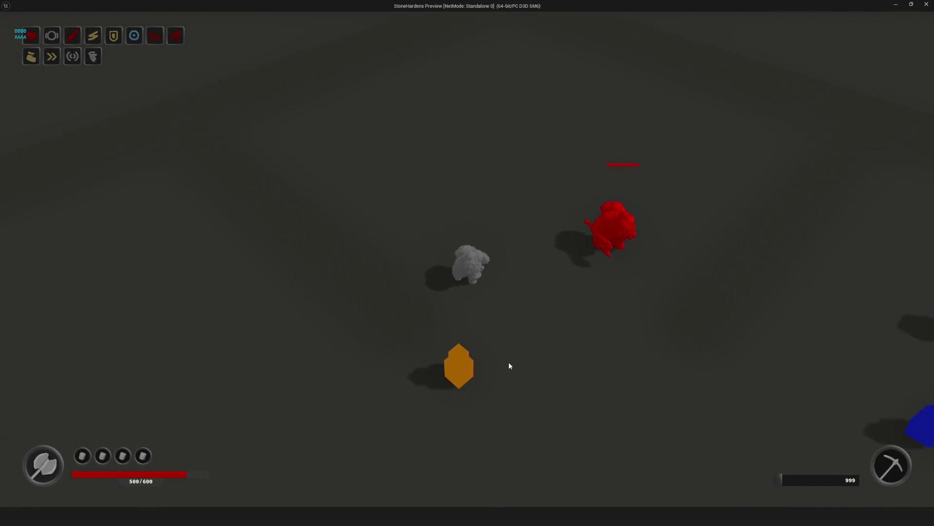
key(i)
click(482, 191)
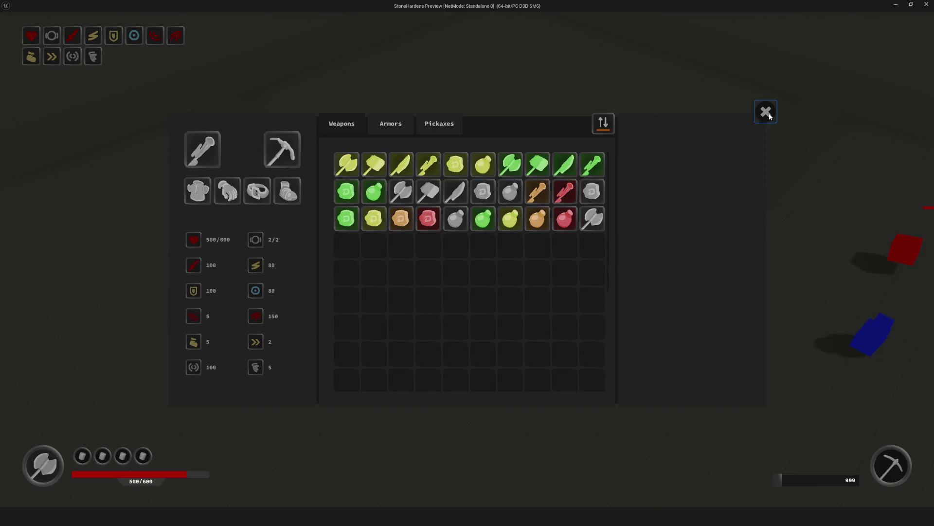
click(765, 112)
Step: Chain several combo attacks on the red enemy, then stop play
click(623, 291)
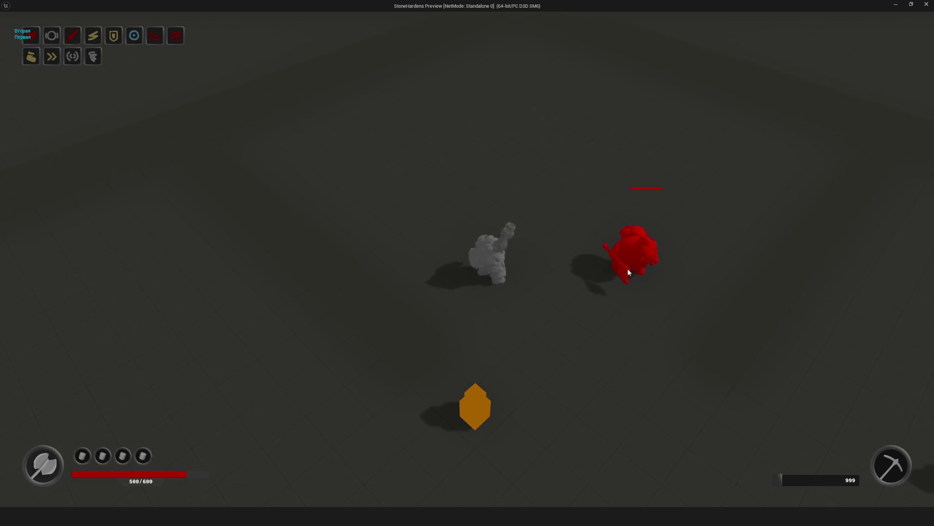
click(631, 281)
click(607, 279)
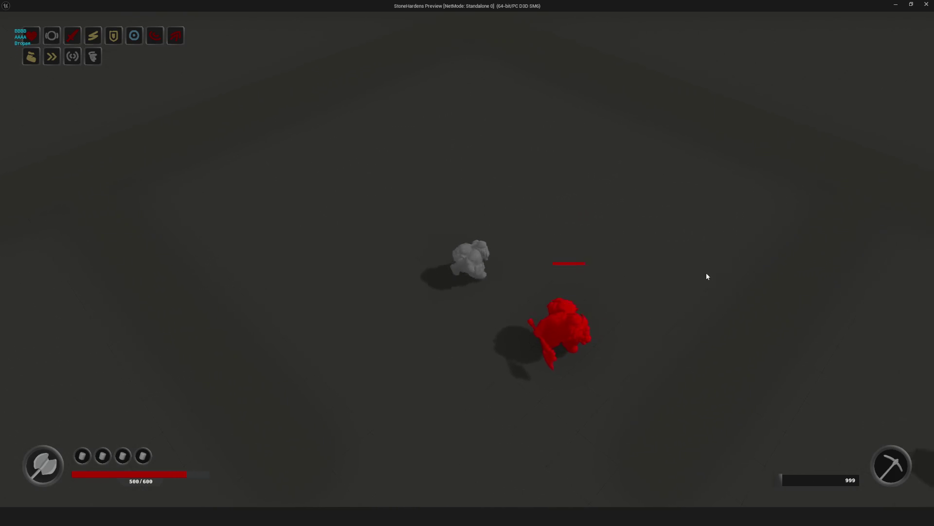
click(706, 278)
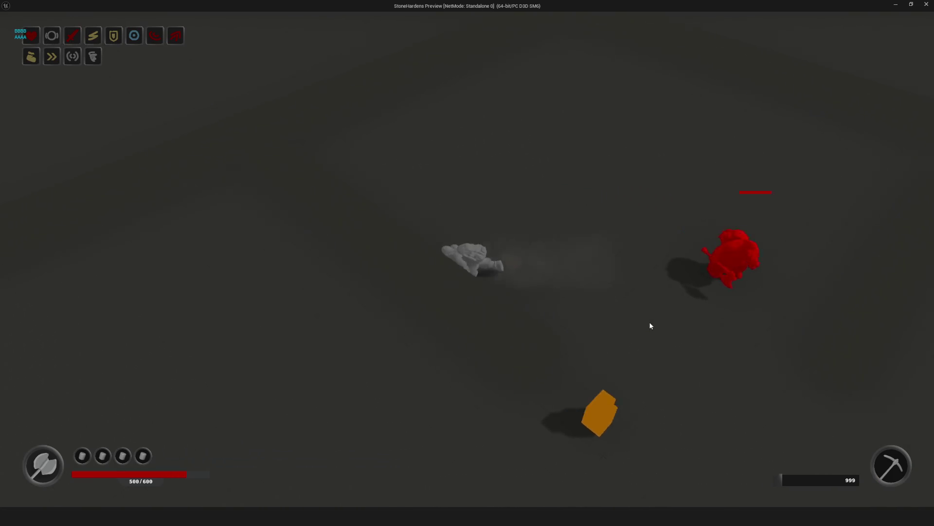
click(612, 318)
click(612, 316)
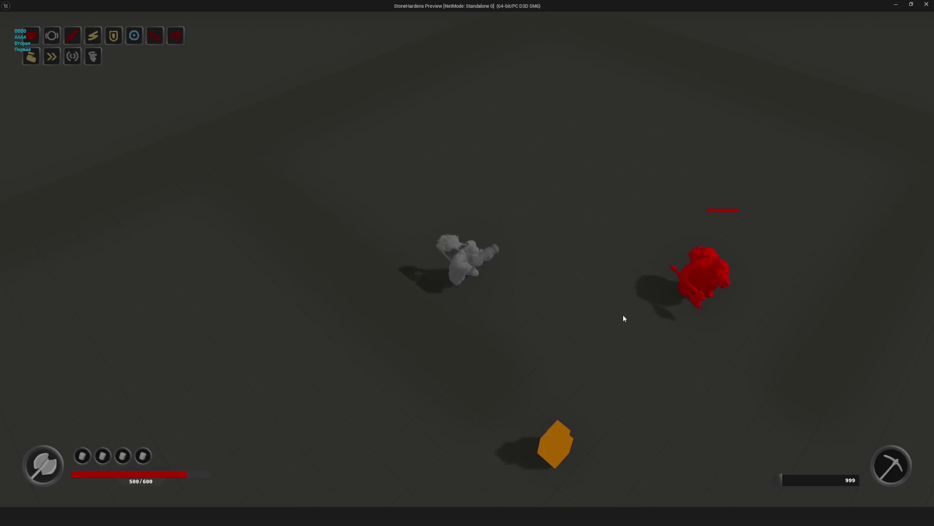
key(Escape)
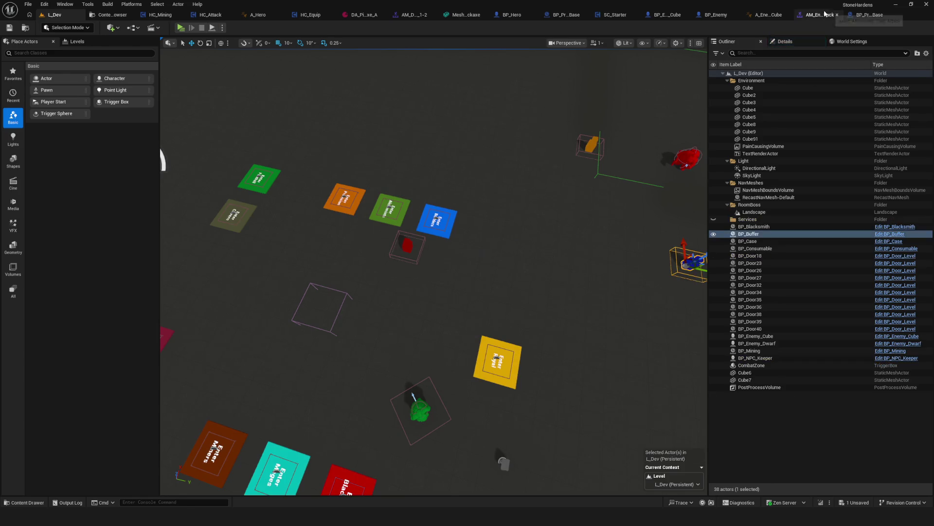
Step: Nudge the AttackEnd notify in the crossbow attack 1-2 montage slightly earlier
click(815, 14)
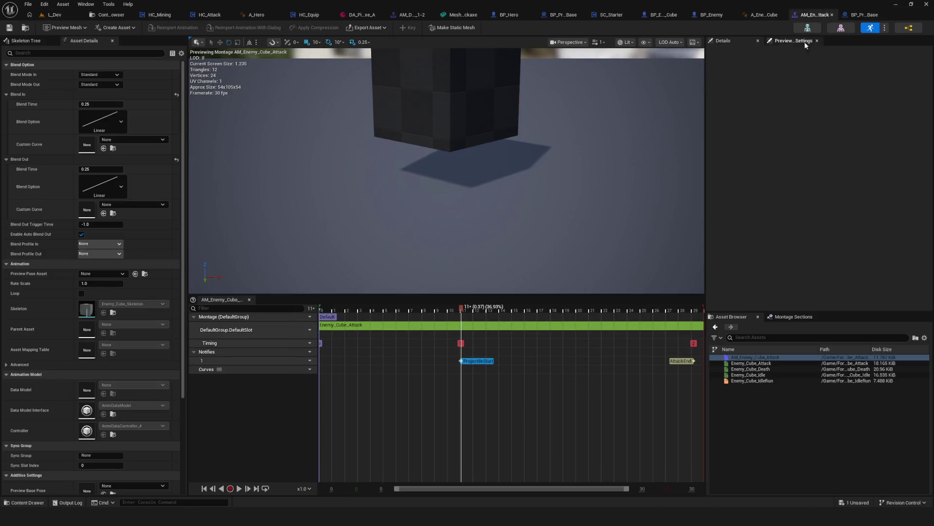
click(411, 14)
scroll(643, 366, up, 5)
drag(590, 362, 559, 365)
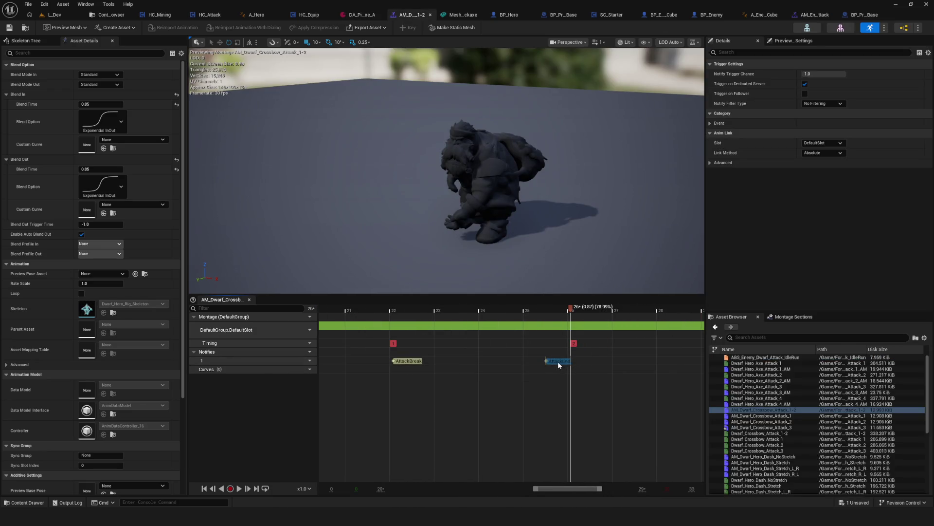
click(50, 15)
Step: Start a new play test and equip the Crossbow from the inventory
click(180, 27)
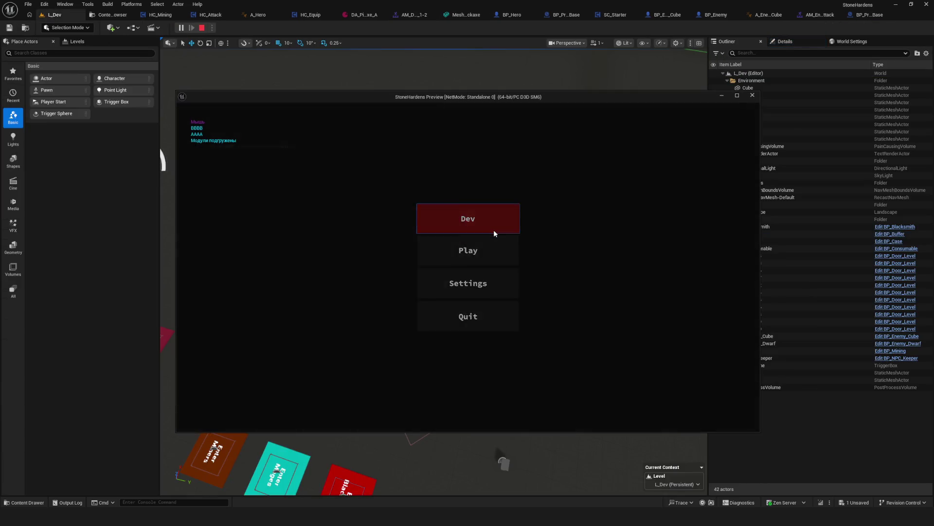
click(495, 227)
key(w)
key(w)
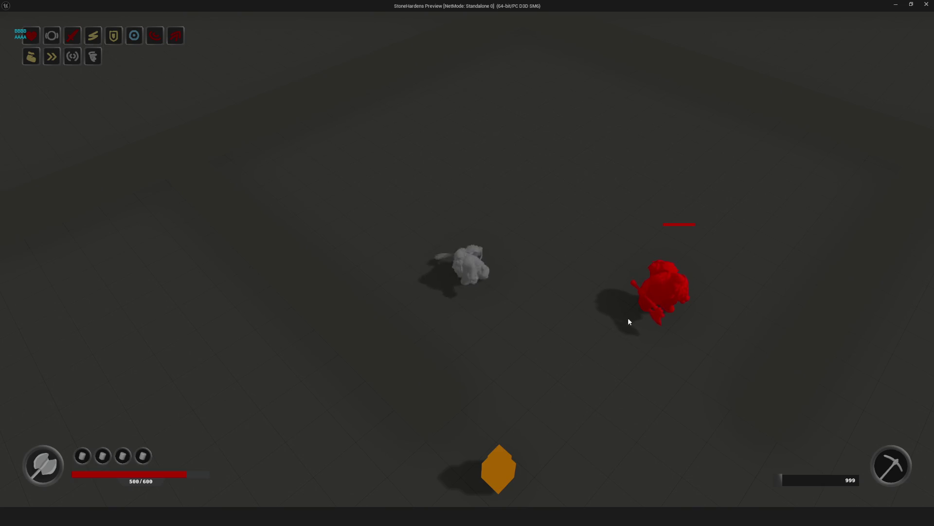
key(s)
key(i)
click(488, 232)
double_click(488, 232)
click(765, 115)
Step: Walk to the red enemy and attack it, repositioning the dwarf between swings
key(w)
click(632, 290)
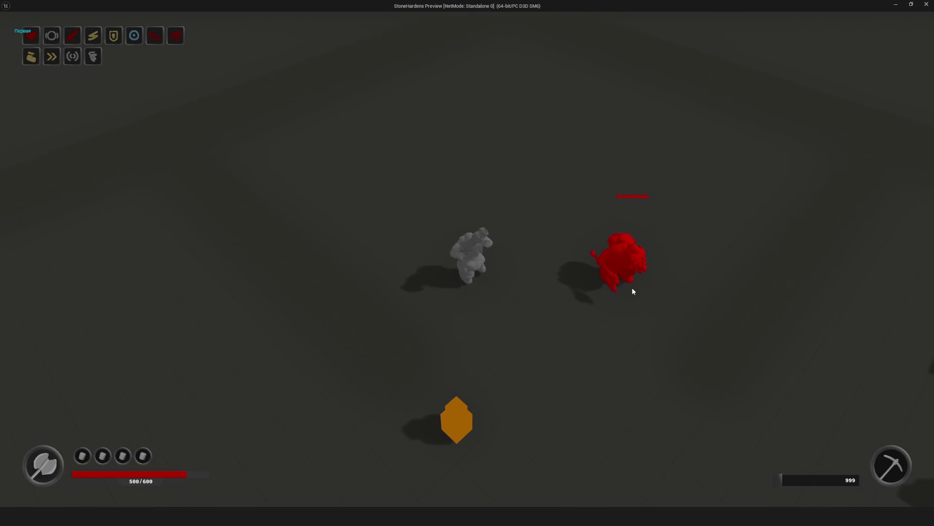
click(605, 249)
key(d)
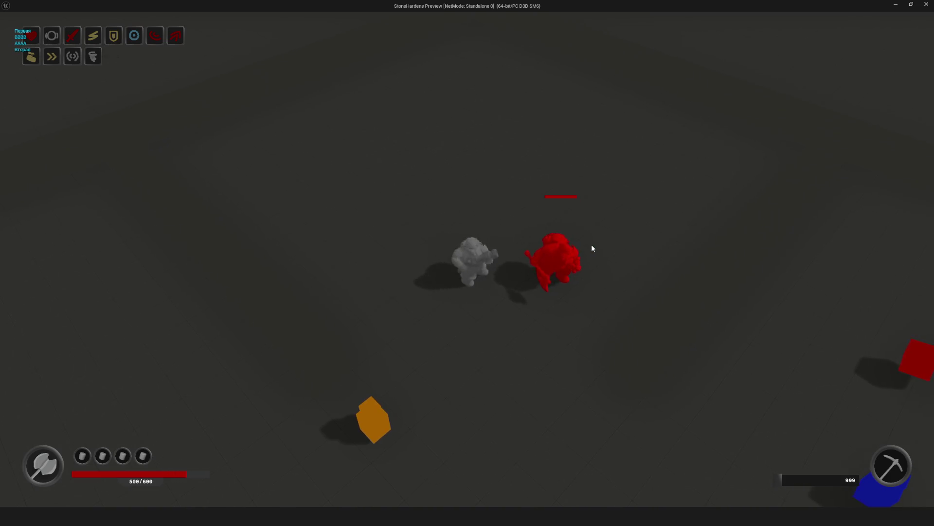
key(a)
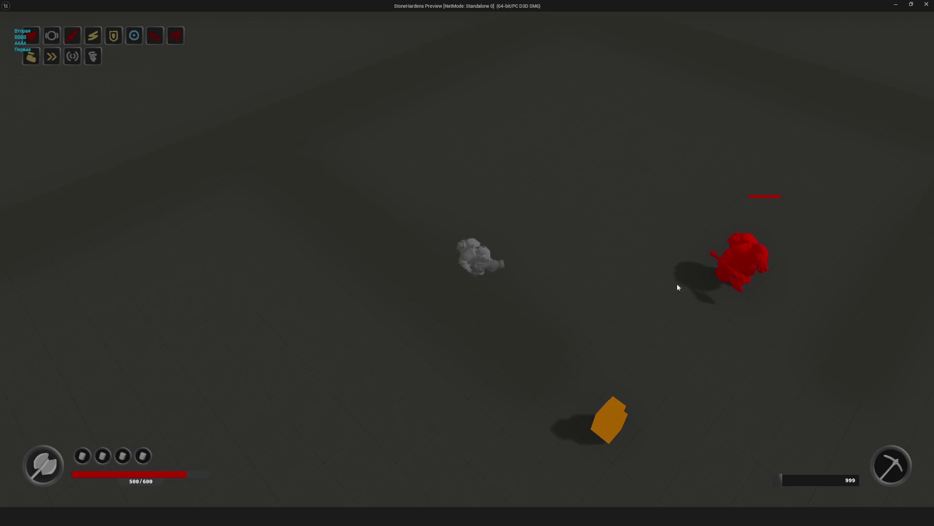
key(w)
click(446, 281)
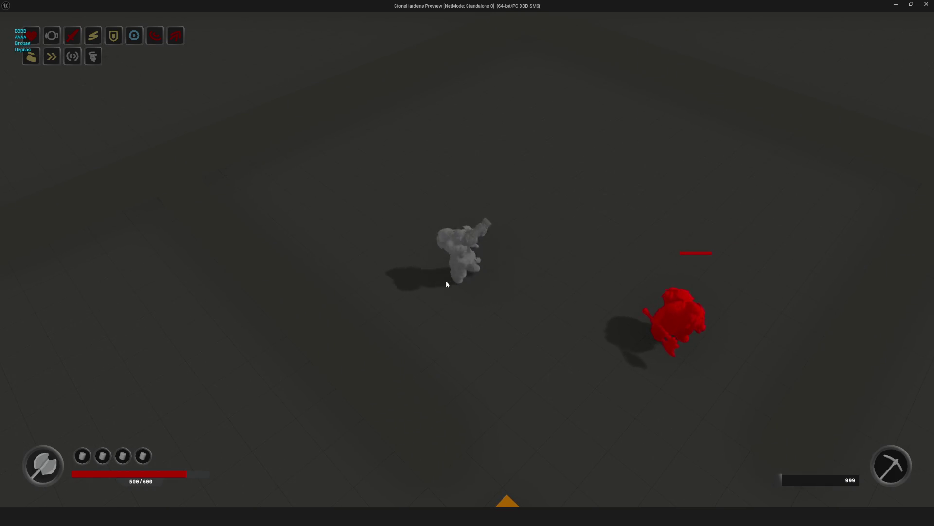
click(545, 297)
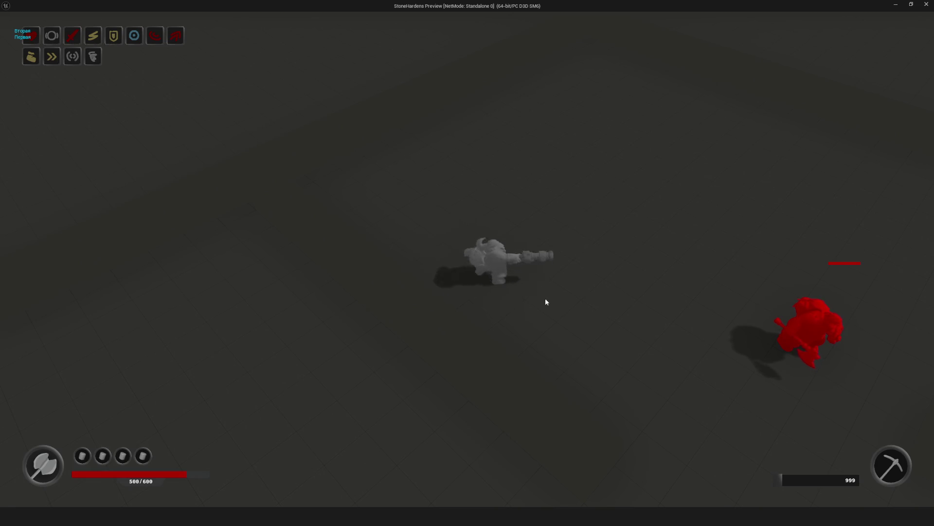
click(671, 381)
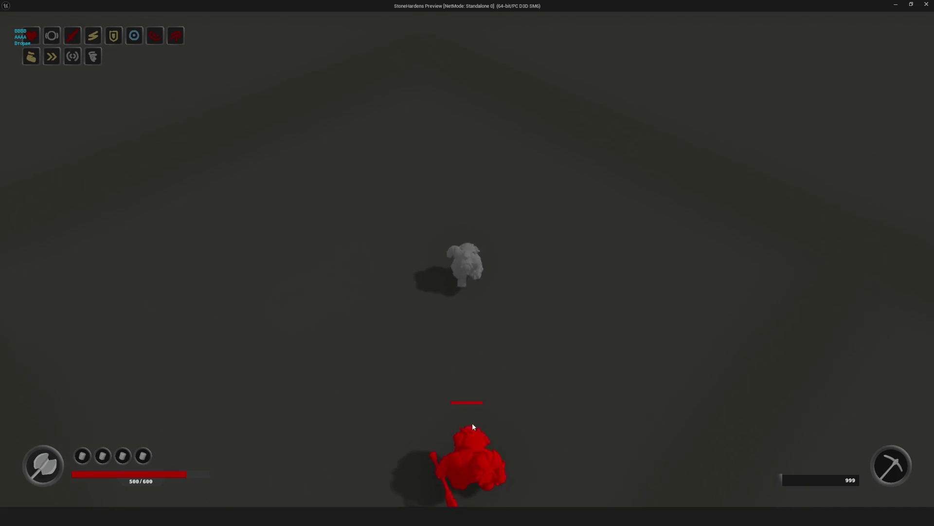
click(462, 419)
Step: Chain repeated first and second combo hits on the red enemy, logging Первая and Вторая
click(571, 270)
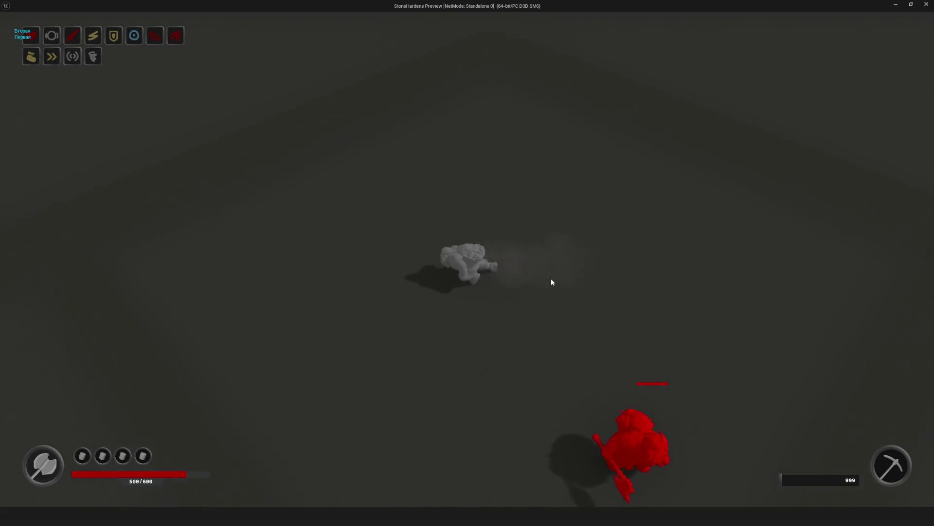
click(691, 394)
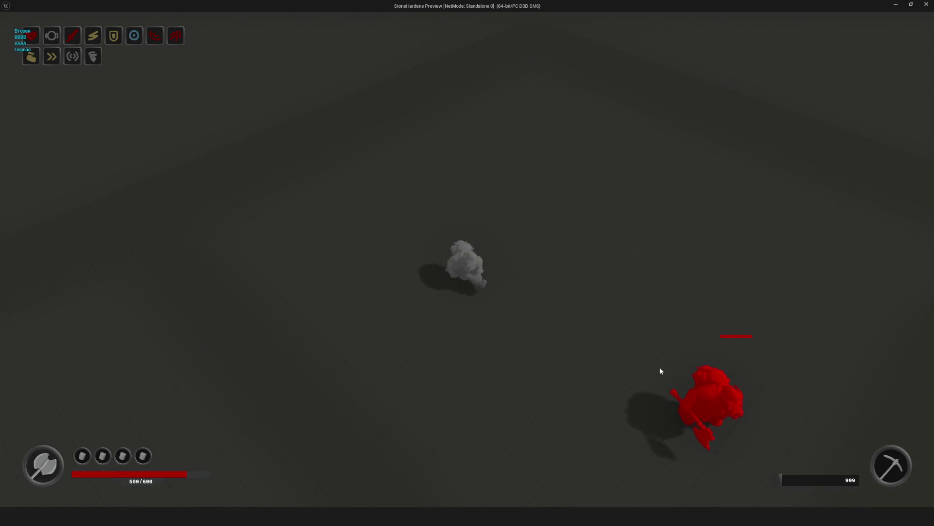
click(554, 477)
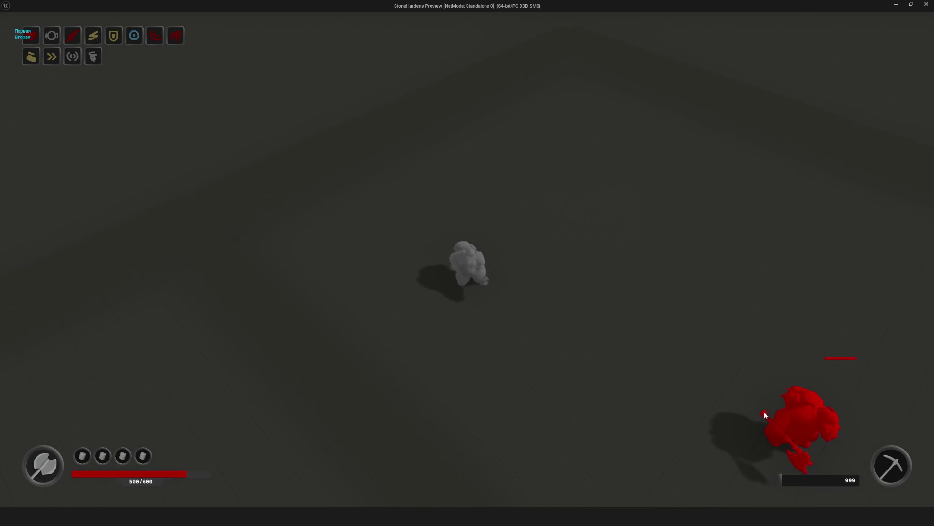
click(798, 420)
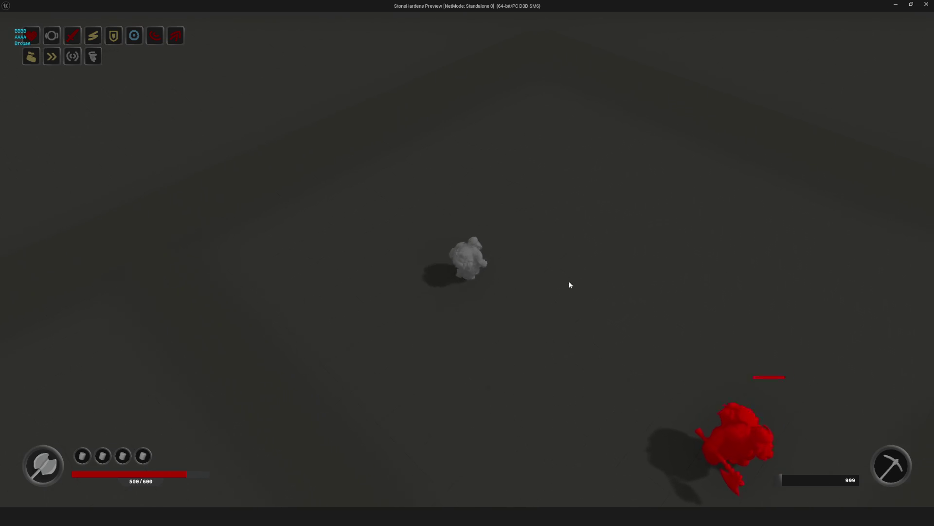
click(660, 305)
click(685, 307)
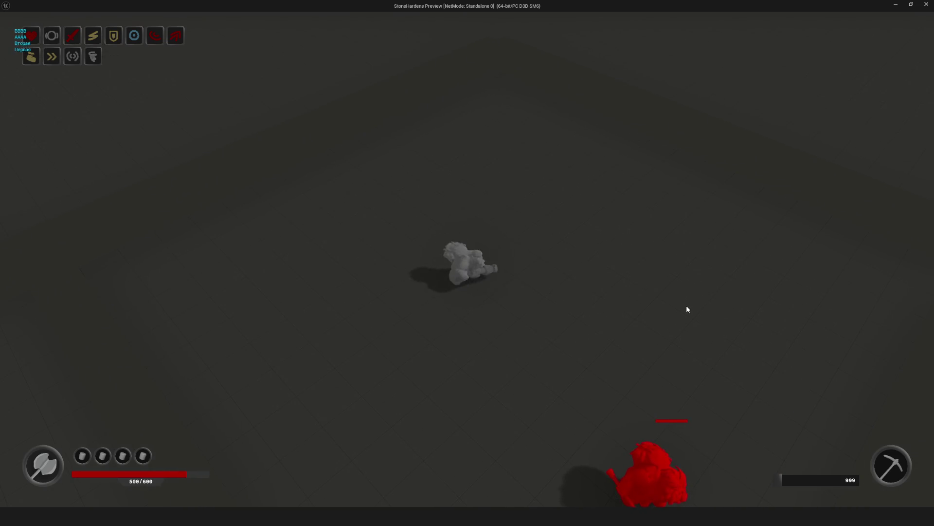
click(688, 309)
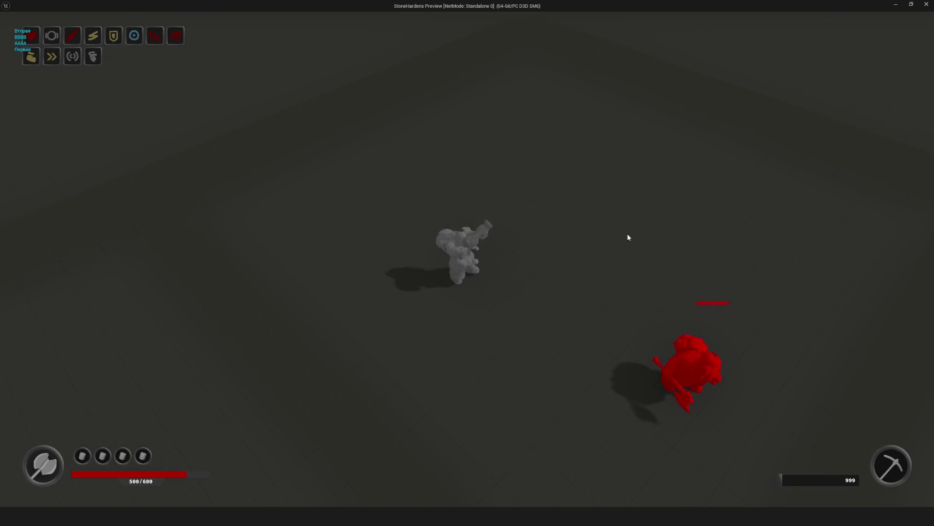
click(596, 363)
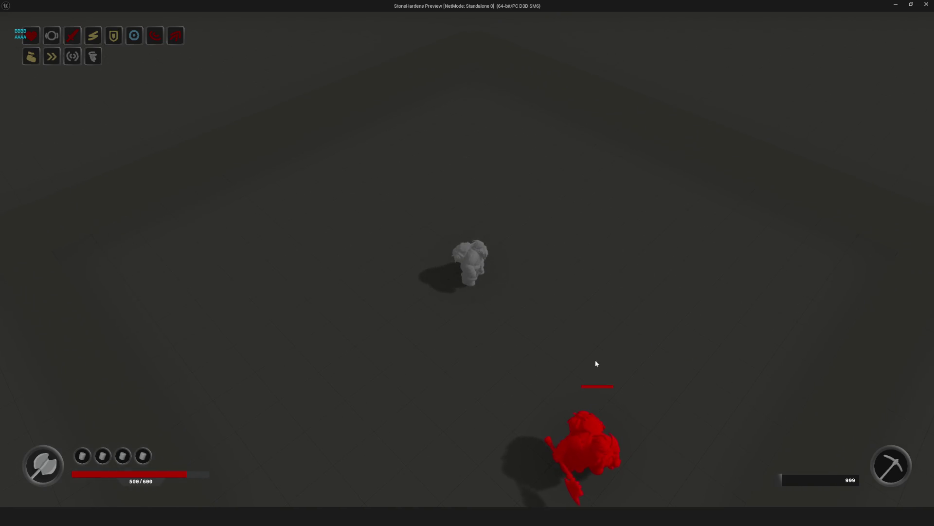
click(699, 380)
click(606, 453)
click(614, 443)
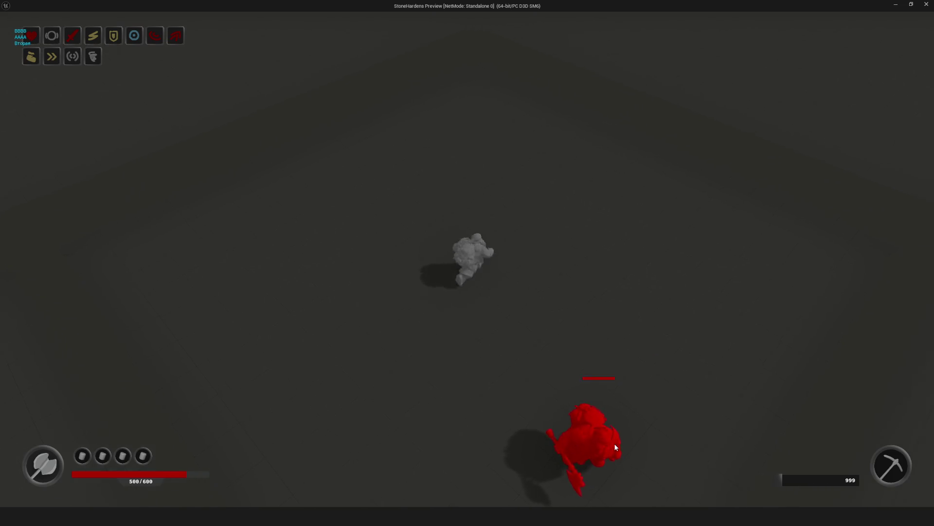
click(508, 460)
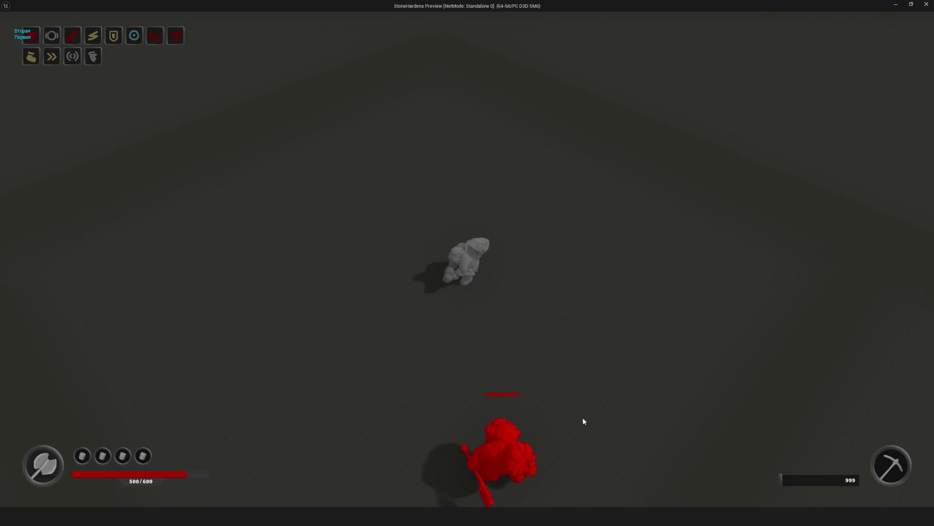
click(755, 413)
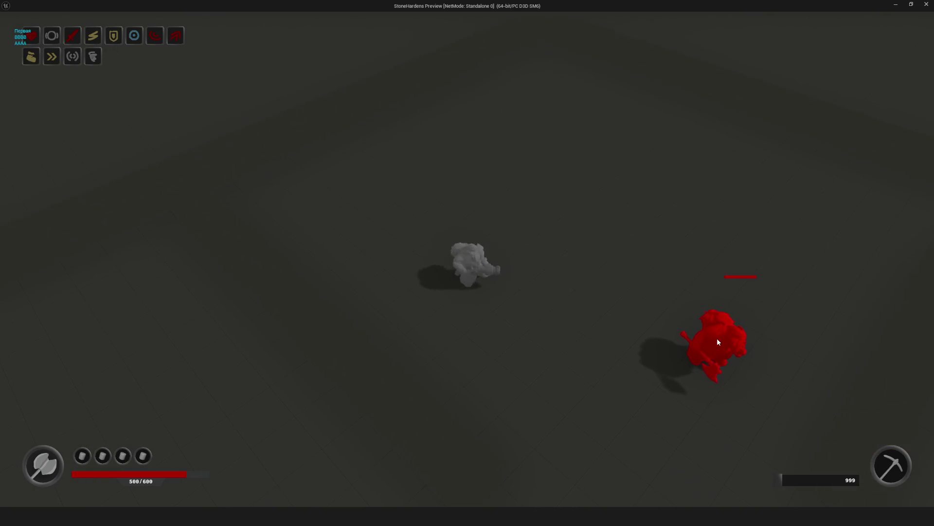
click(726, 349)
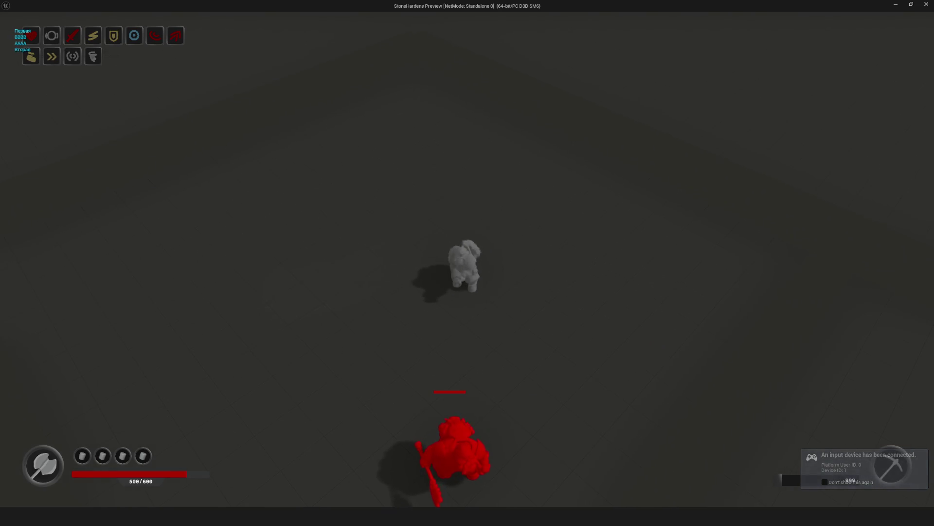
Step: Jump and dash repeatedly around the red enemy, then end the play session
key(space)
key(shift)
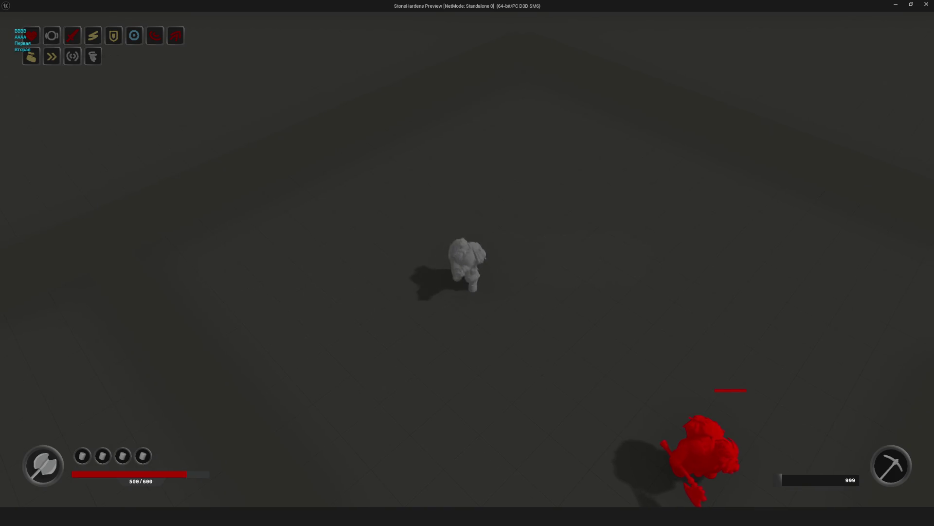
key(shift)
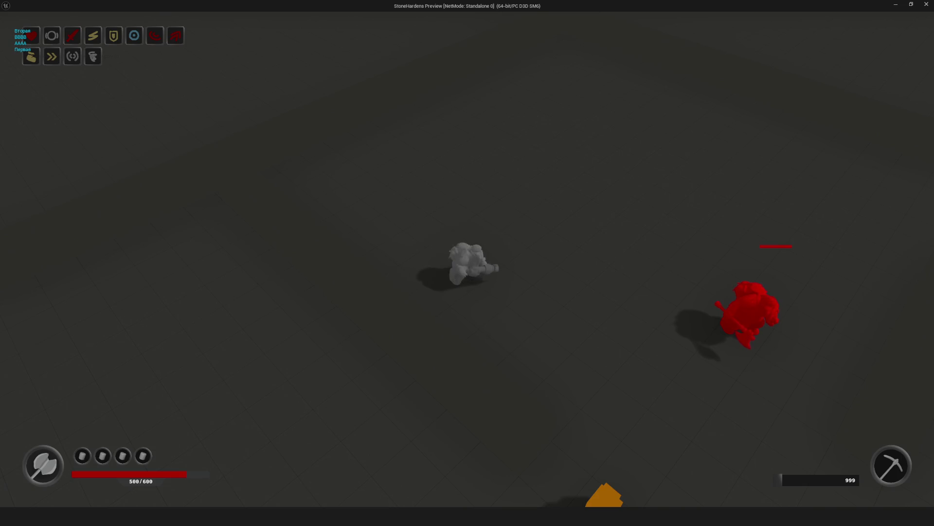
key(shift)
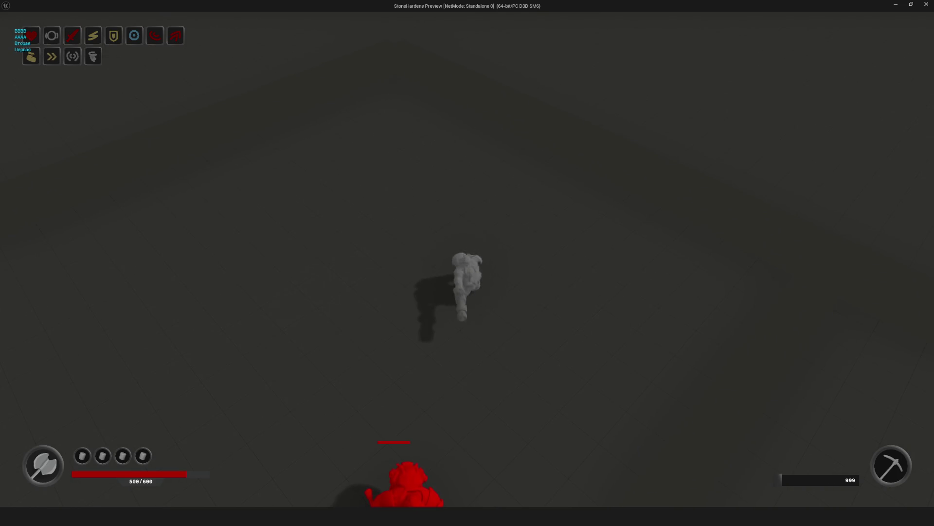
key(shift)
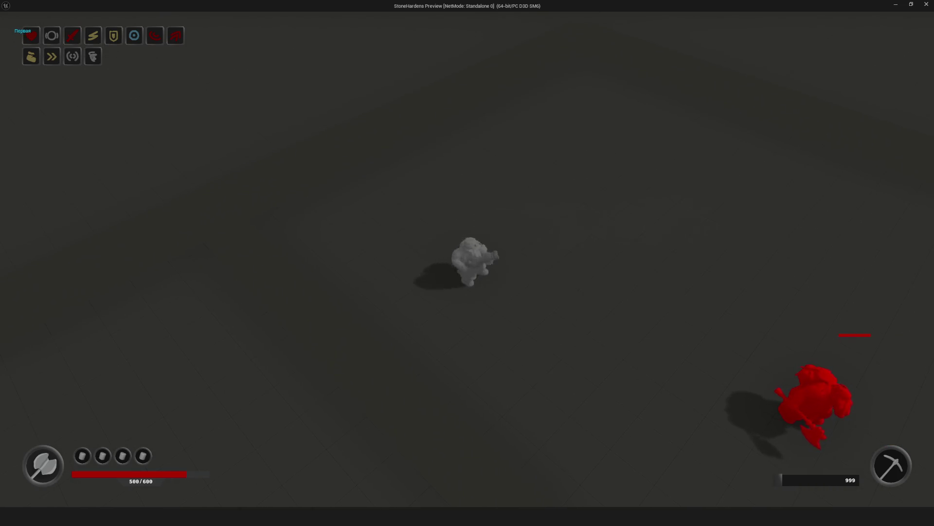
key(shift)
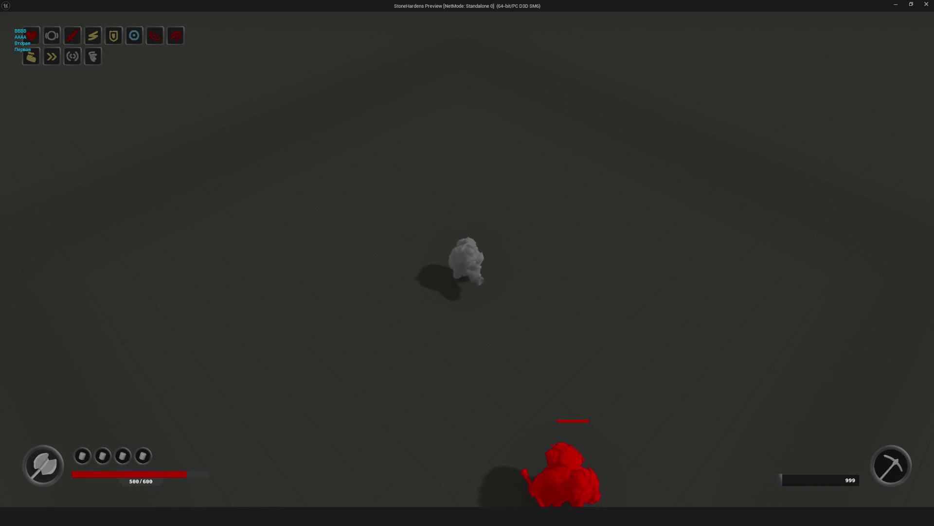
key(shift)
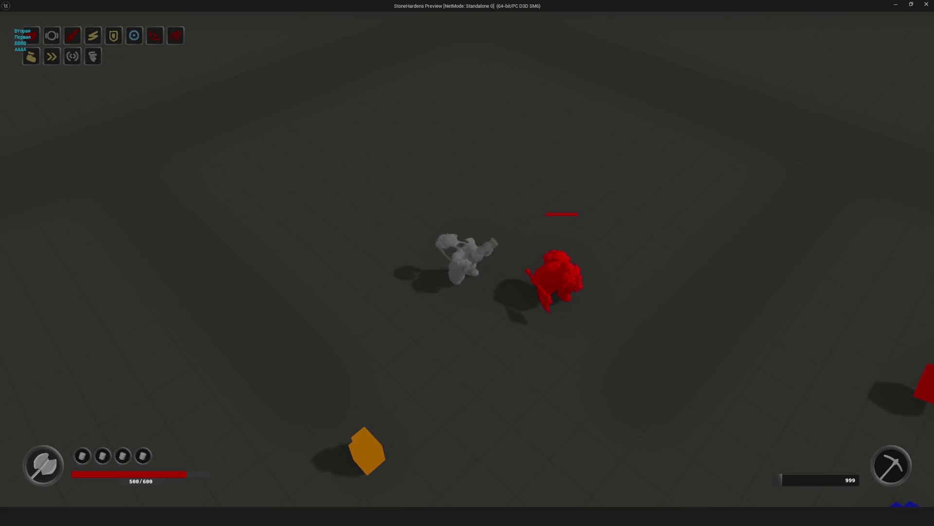
key(shift)
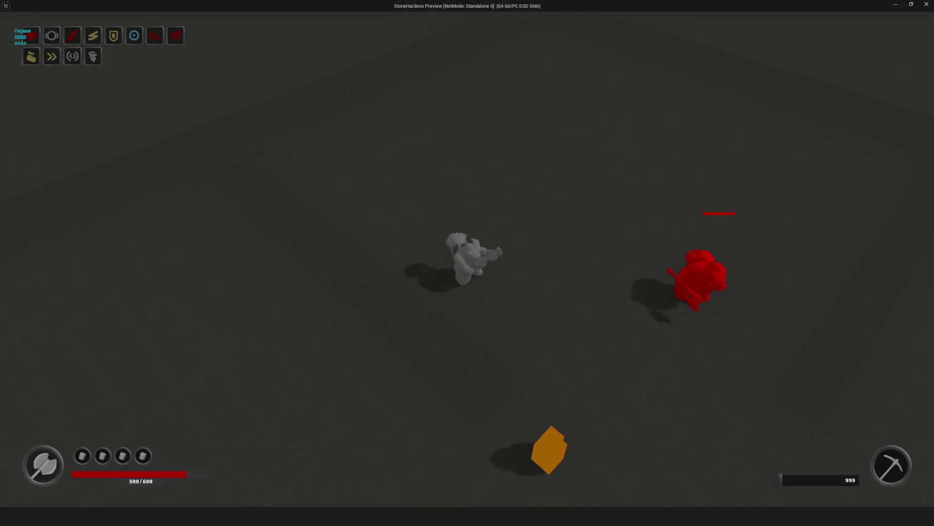
key(shift)
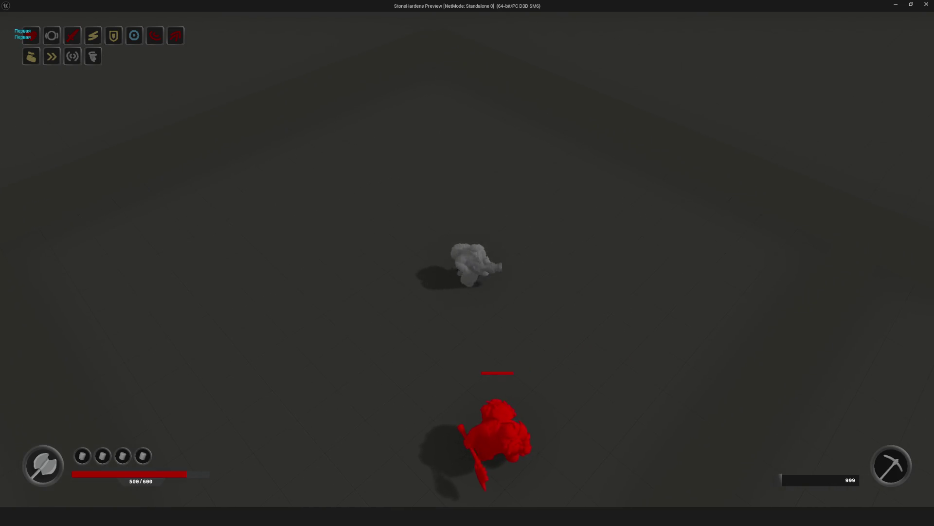
key(Escape)
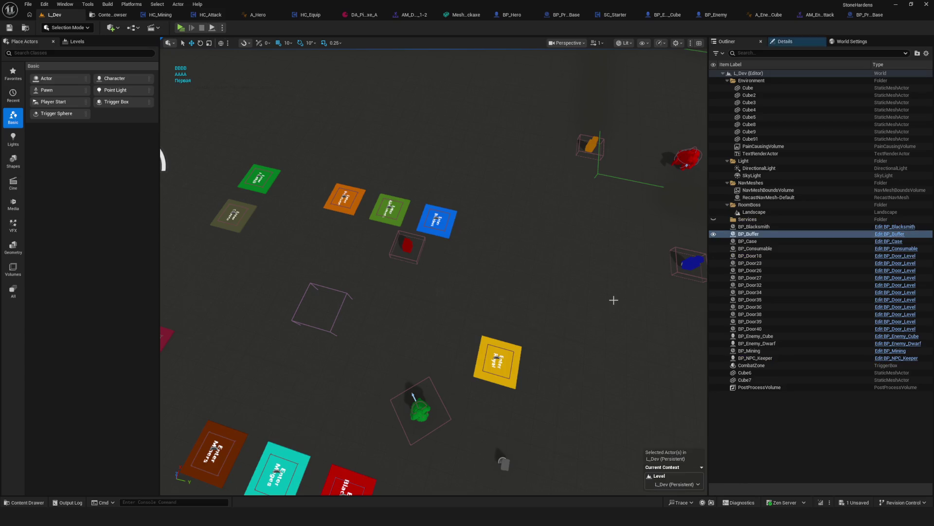
Step: Drag the AttackEnd notify in AM_Dwarf_Crossbow_Attack_1-2 slightly later, just past frame 26
click(771, 15)
click(815, 15)
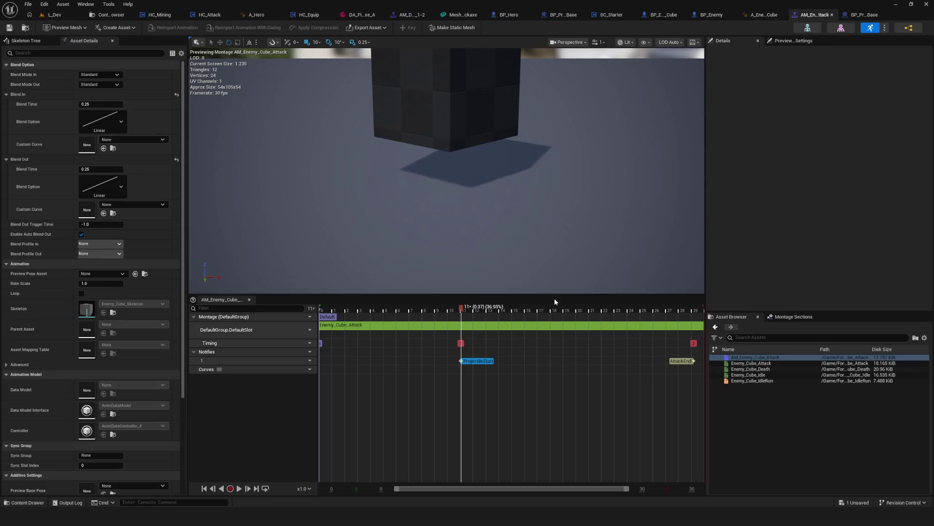
key(ctrl+Tab)
drag(567, 360, 605, 366)
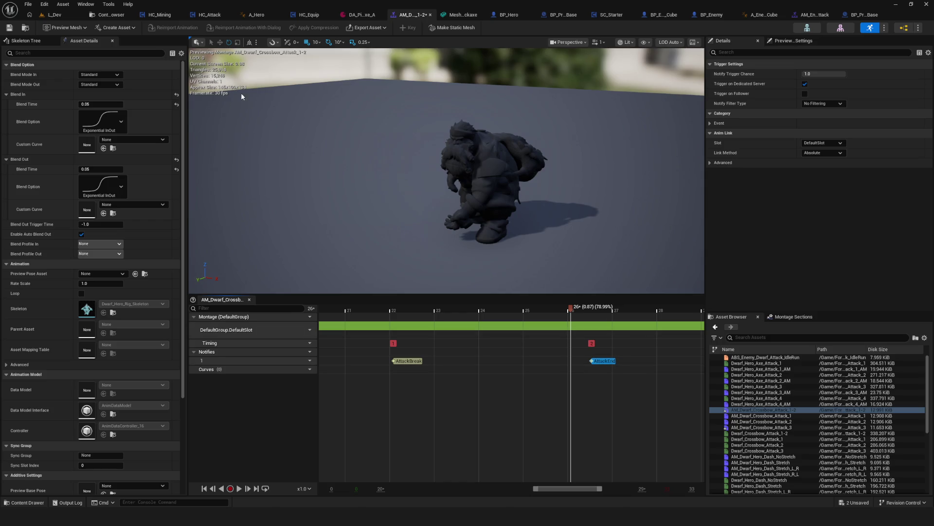
click(43, 18)
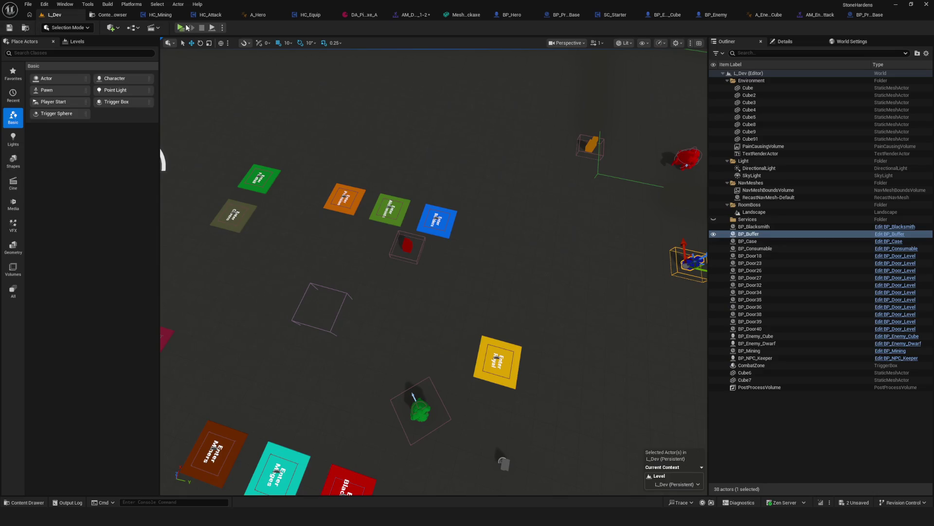
Step: Run a brief full-screen play test, moving the dwarf around, then stop it
click(188, 28)
click(492, 220)
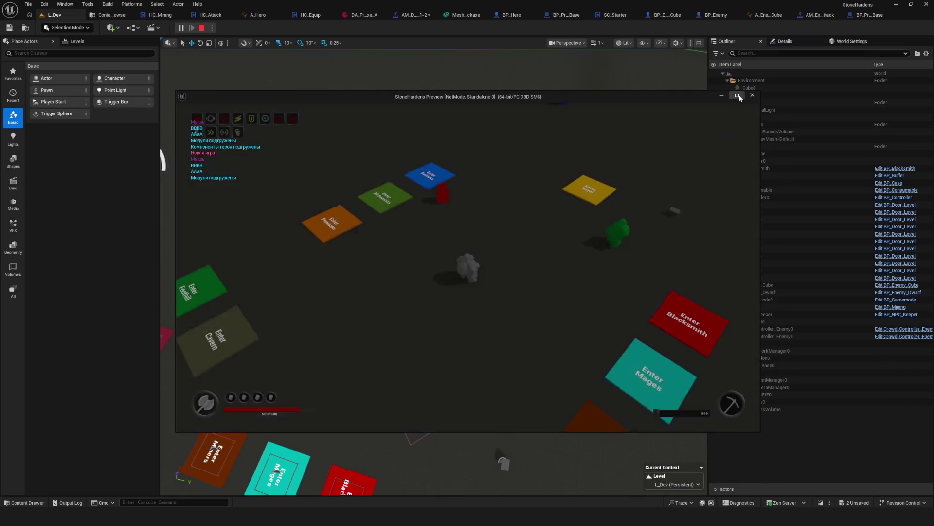
click(738, 96)
key(w)
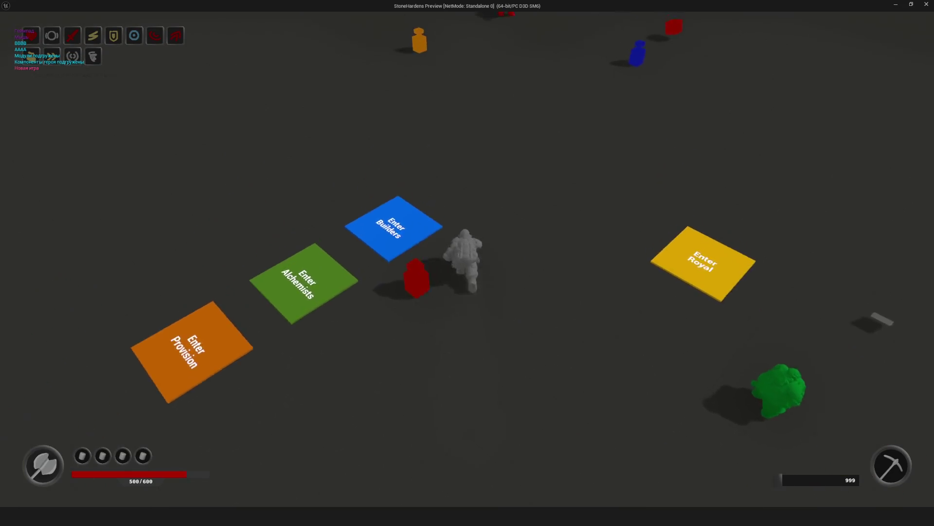
key(a)
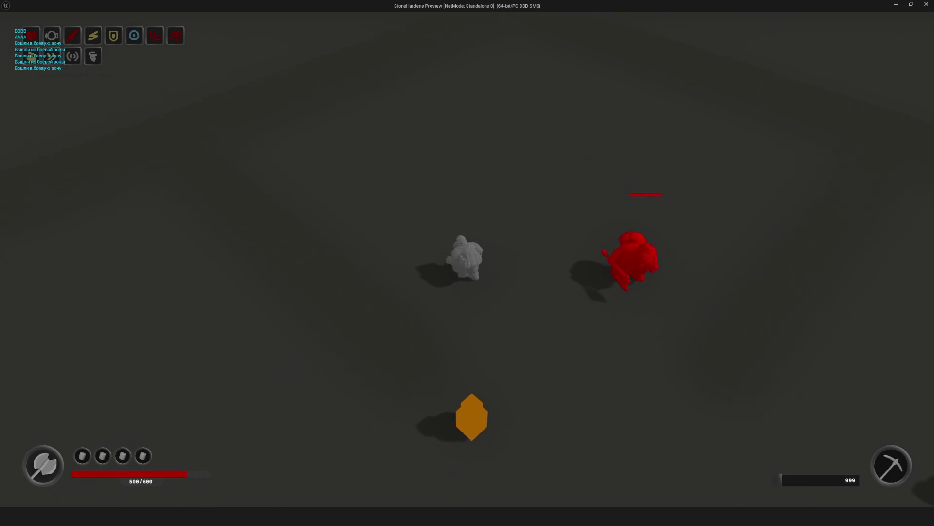
key(s)
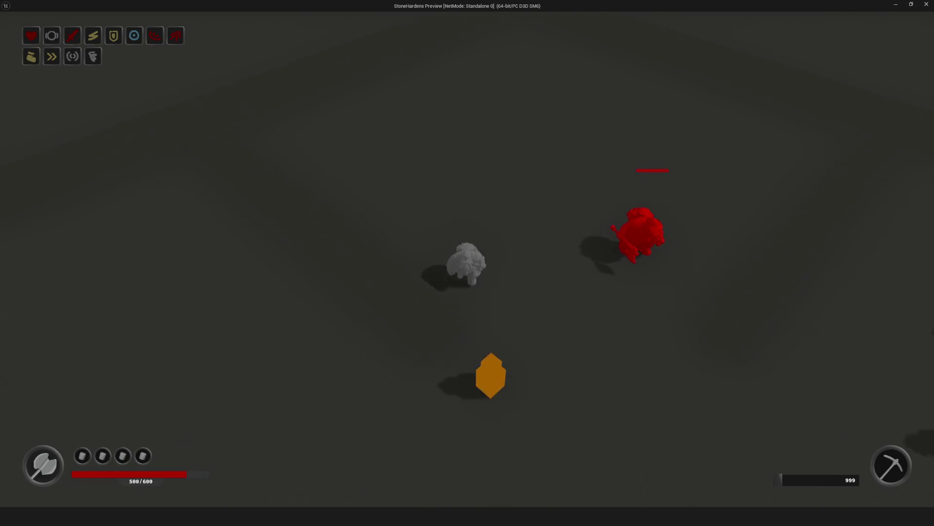
key(d)
key(Escape)
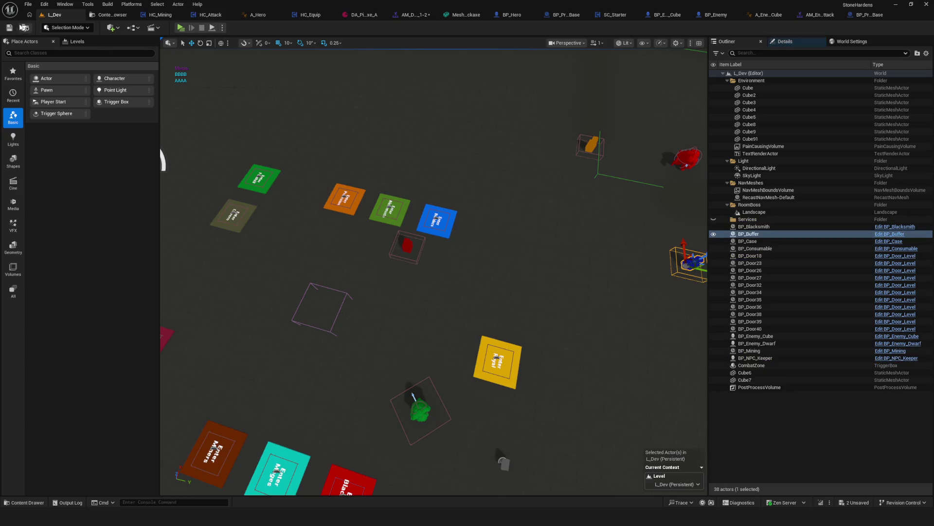
Step: Restart play and walk the hero into the combat zone beside the red enemy, full screen
click(180, 28)
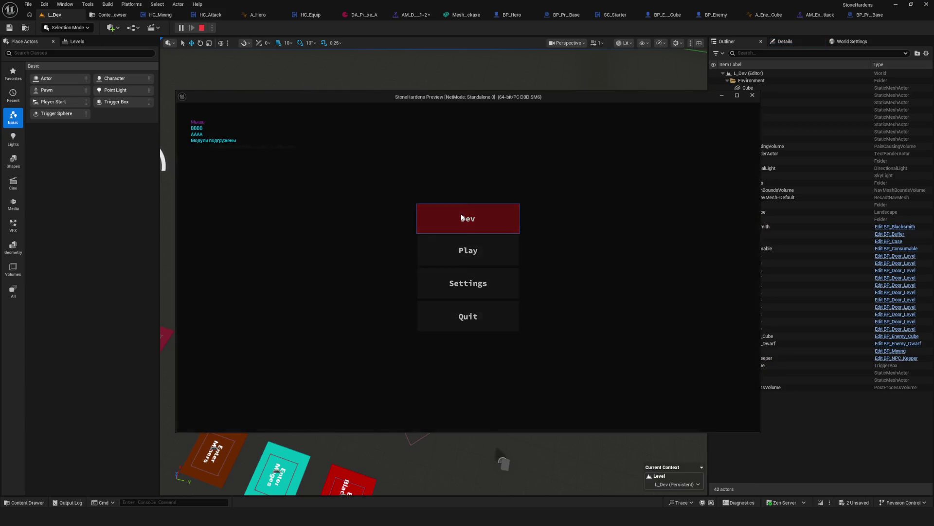
click(460, 213)
key(w)
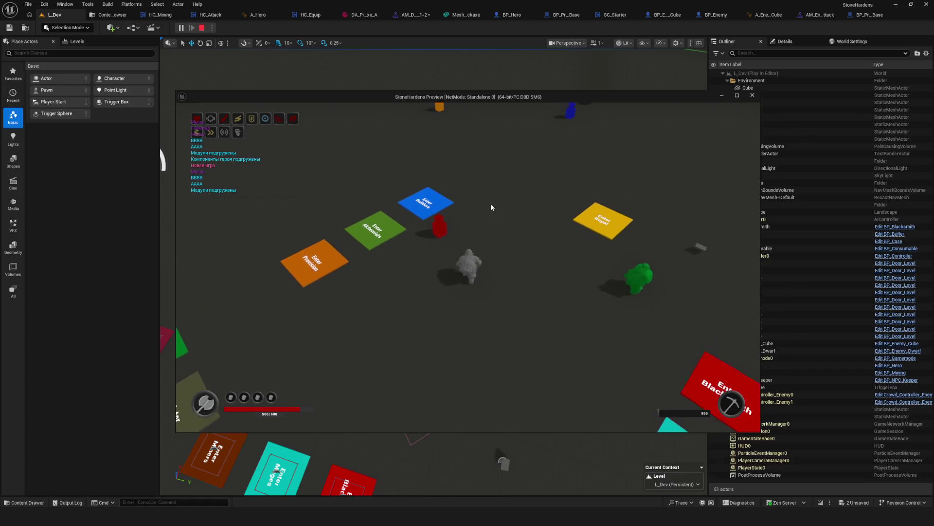
key(w)
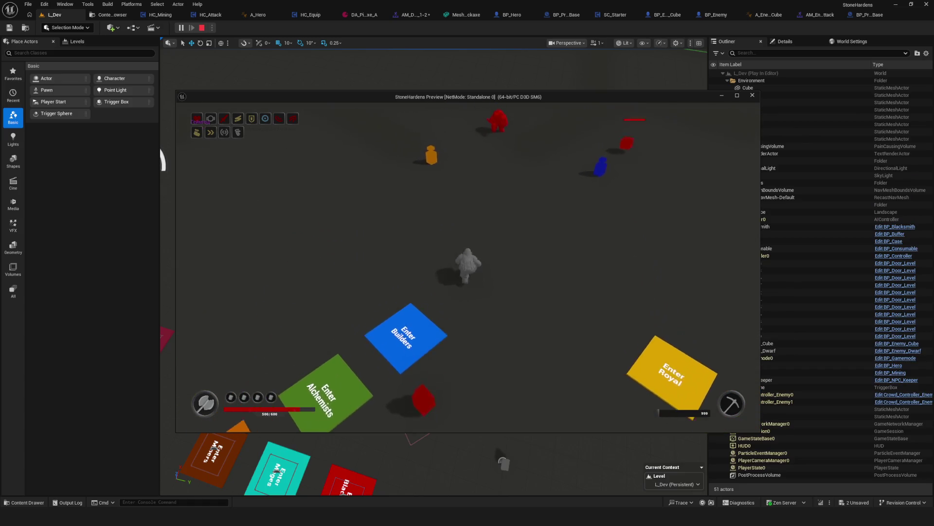
key(w)
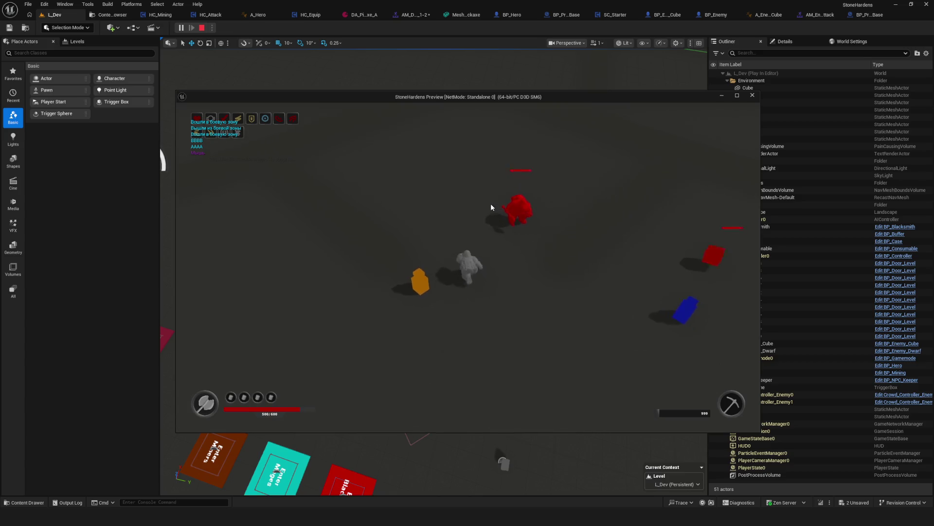
key(d)
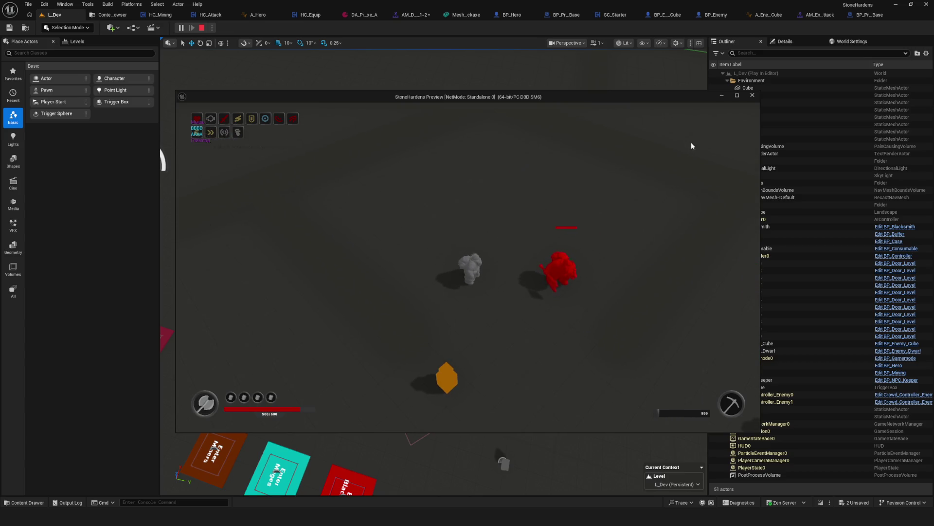
click(737, 96)
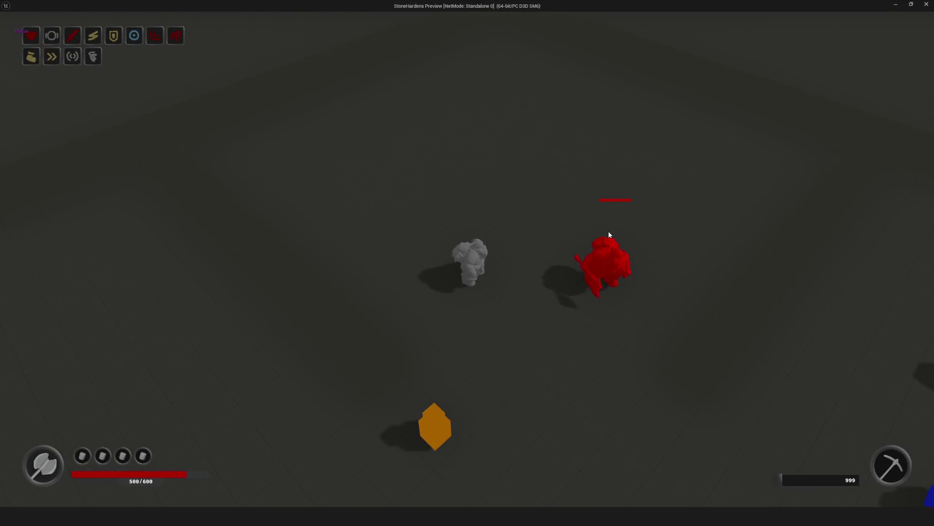
Step: Move the hero around the red enemy, checking the inventory, then leave the play session
key(a)
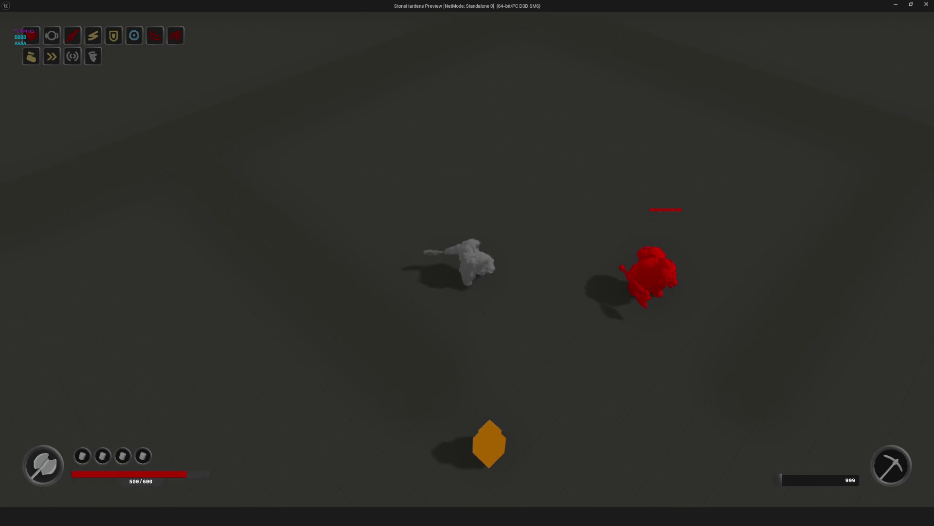
key(s)
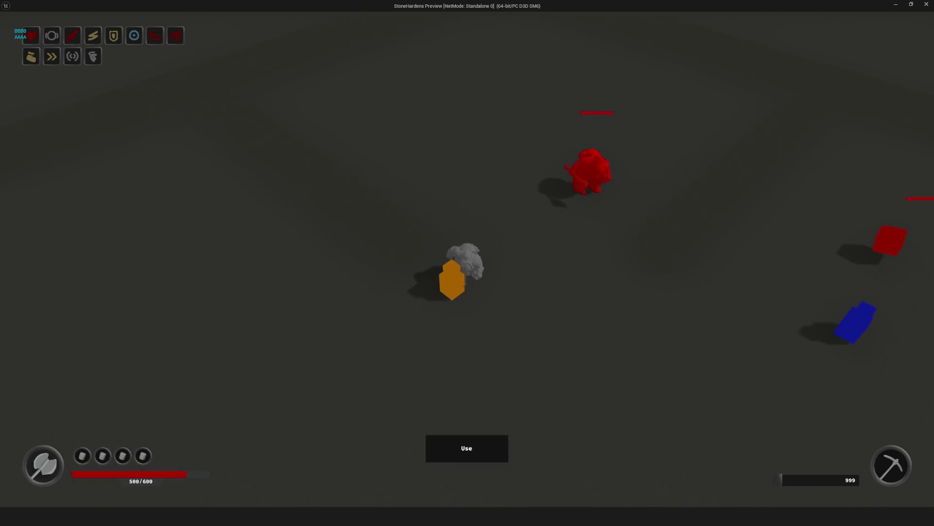
key(i)
key(i)
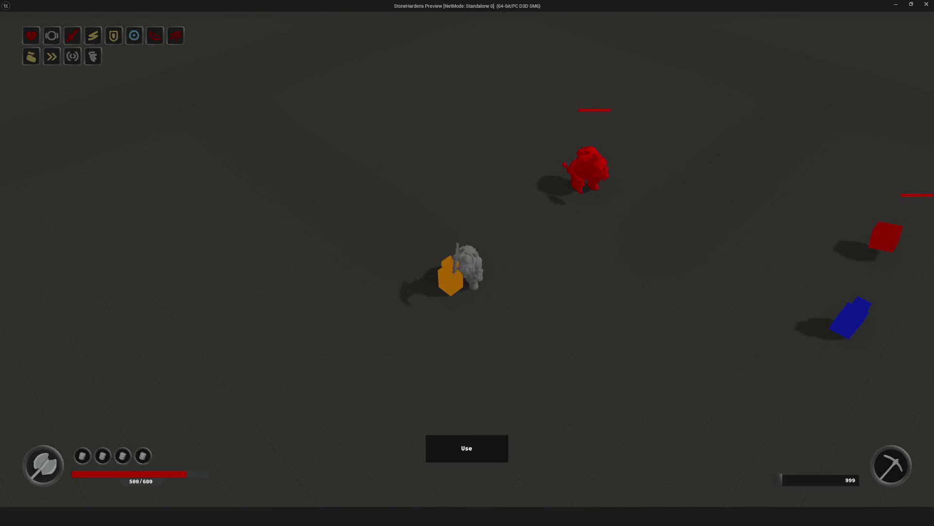
key(w)
key(a)
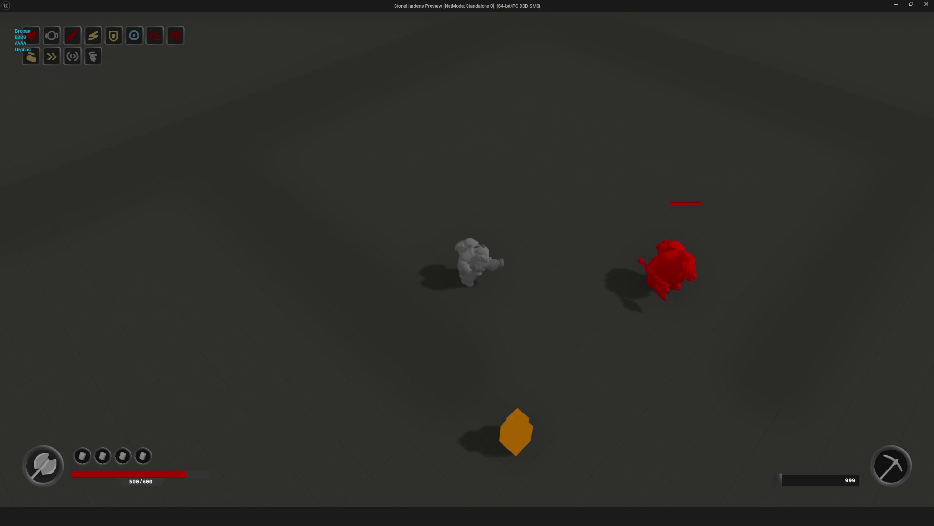
key(d)
key(w)
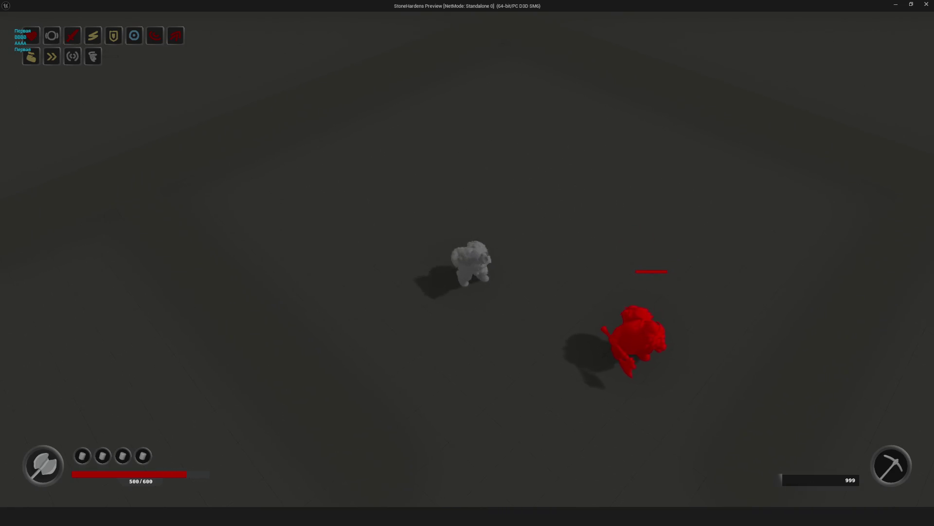
key(s)
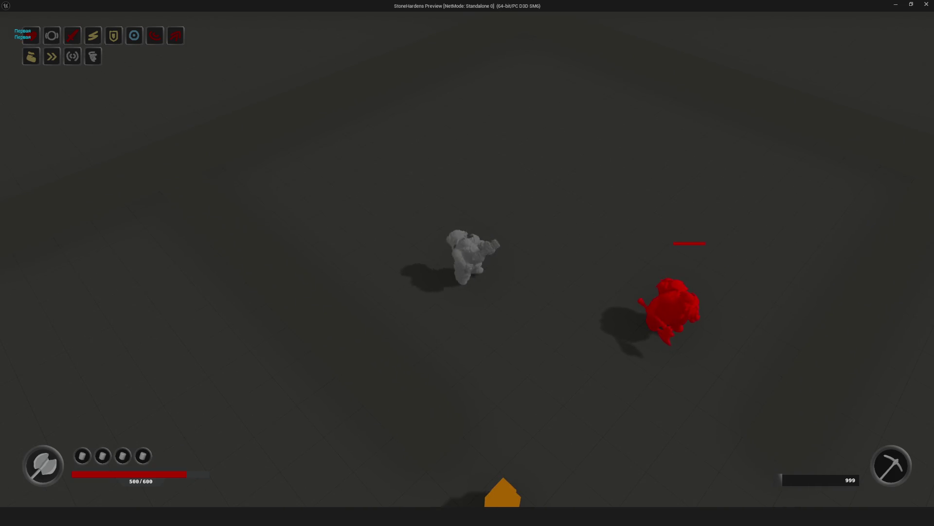
key(w)
key(d)
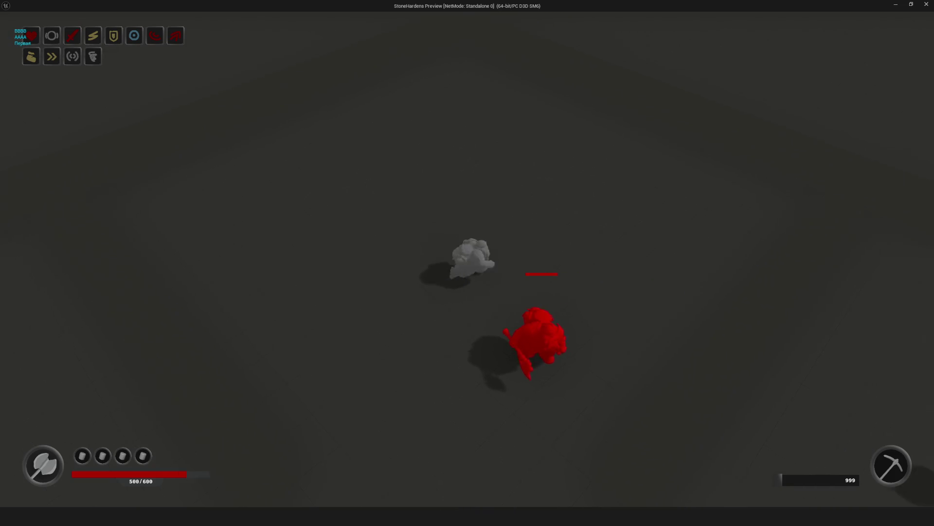
key(w)
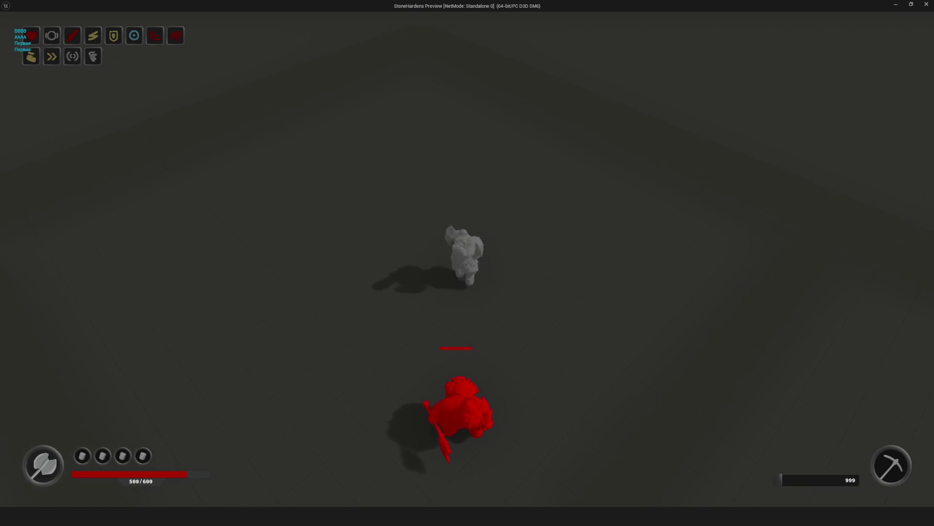
key(a)
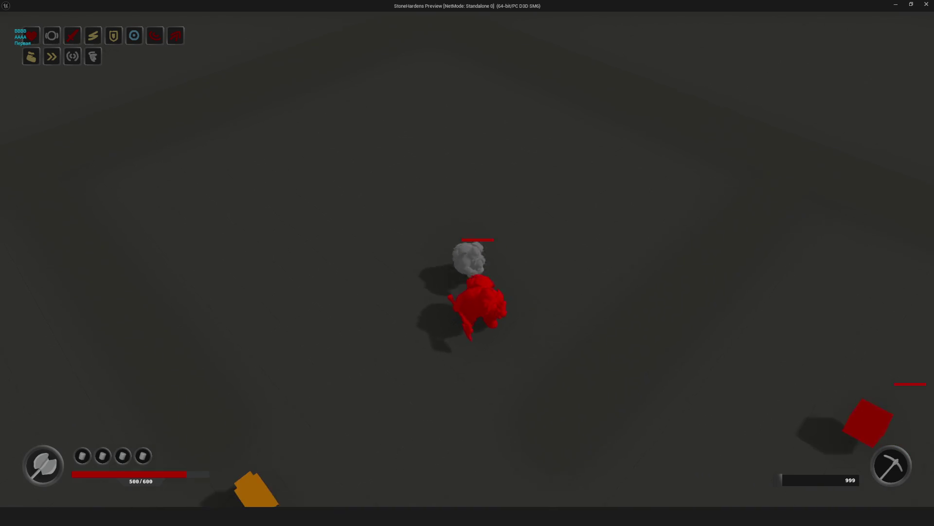
key(alt+Tab)
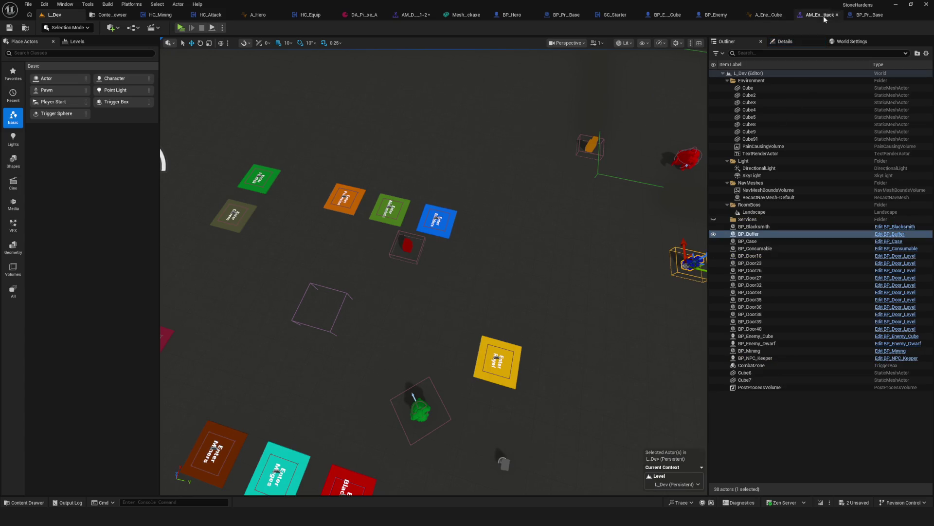
Step: Look over the AM_Enemy_Cube_Attack montage timeline
click(820, 15)
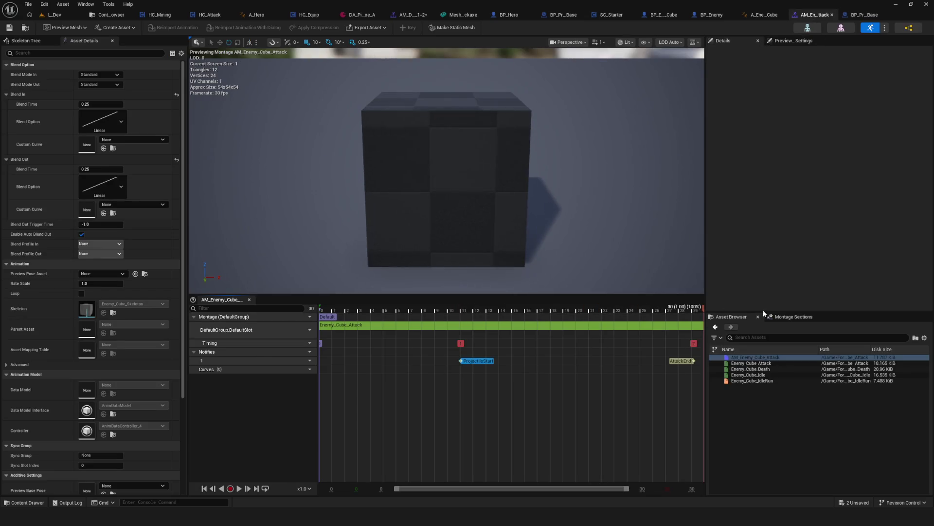
scroll(506, 384, down, 2)
scroll(505, 381, down, 6)
scroll(535, 344, up, 6)
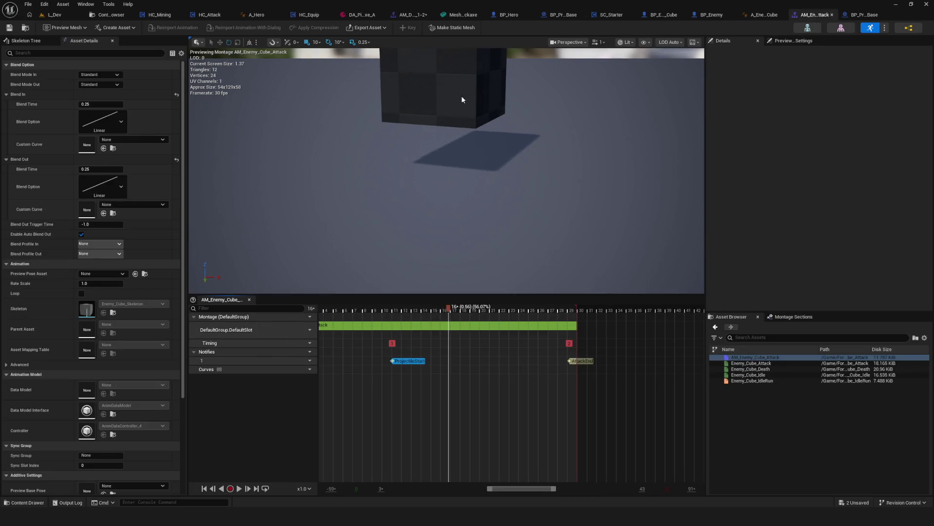
Step: Return to AM_Dwarf_Crossbow_Attack_1-2 and zoom to AttackBreak (frame 22) and AttackEnd (frame 26)
click(409, 14)
scroll(582, 346, down, 2)
scroll(608, 341, down, 3)
scroll(487, 326, up, 5)
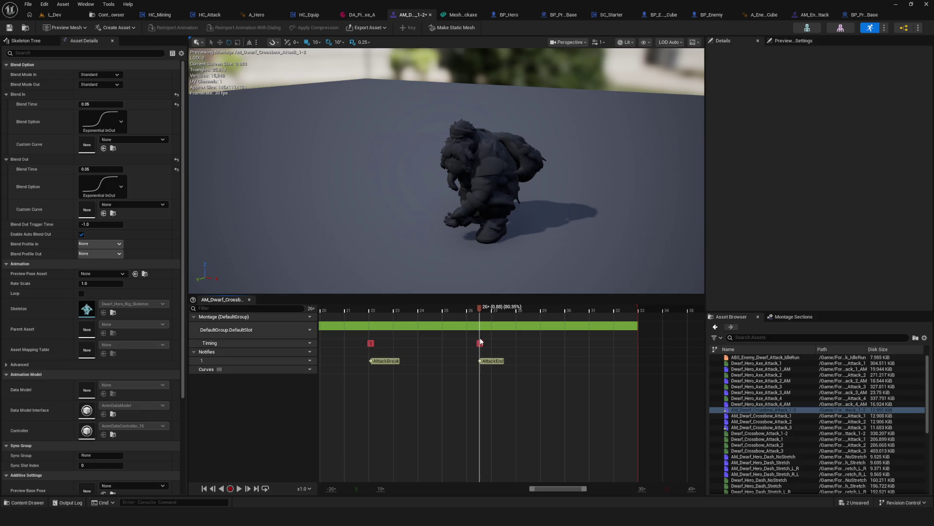
Step: Move the crossbow montage's AttackEnd notify to frame 29, then return to the L_Dev level
drag(480, 354, 532, 364)
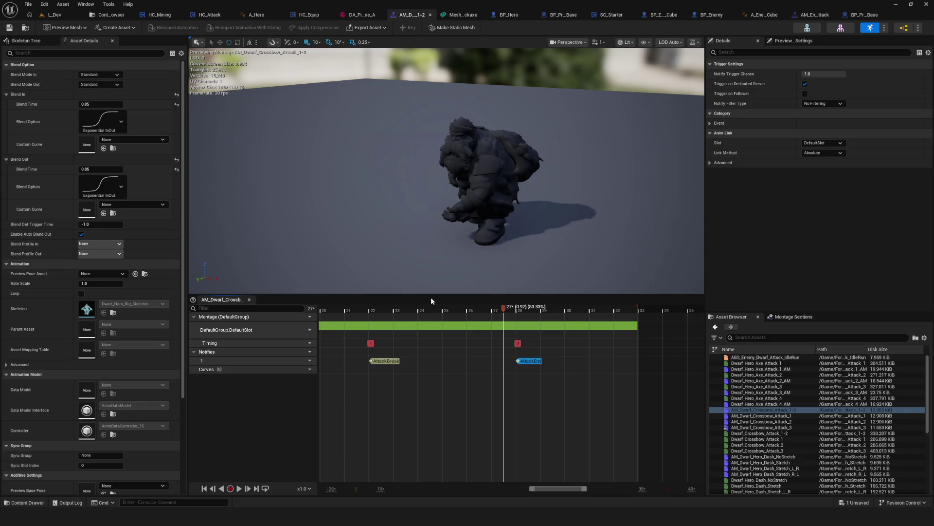
click(371, 310)
mouse_move(371, 314)
mouse_down()
mouse_move(517, 321)
mouse_move(369, 323)
mouse_move(422, 332)
mouse_move(554, 333)
mouse_up()
drag(526, 361, 551, 363)
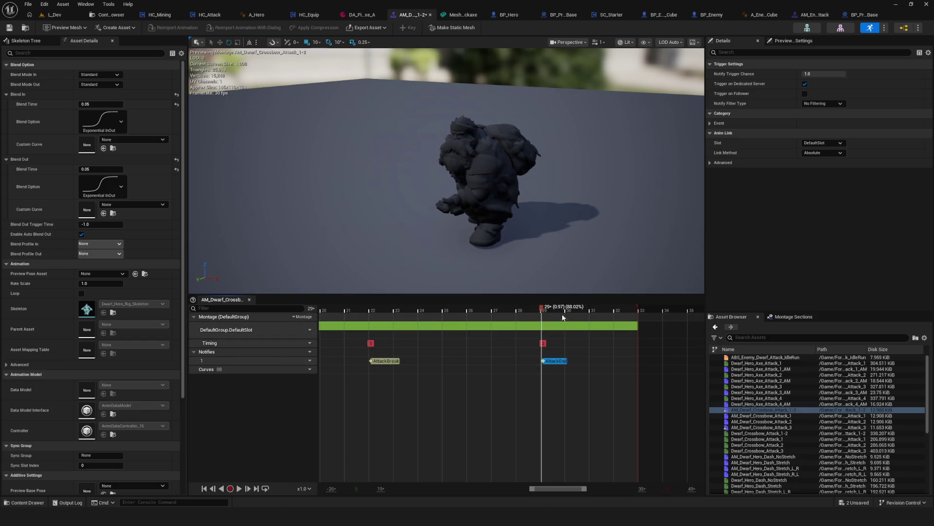
click(55, 14)
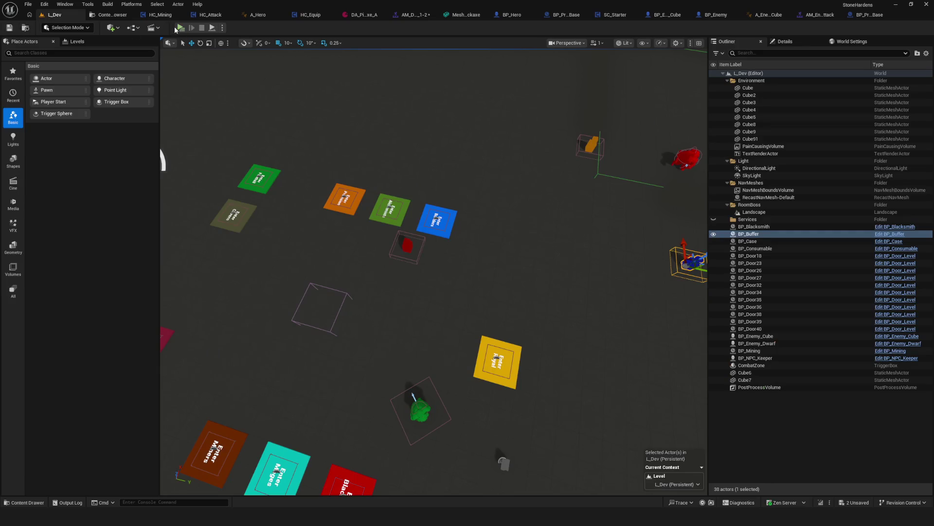
Step: Start a new game in a full-screen Play-In-Editor preview and run into the combat zone
click(178, 29)
click(496, 220)
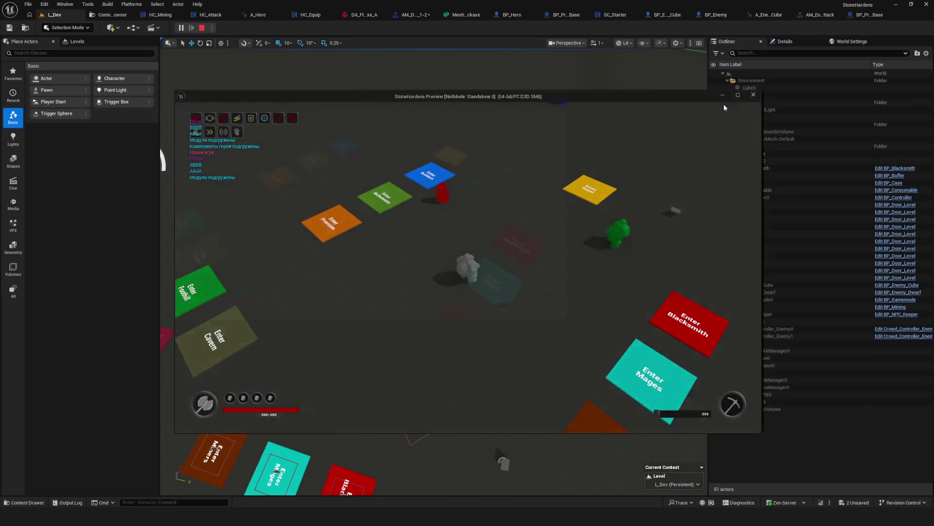
click(737, 95)
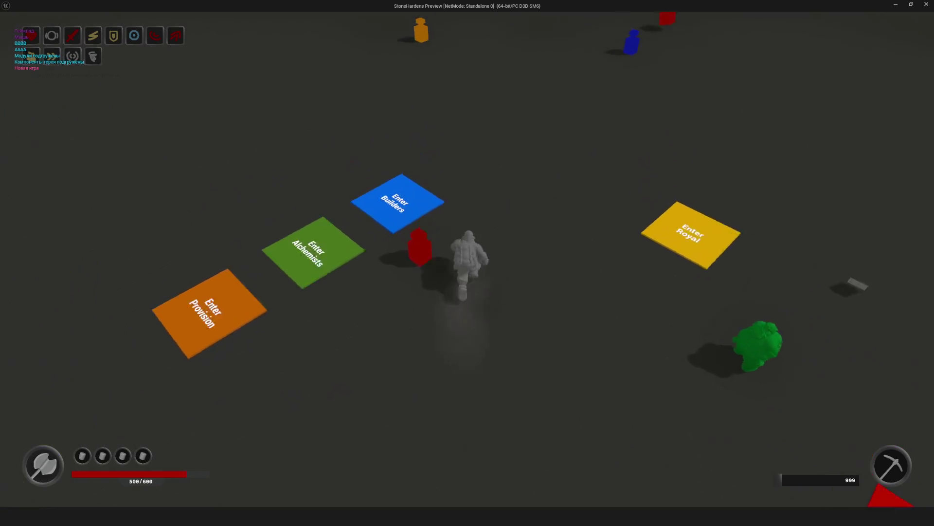
key(w)
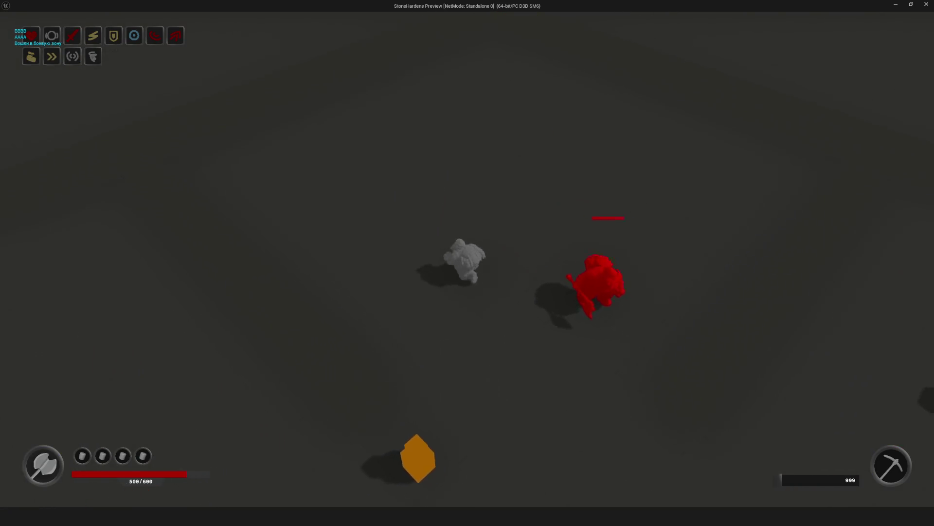
Step: Attack the red enemy, briefly opening and closing the inventory, while circling it
key(a)
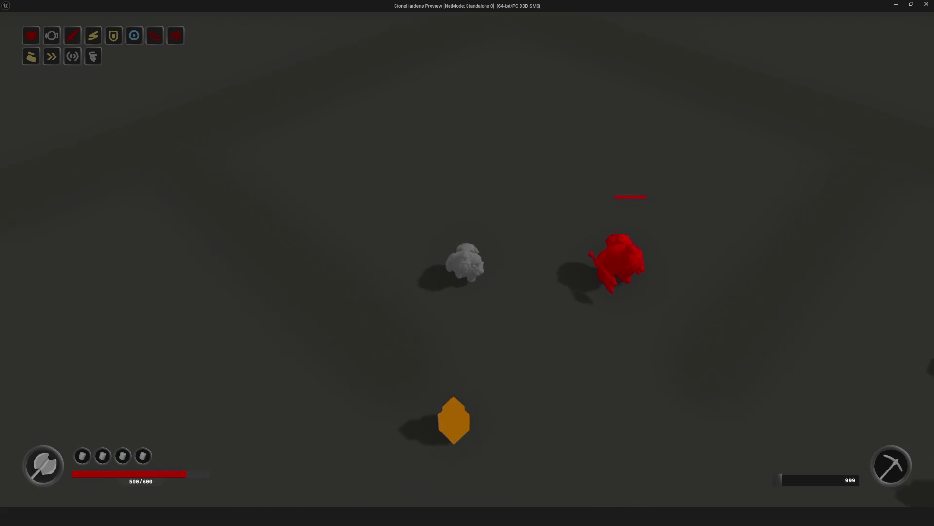
key(i)
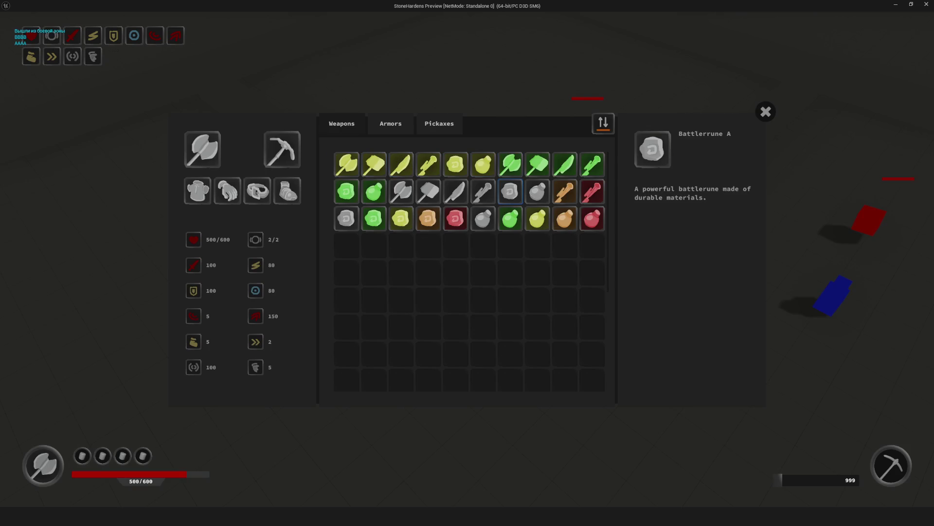
key(i)
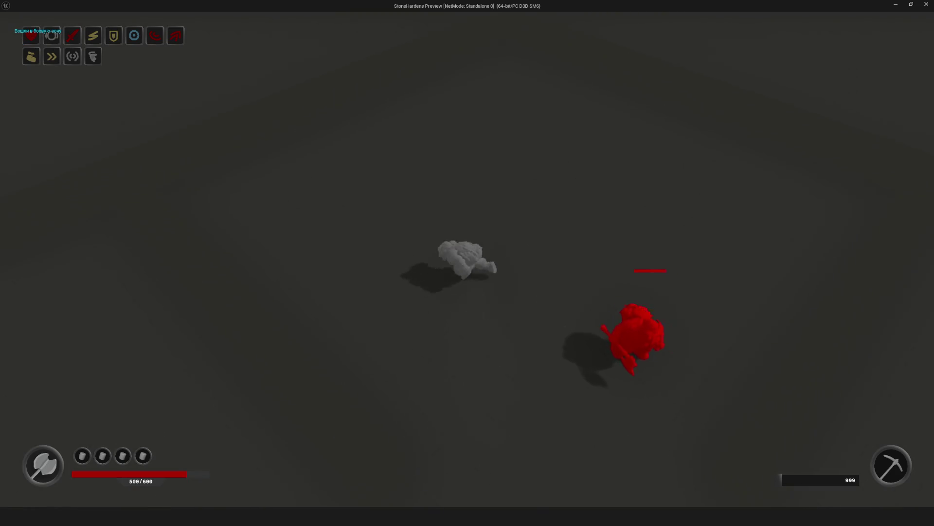
key(s)
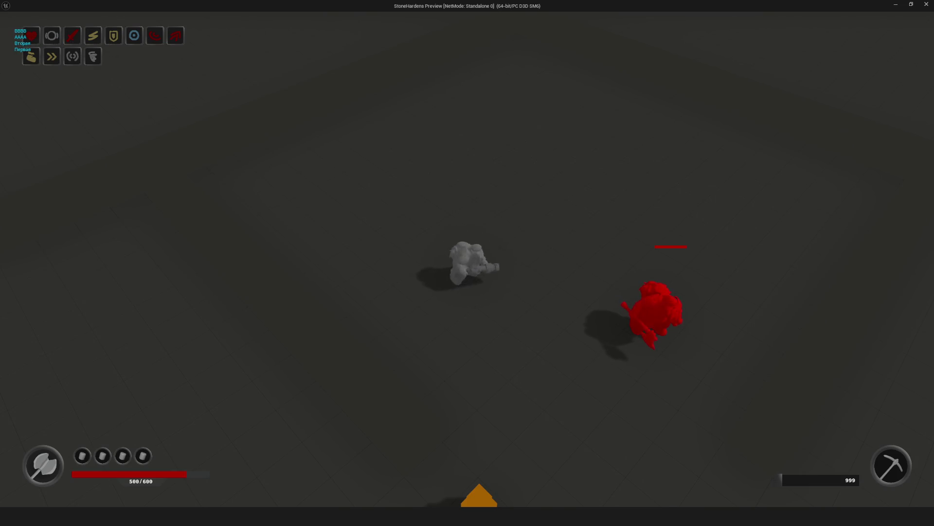
key(a)
key(d)
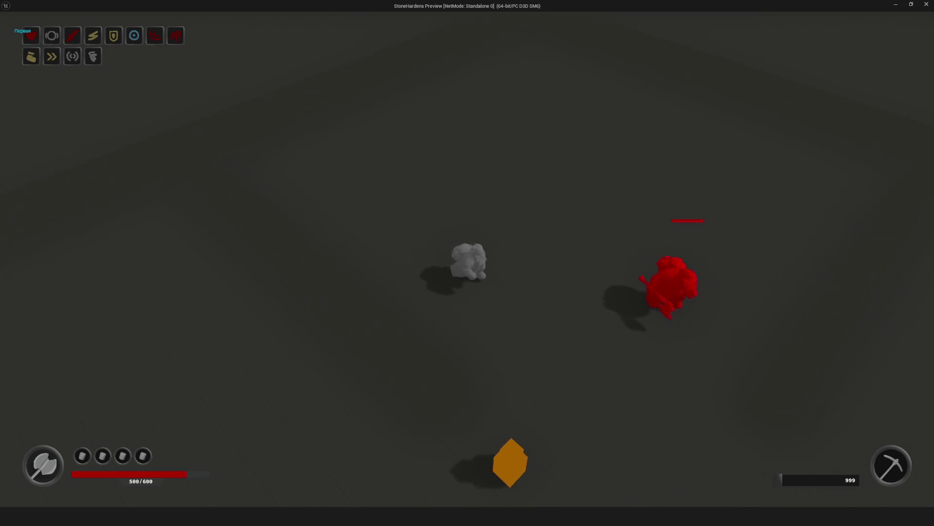
key(w)
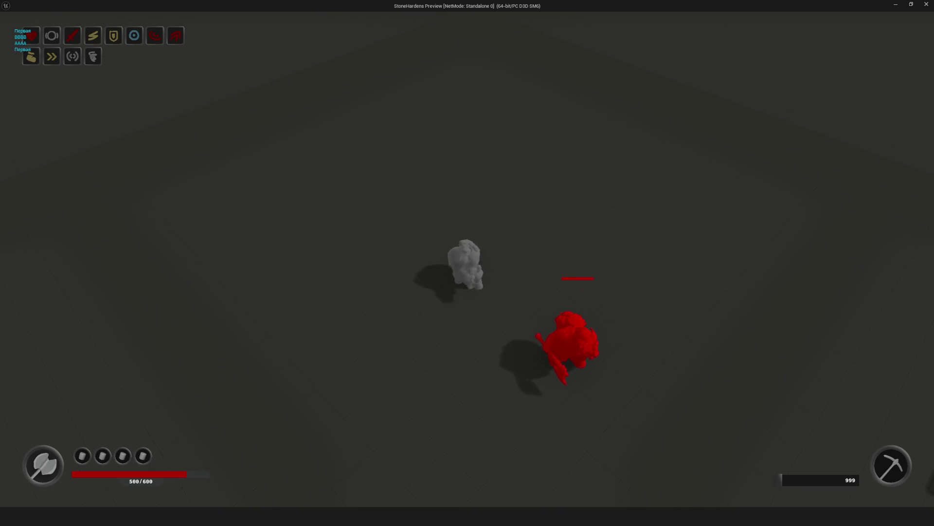
key(s)
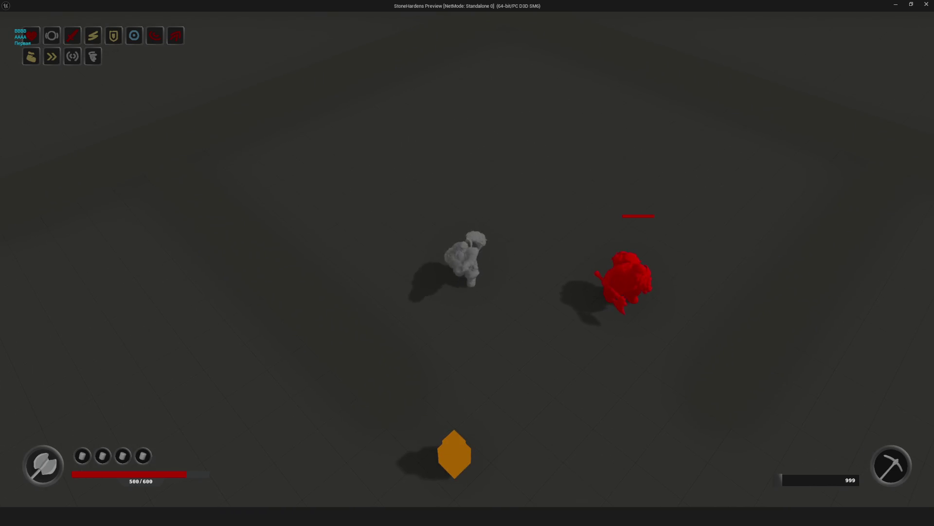
key(a)
Step: Keep attacking and follow the red enemy as it moves around
key(w)
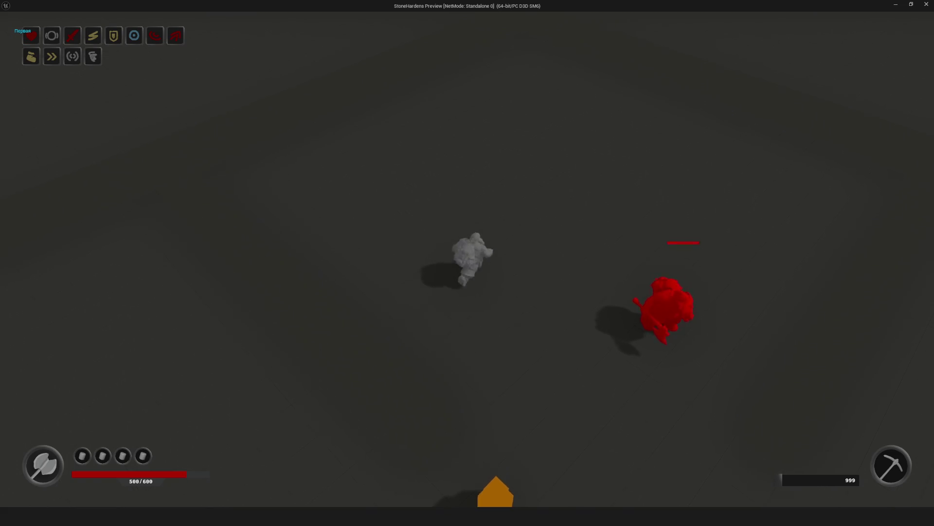
key(d)
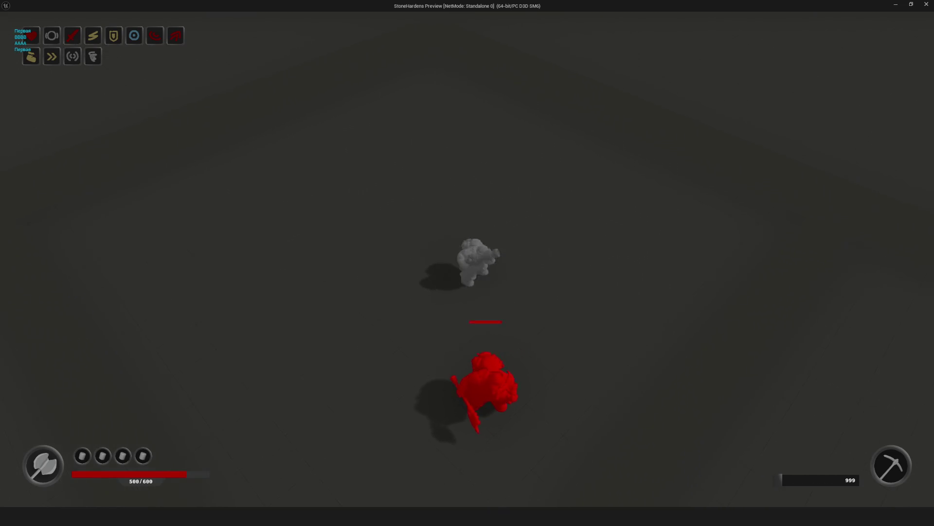
key(d)
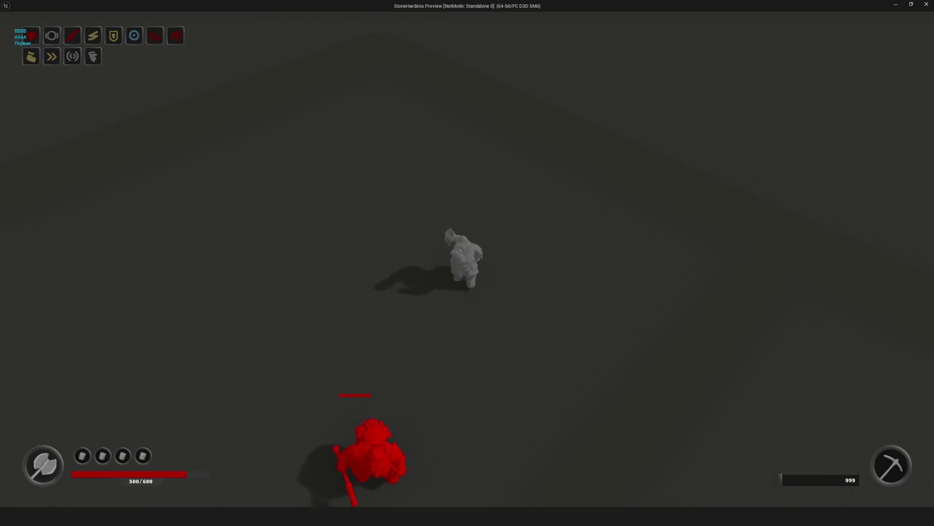
key(a)
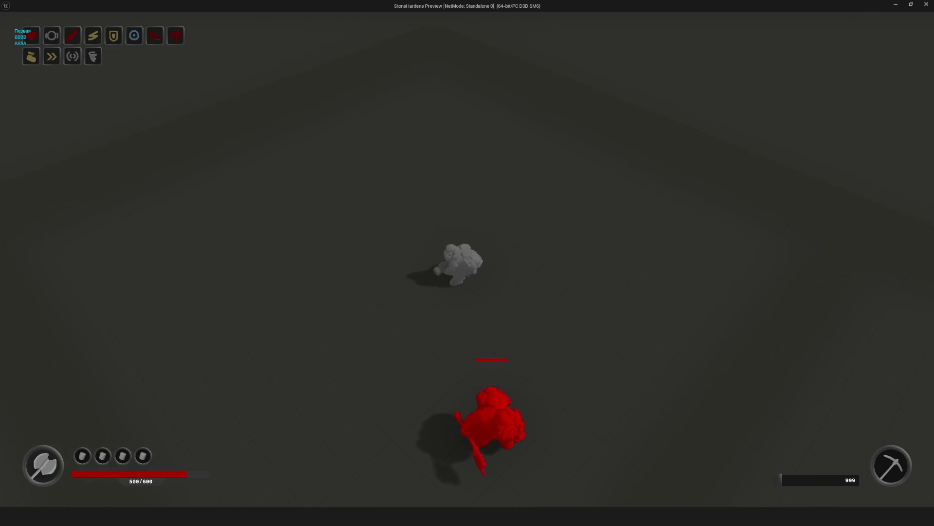
key(a)
key(s)
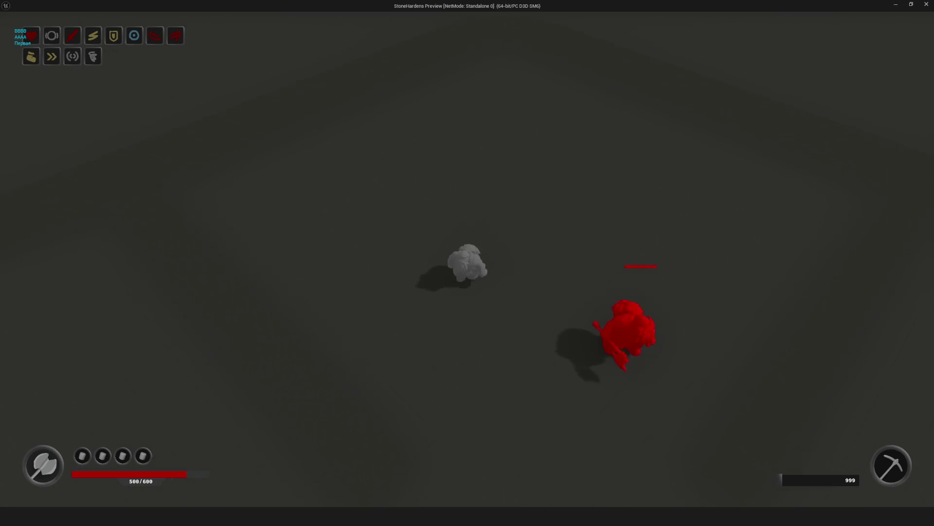
Step: Strike the red enemy repeatedly with the first combo, printing Первая messages
key(d)
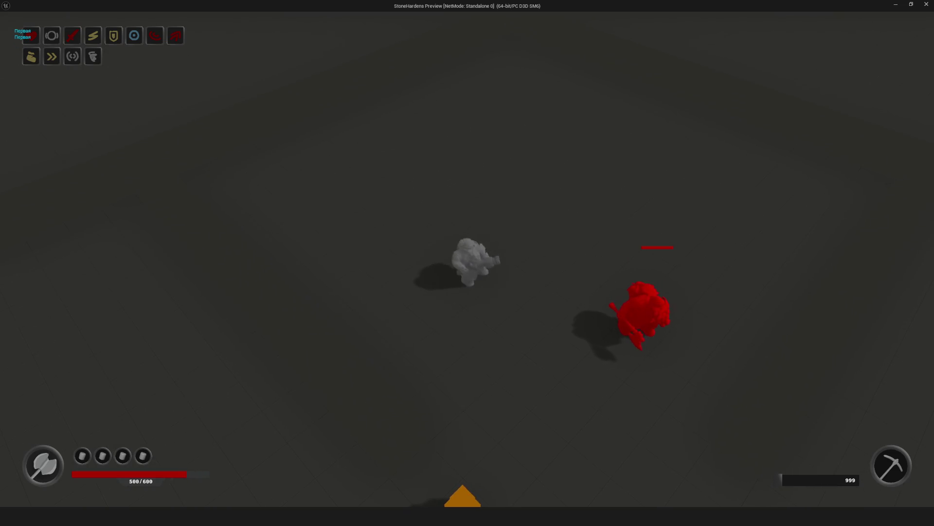
key(w)
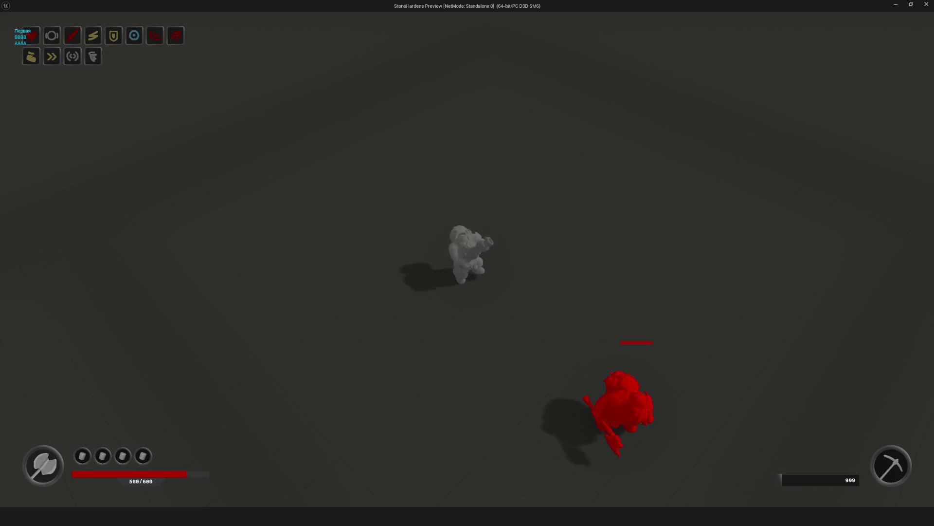
key(d)
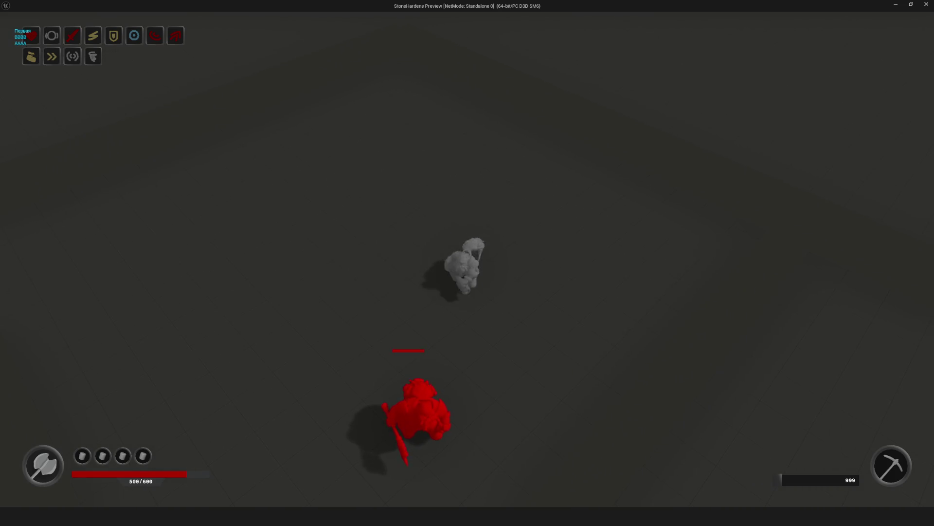
key(a)
key(a)
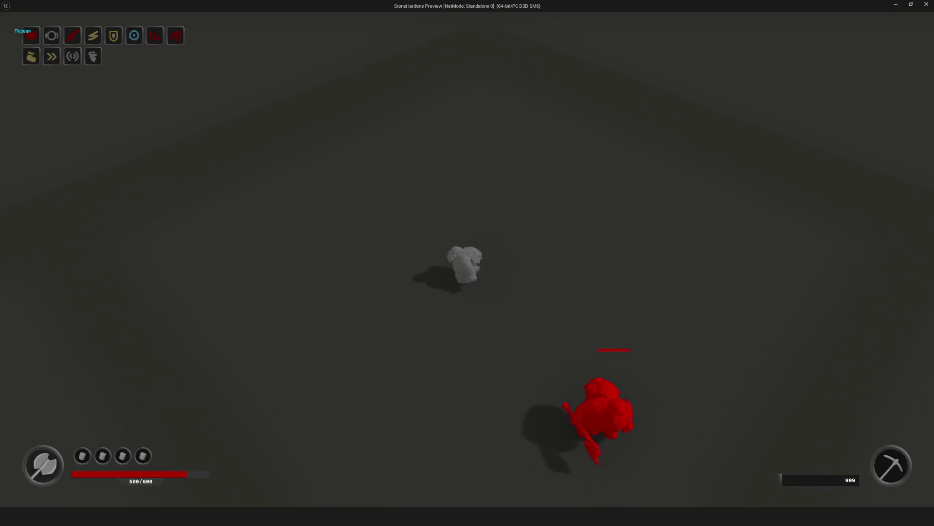
key(s)
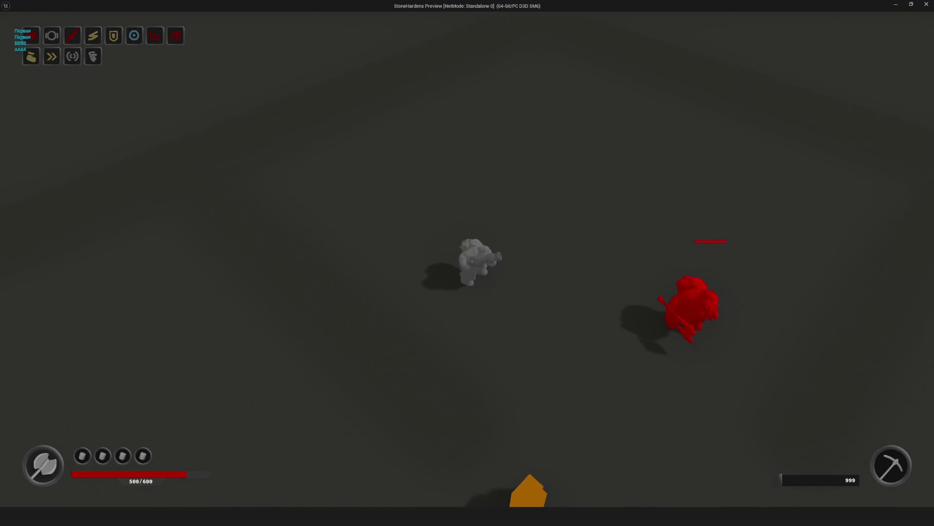
key(w)
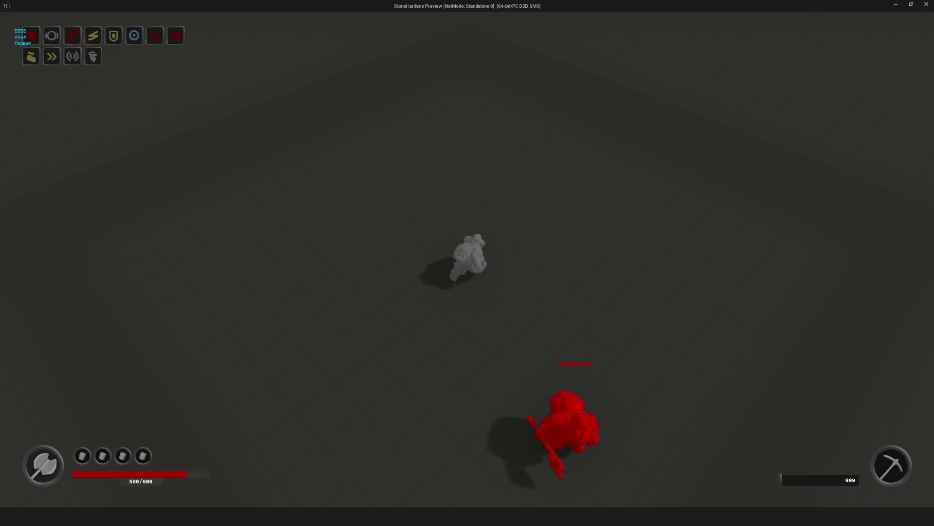
key(d)
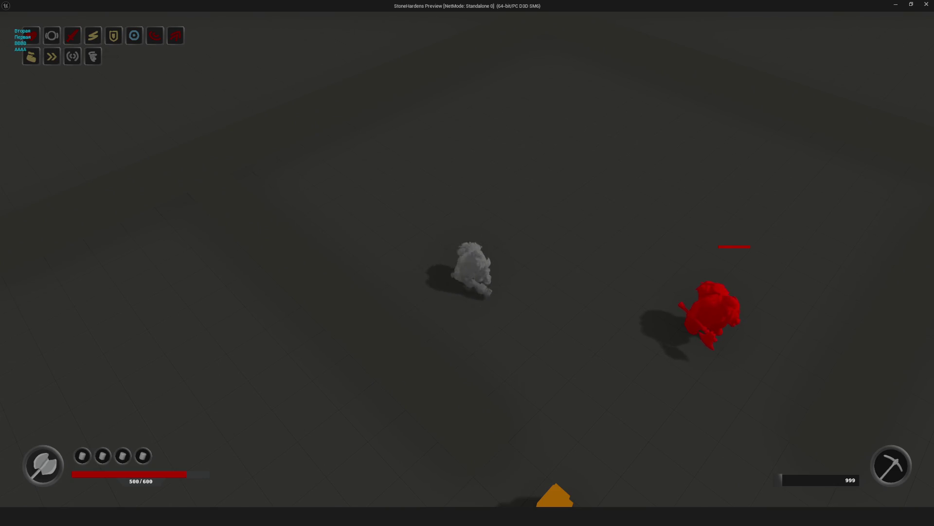
Step: Alternate second and first combo attacks (keys 2 and 1) on the red enemy
key(2)
key(1)
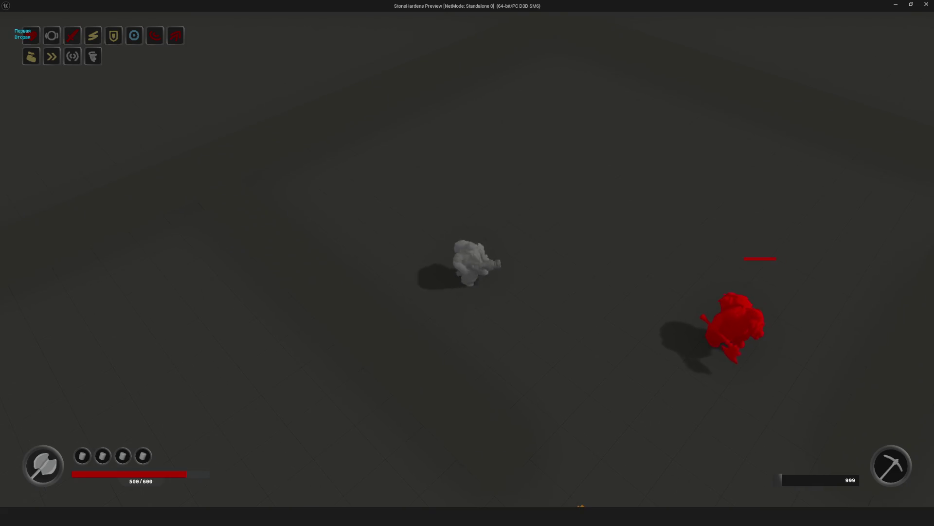
key(2)
key(1)
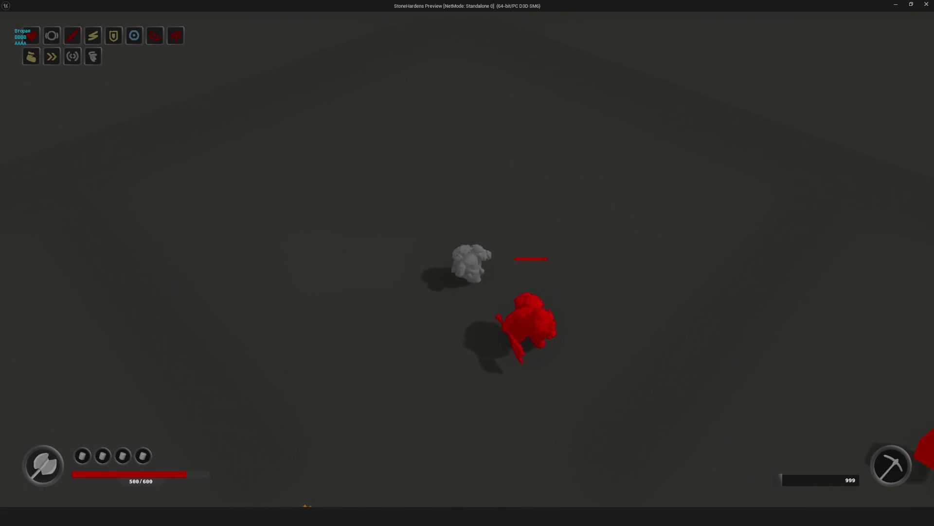
Step: Walk out of the combat zone and back, then attack with the first and second combos
key(d)
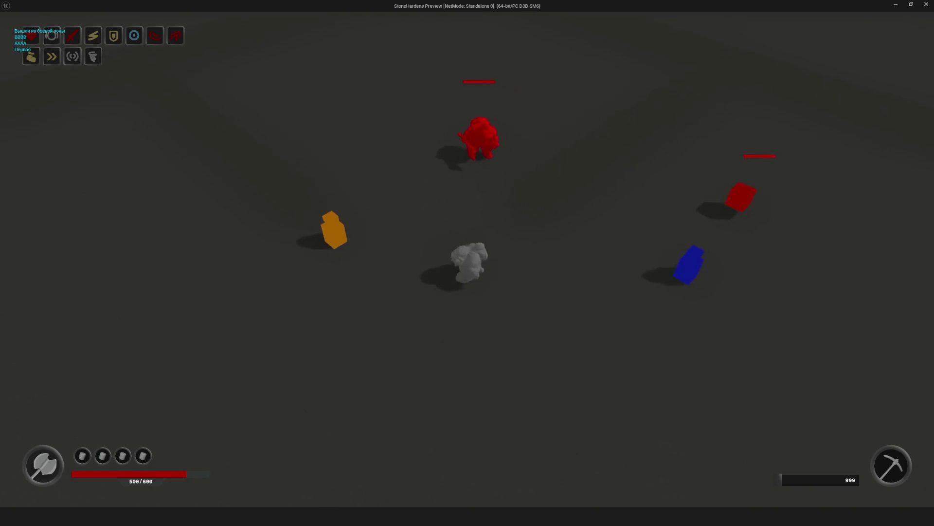
key(w)
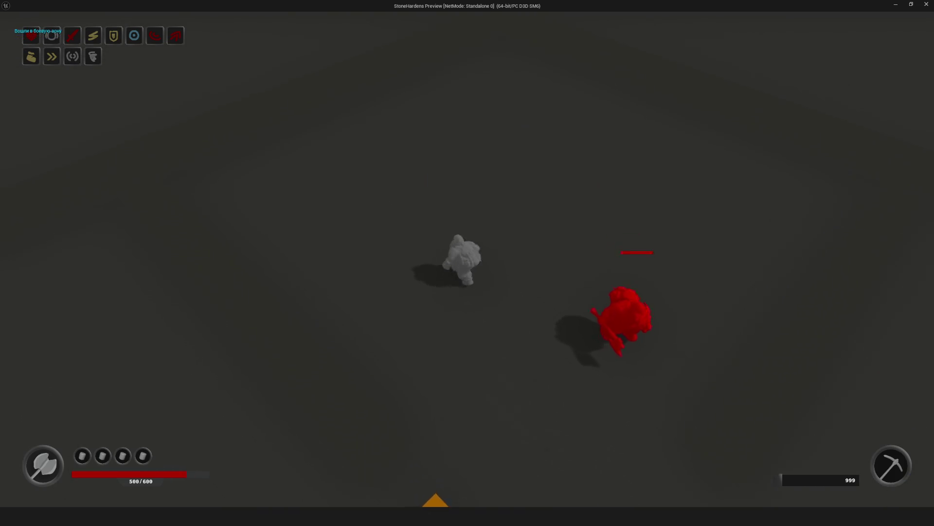
key(1)
key(2)
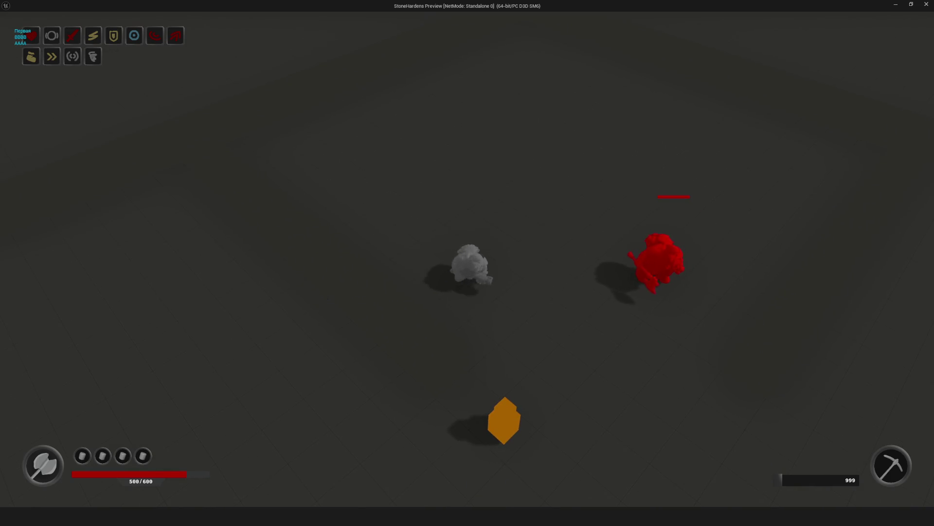
Step: Hit the red enemy with first-combo attacks, then head toward the orange item
key(d)
key(w)
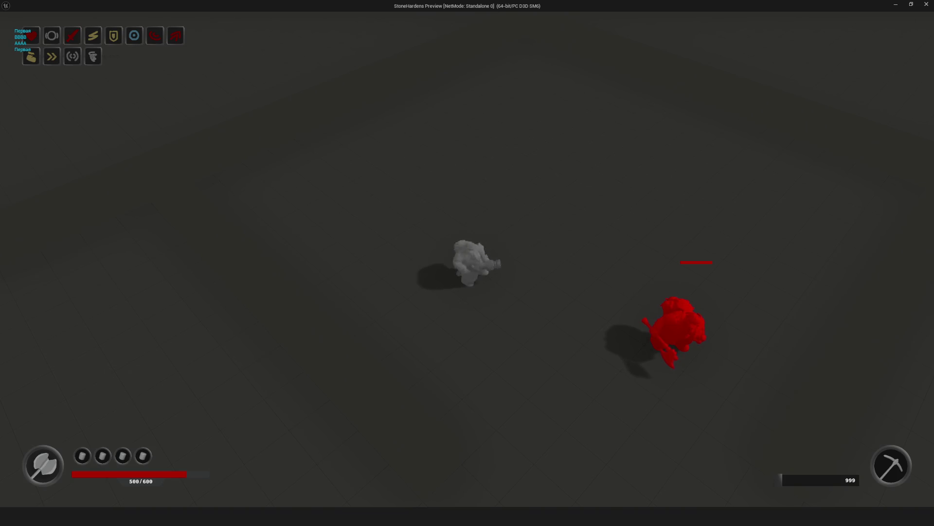
key(d)
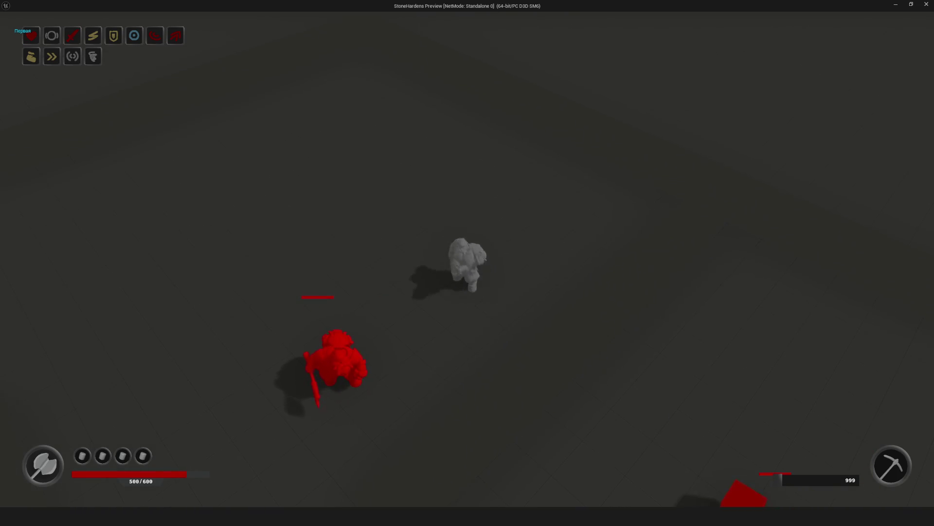
key(w)
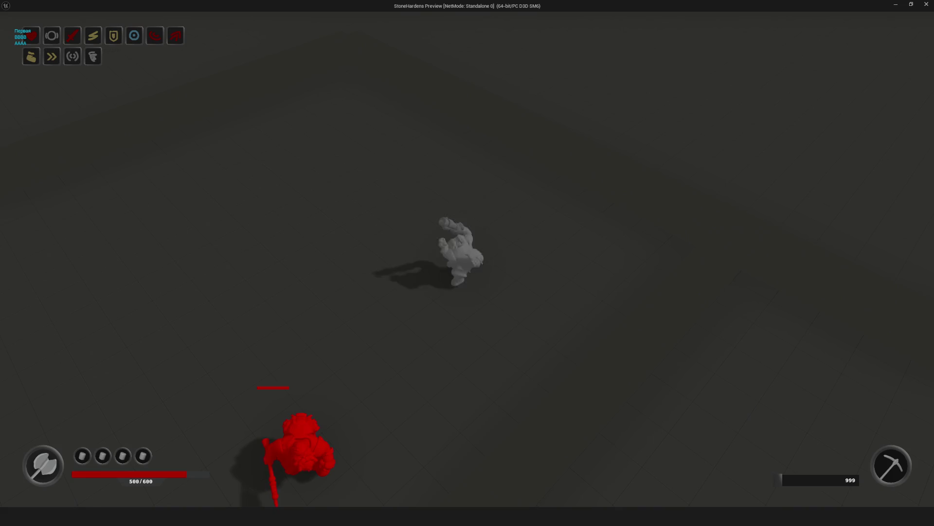
key(a)
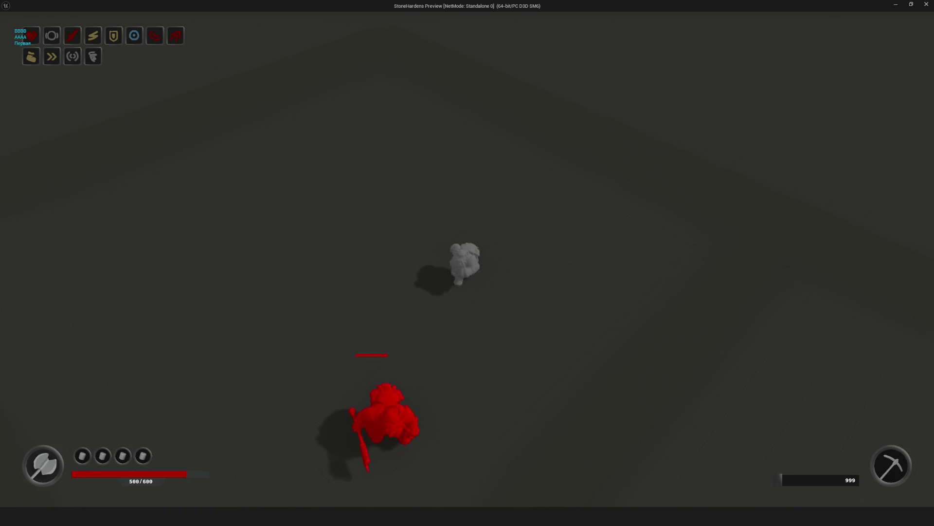
key(s)
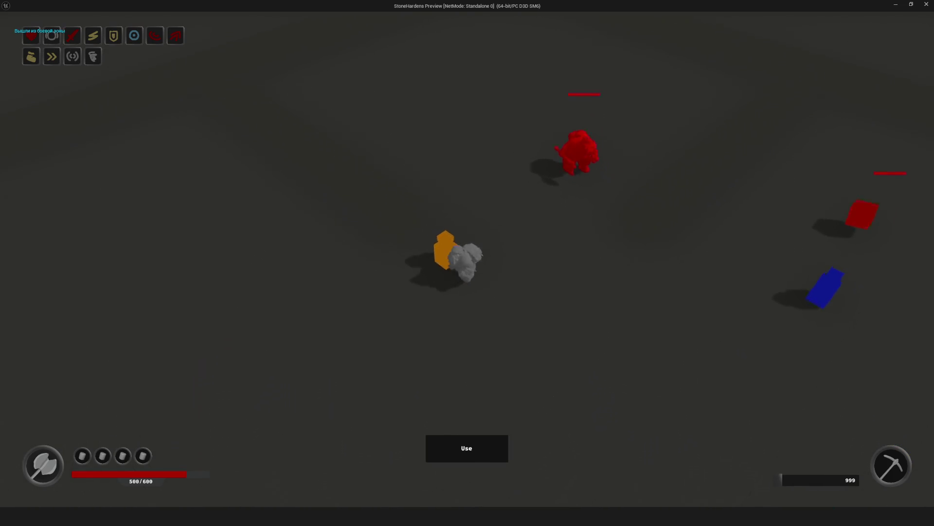
Step: Equip Axe A, swing it three times at the red enemy, then leave the combat zone
key(i)
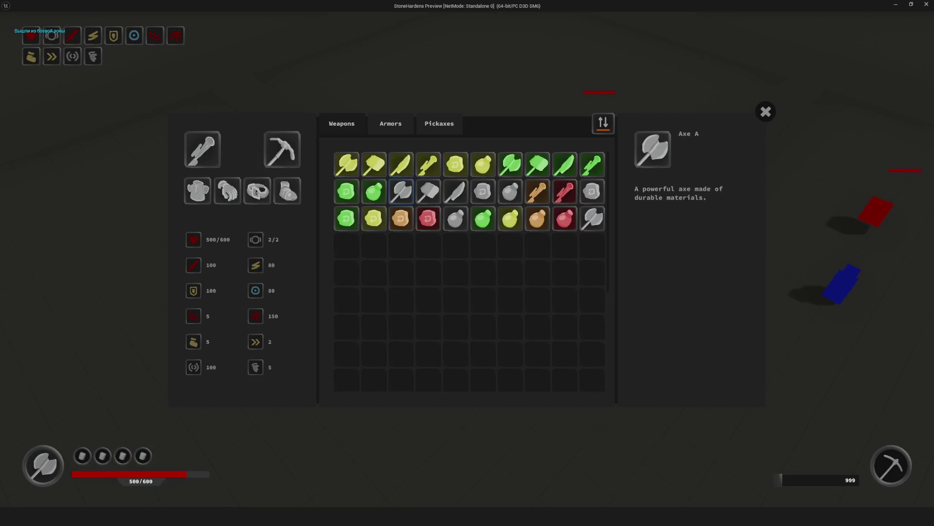
key(i)
key(w)
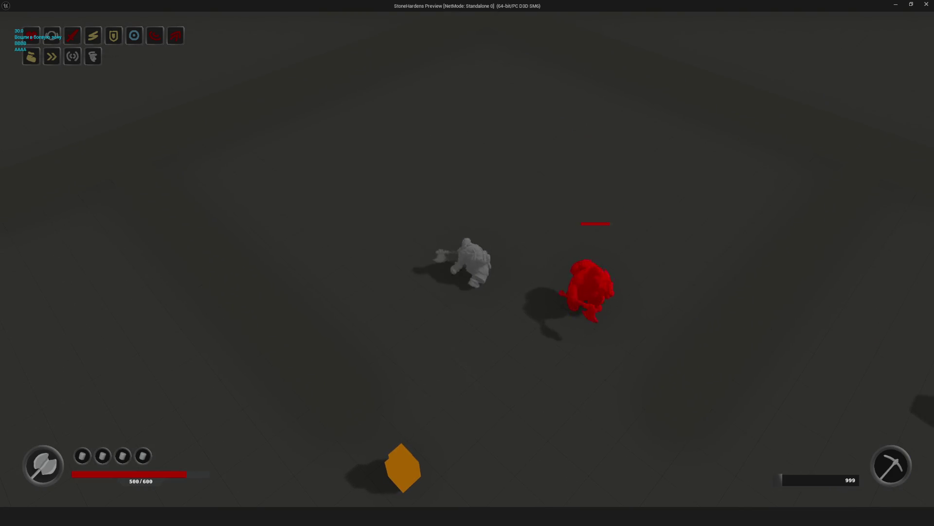
key(d)
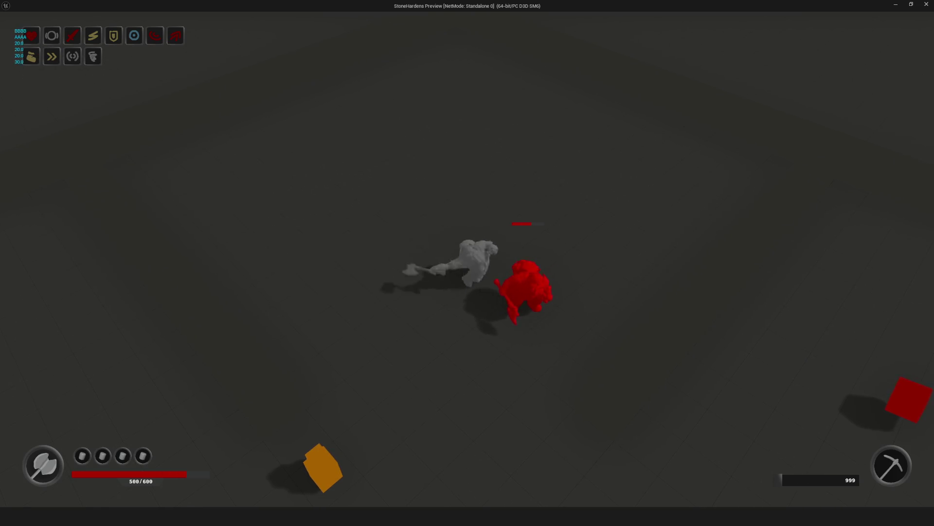
key(a)
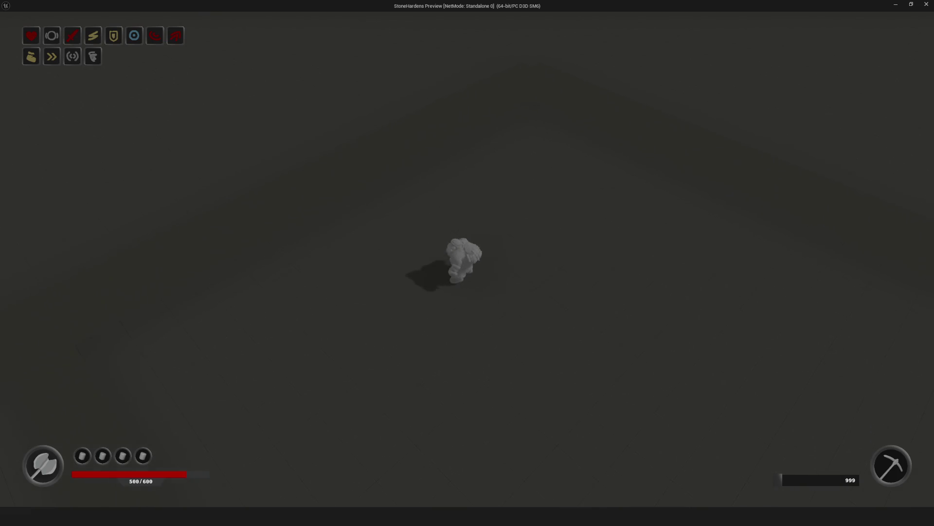
key(d)
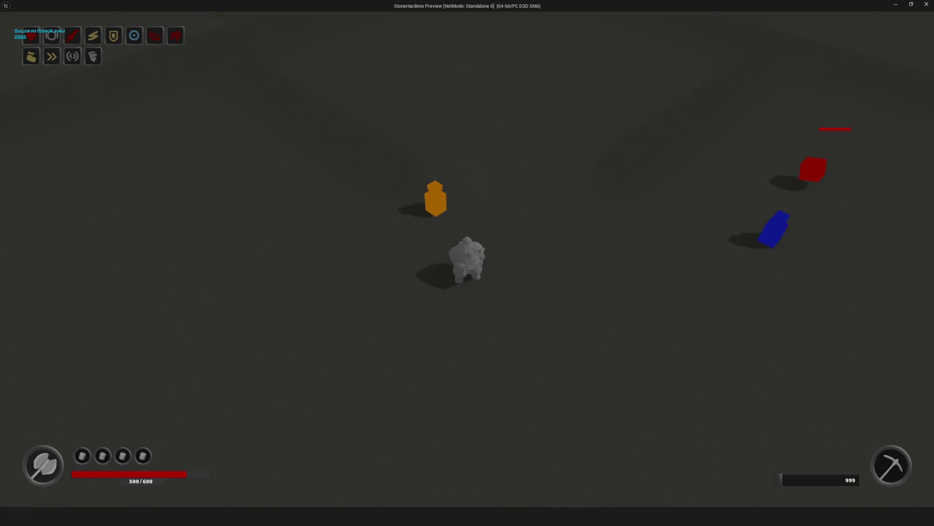
key(s)
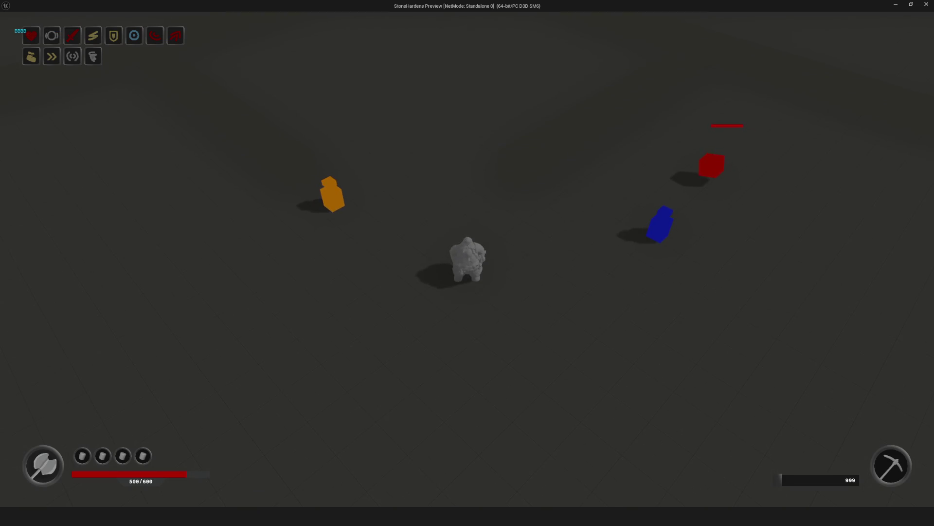